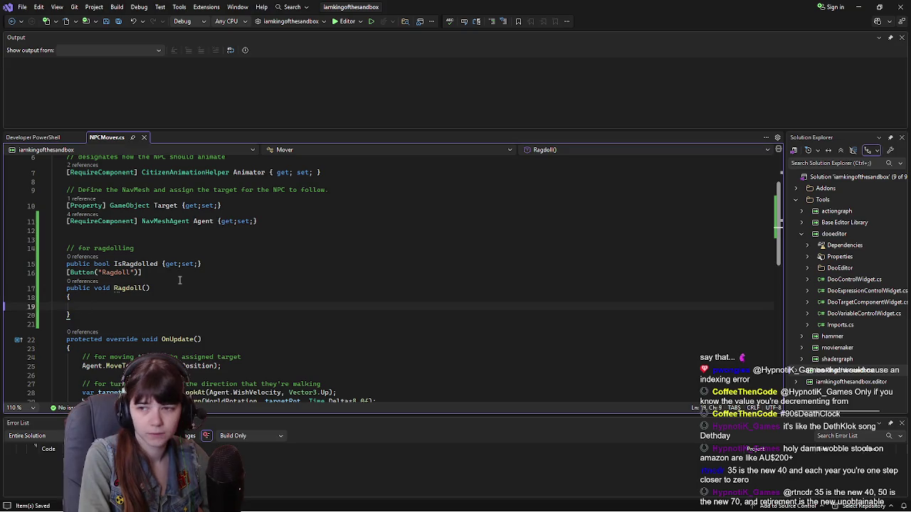
Step: Add 'if(IsRagdolled) return;' as an early exit at the top of Ragdoll()
{"action": "type", "text": "if"}
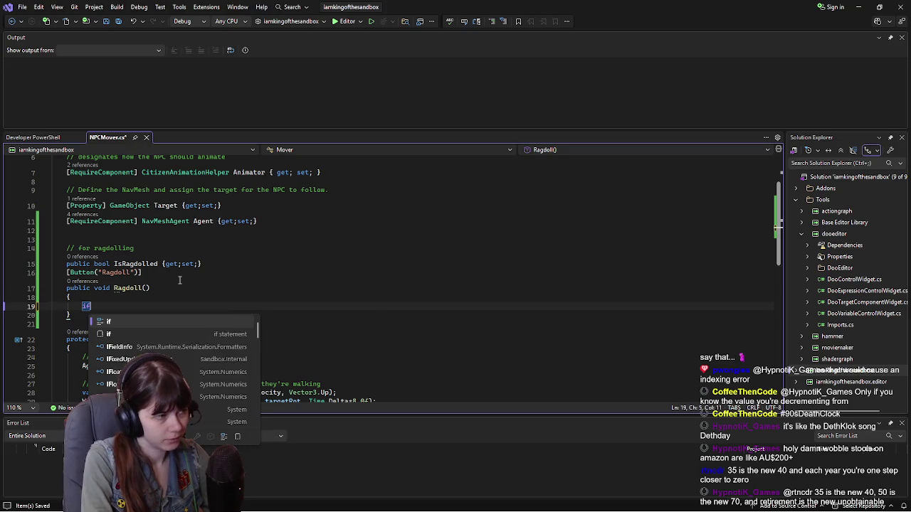
{"action": "type", "text": "(Is"}
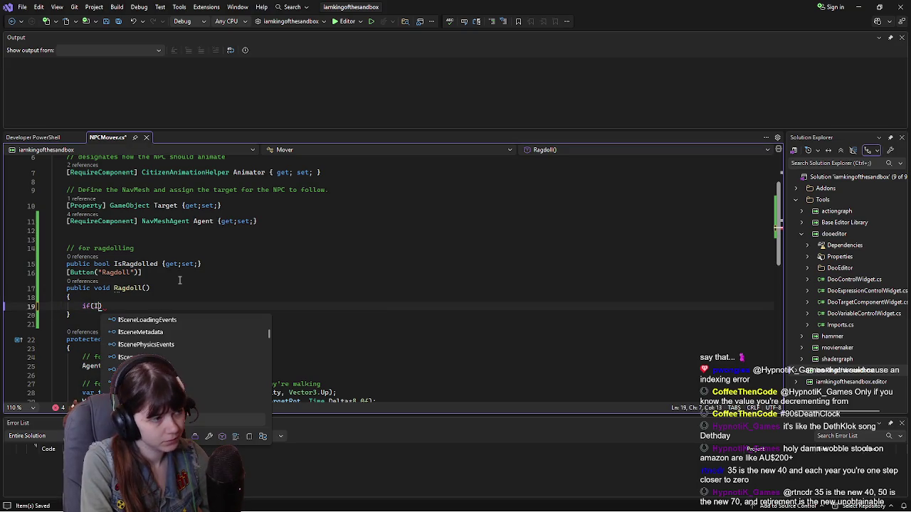
{"action": "type", "text": "Ragdolled)"}
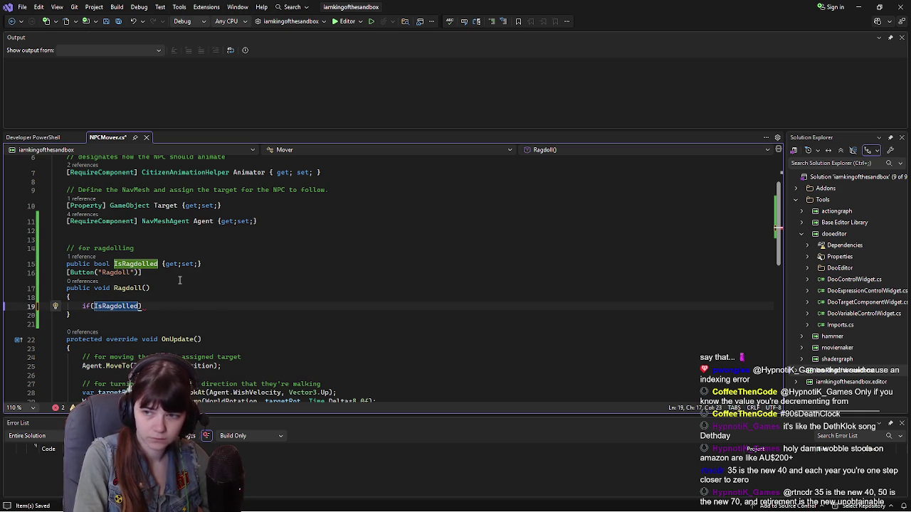
{"action": "type", "text": ")"}
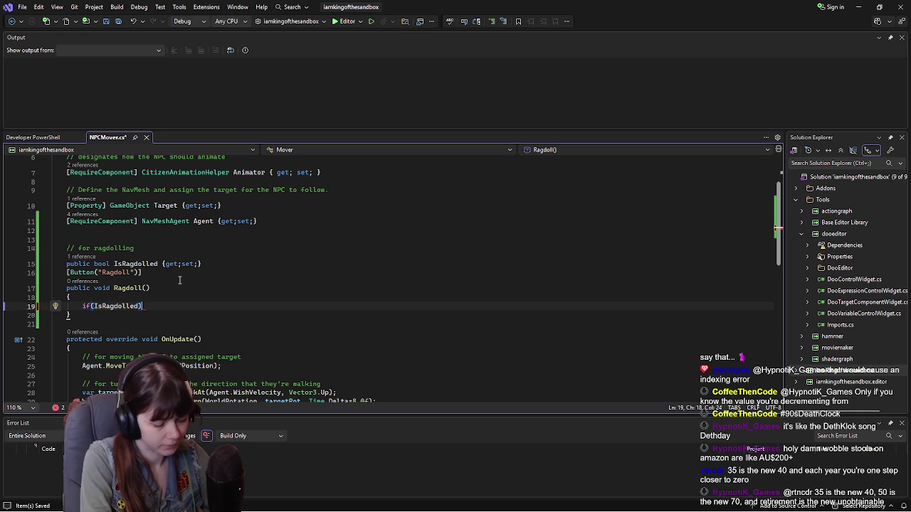
{"action": "type", "text": "returns;"}
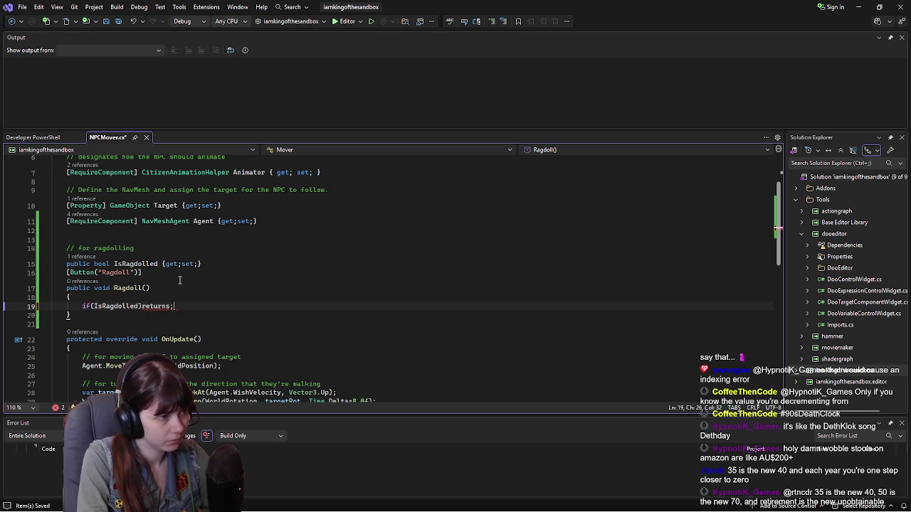
{"action": "key", "text": "Left"}
{"action": "key", "text": "BackSpace"}
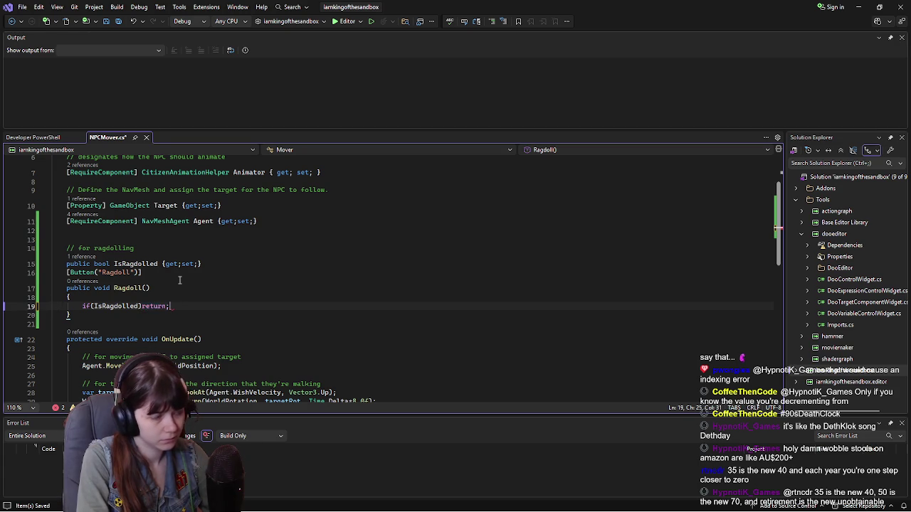
{"action": "key", "text": "Return"}
{"action": "key", "text": "Return"}
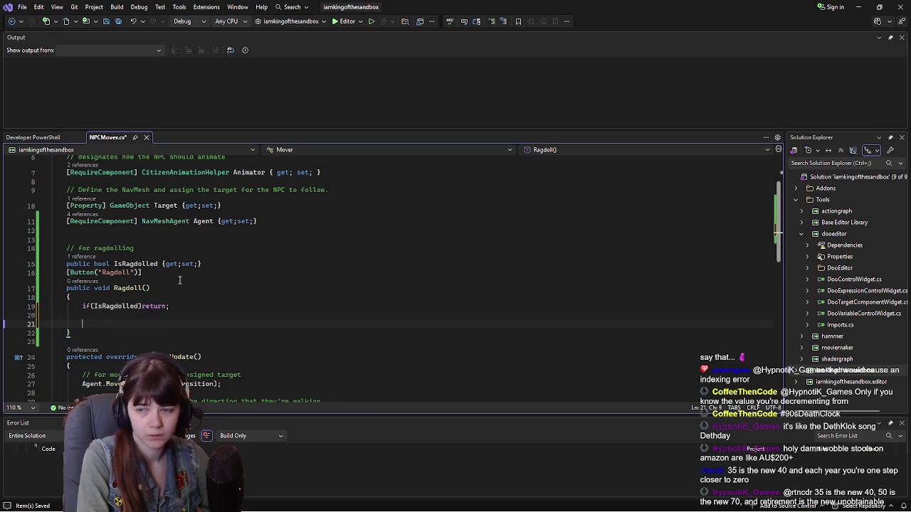
Step: Set Animator.Enabled and Agent.Enabled to false in Ragdoll()
{"action": "type", "text": "Animat"}
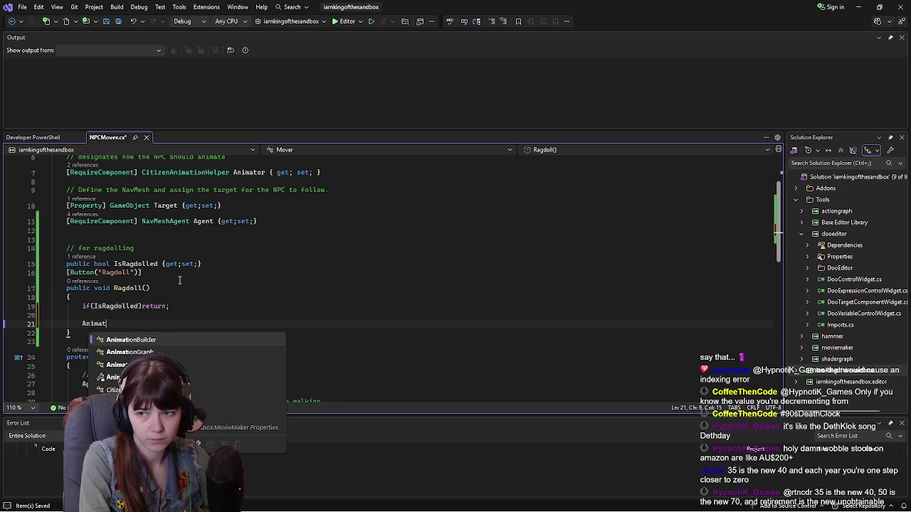
{"action": "type", "text": "or.Enab"}
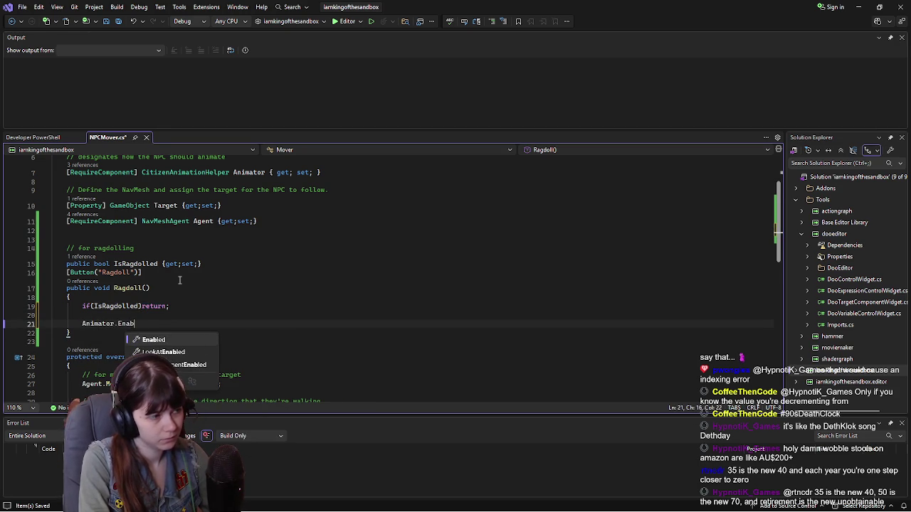
{"action": "type", "text": "led = "}
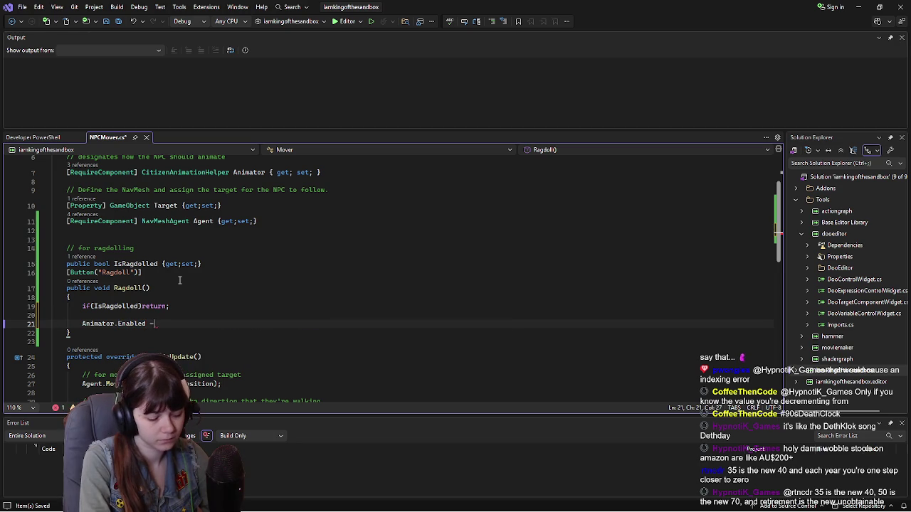
{"action": "type", "text": "false;"}
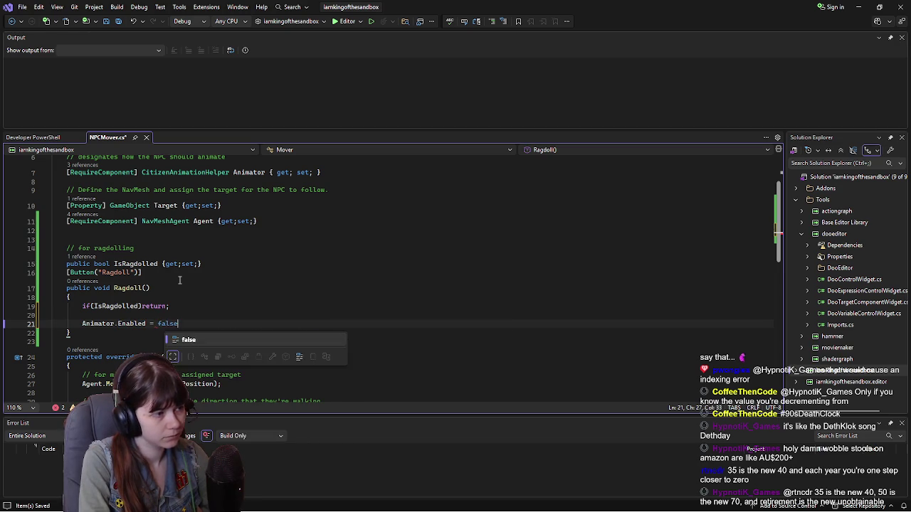
{"action": "key", "text": "Return"}
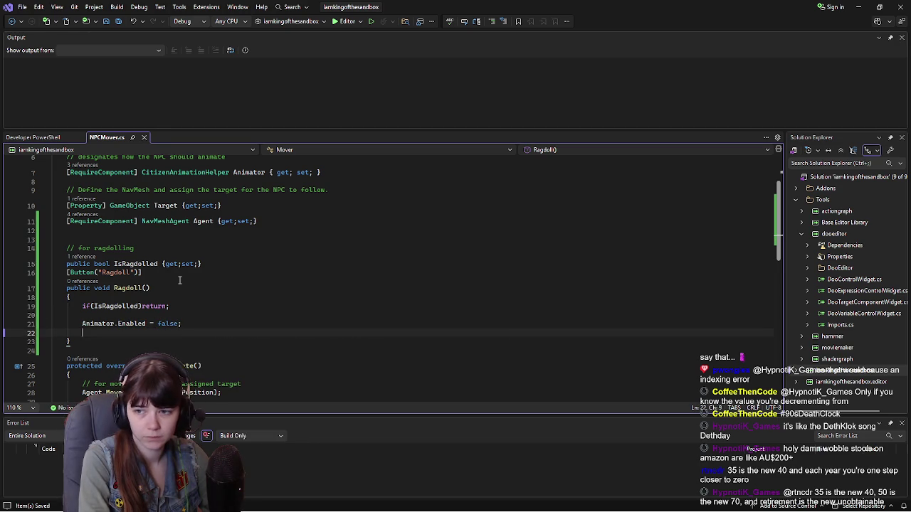
{"action": "type", "text": "Agent."}
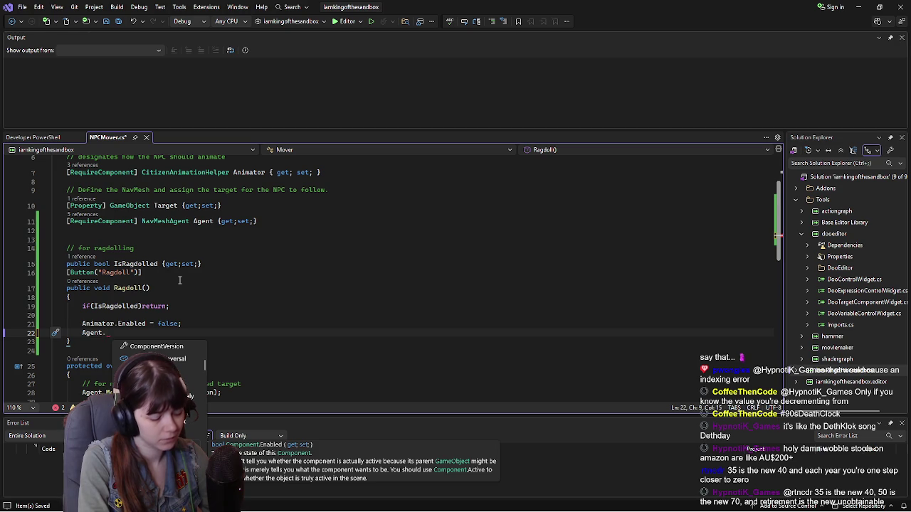
{"action": "type", "text": "Enabled = "}
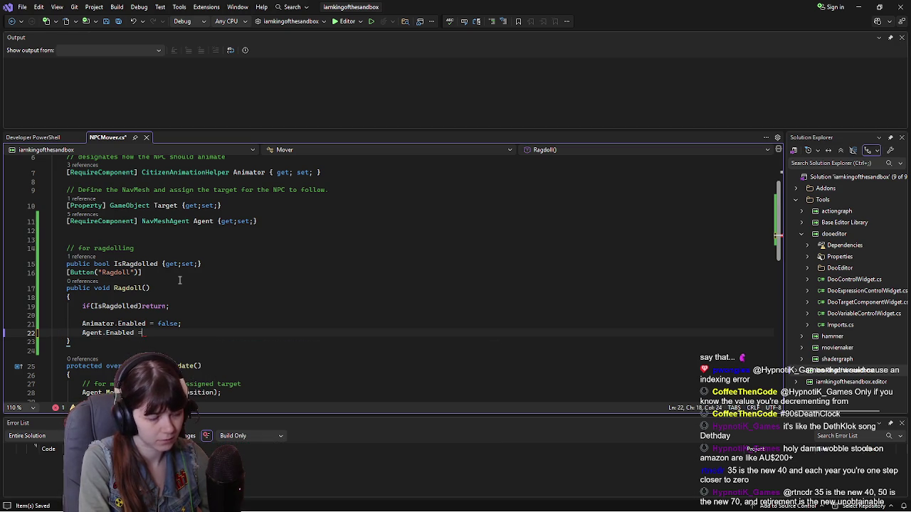
{"action": "type", "text": "false;"}
{"action": "key", "text": "Return"}
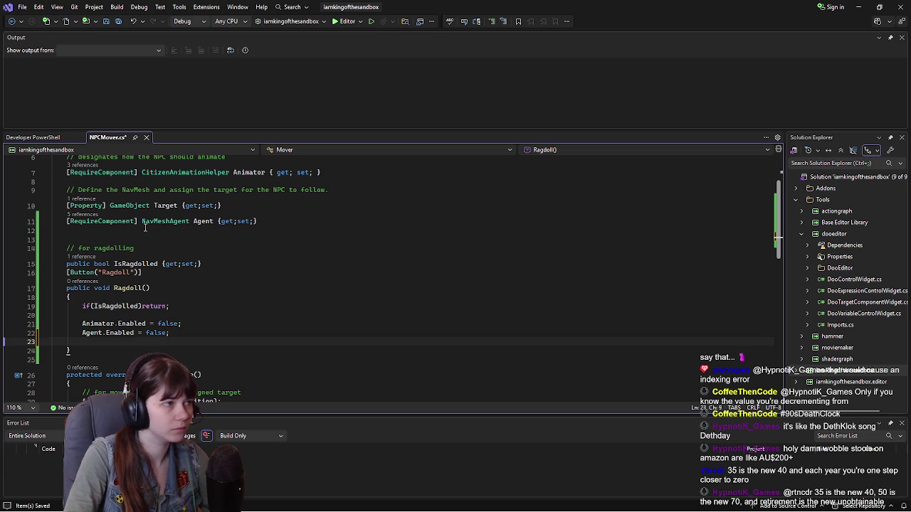
{"action": "left_click", "coordinate": [128, 232]}
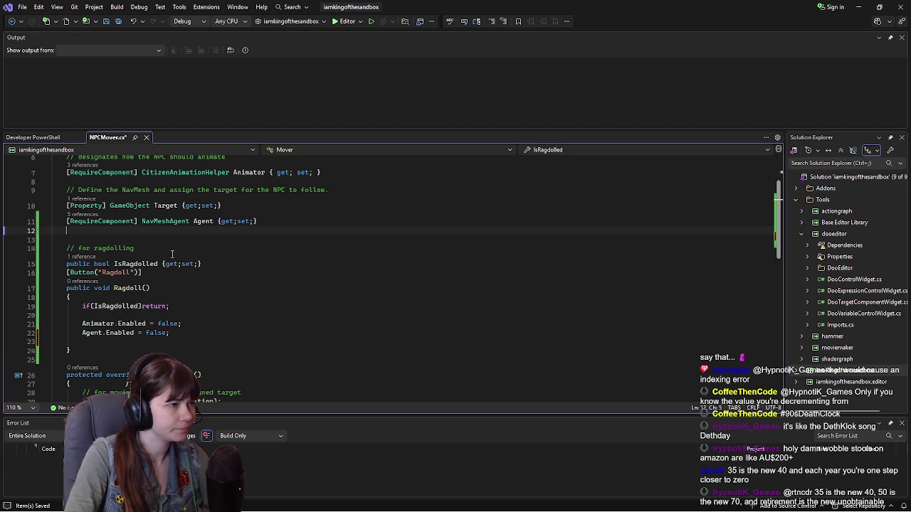
Step: Add a '[RequireComponent] Collider Collision {get;set;}' property under the ragdolling comment and save
{"action": "left_click", "coordinate": [152, 248]}
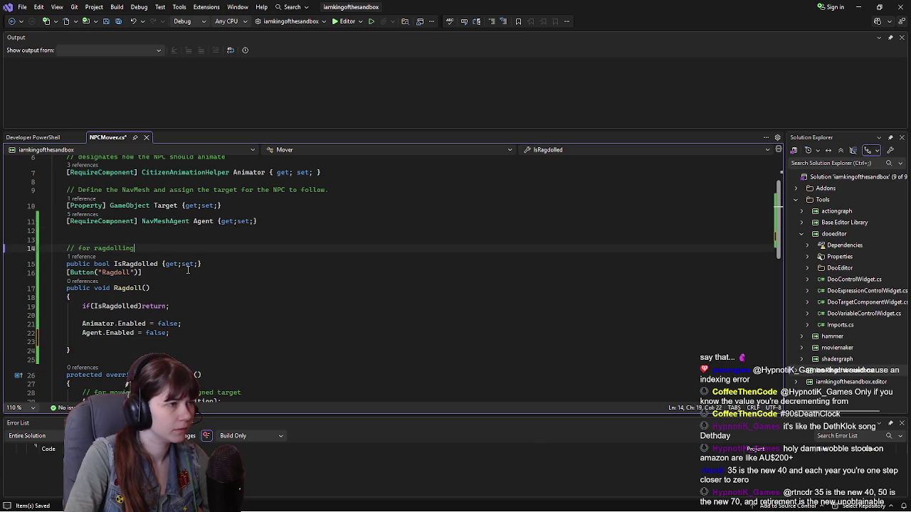
{"action": "scroll", "coordinate": [188, 269], "scroll_direction": "up", "scroll_amount": 1}
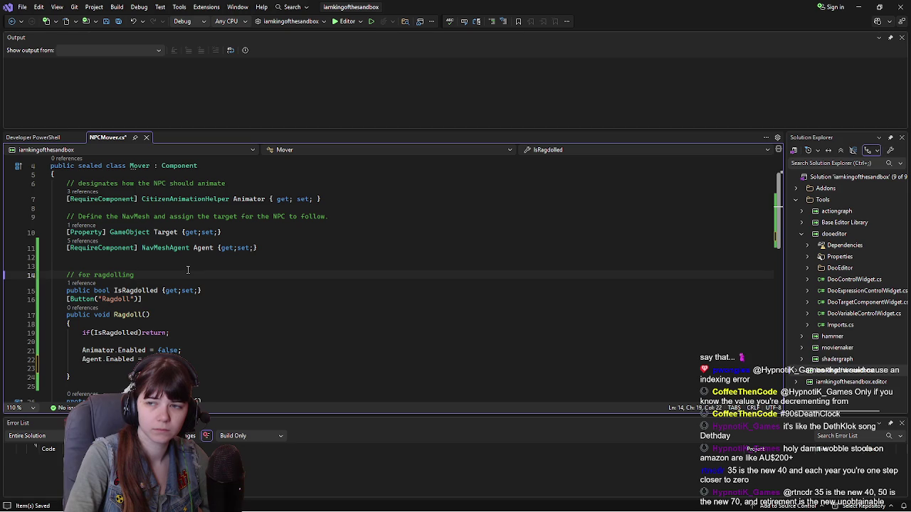
{"action": "key", "text": "Return"}
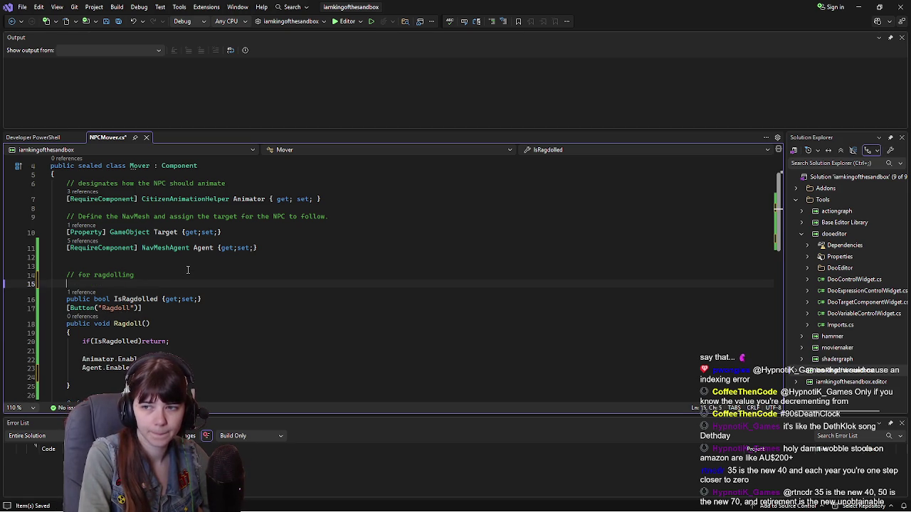
{"action": "type", "text": "[Require"}
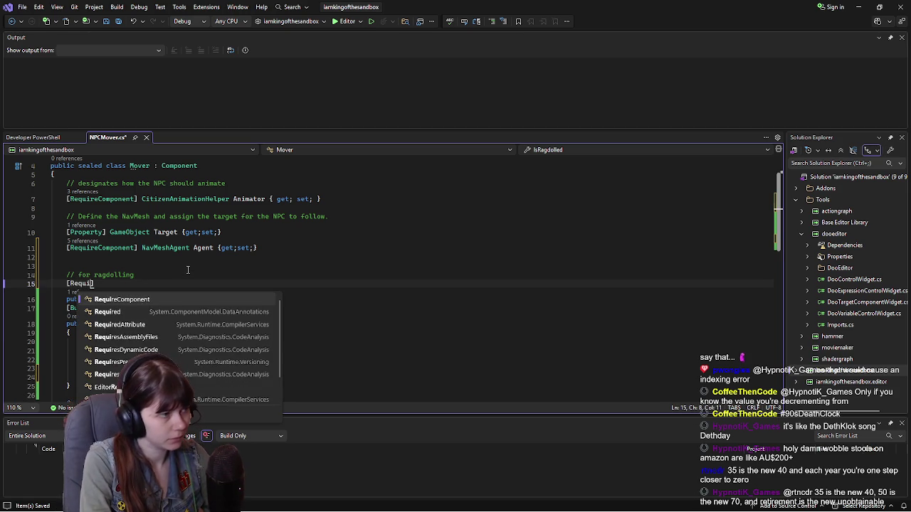
{"action": "type", "text": "Componenet"}
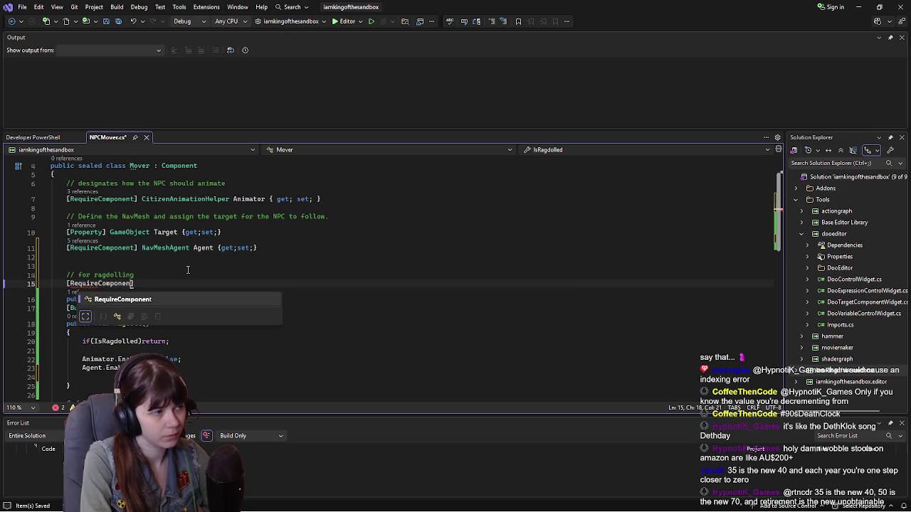
{"action": "key", "text": "BackSpace"}
{"action": "key", "text": "BackSpace"}
{"action": "type", "text": "t]"}
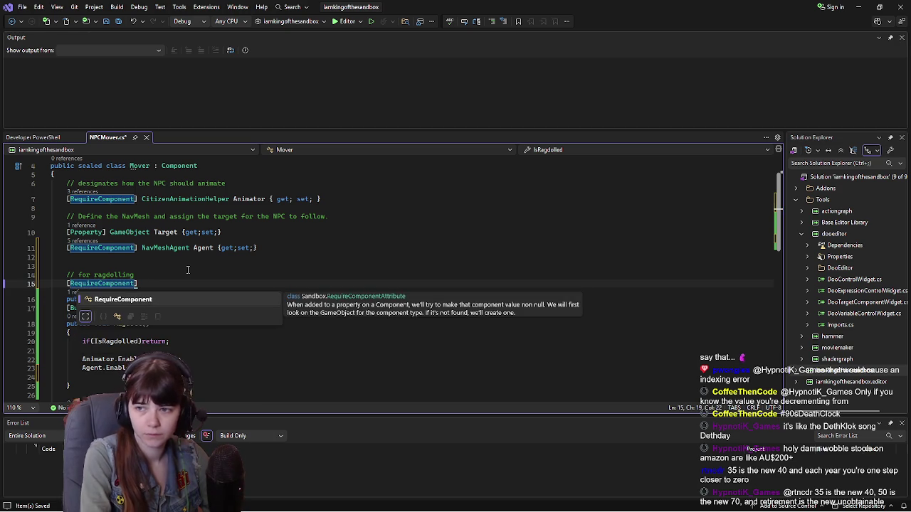
{"action": "type", "text": " Collider"}
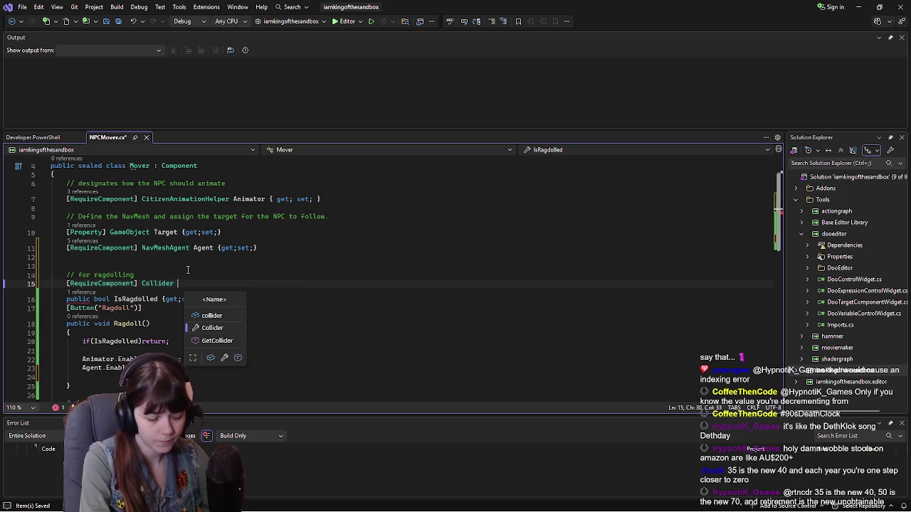
{"action": "type", "text": " Collision"}
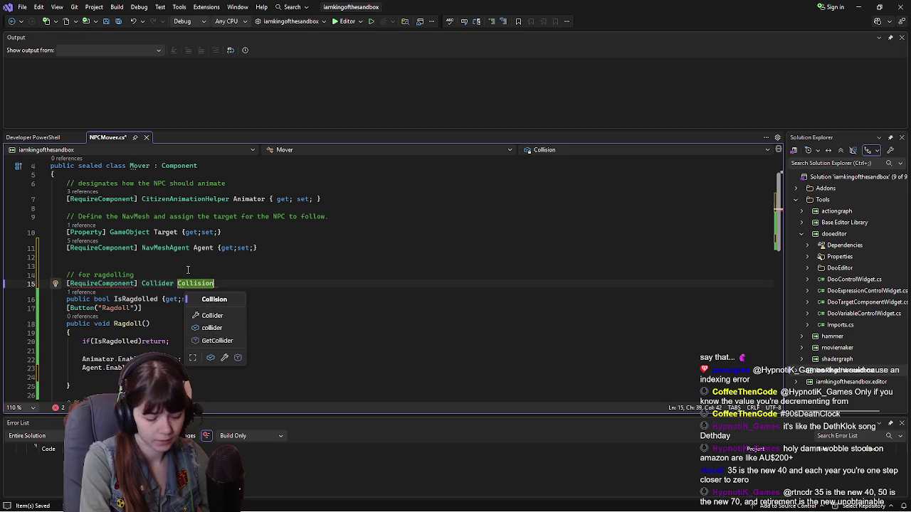
{"action": "type", "text": " {get"}
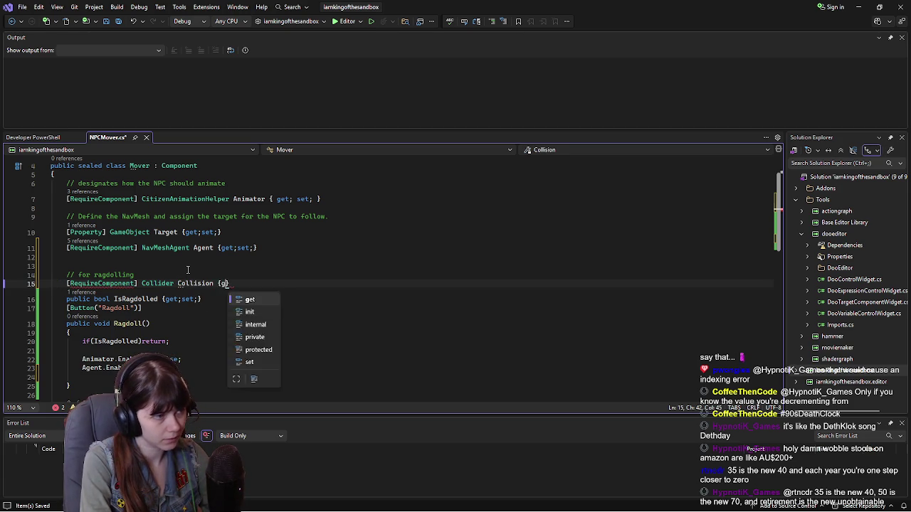
{"action": "type", "text": ";set;"}
{"action": "key", "text": "ctrl+s"}
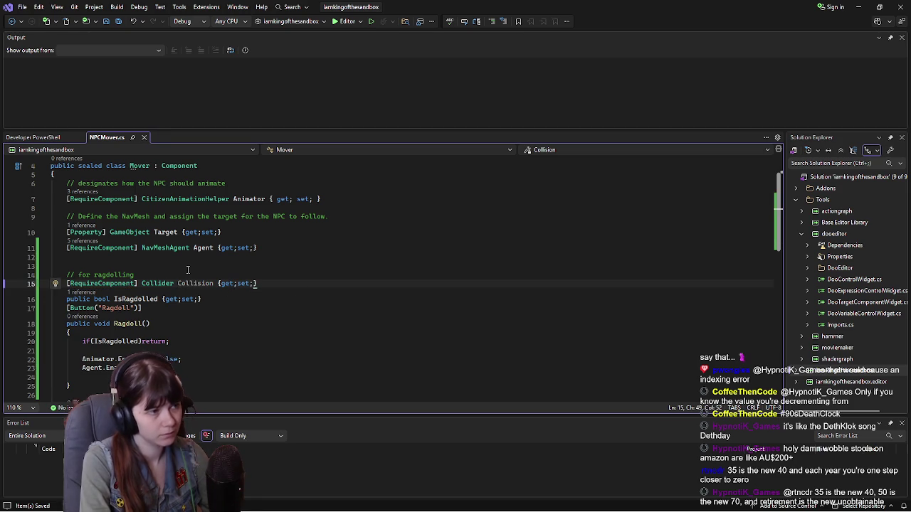
Step: Rename the Collider property from Collision to NPCcollision and reference it on line 24
{"action": "scroll", "coordinate": [158, 349], "scroll_direction": "down", "scroll_amount": 1}
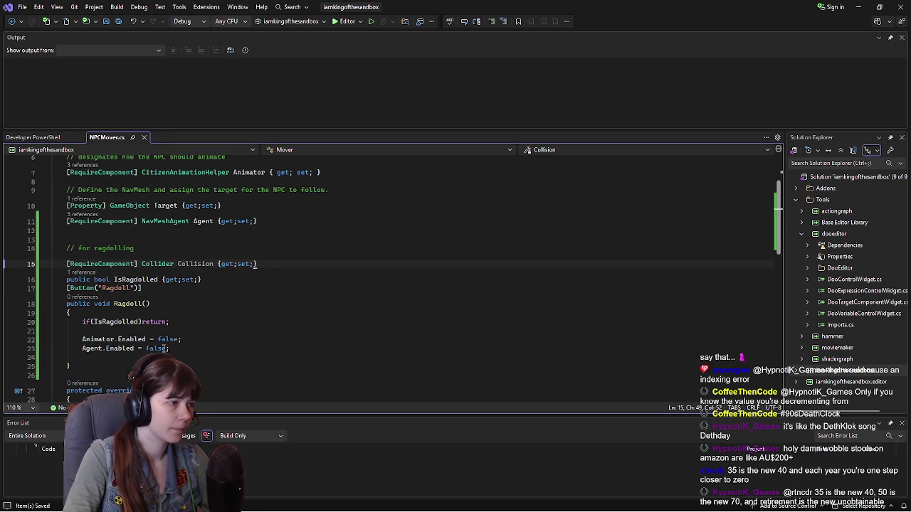
{"action": "left_click", "coordinate": [178, 264]}
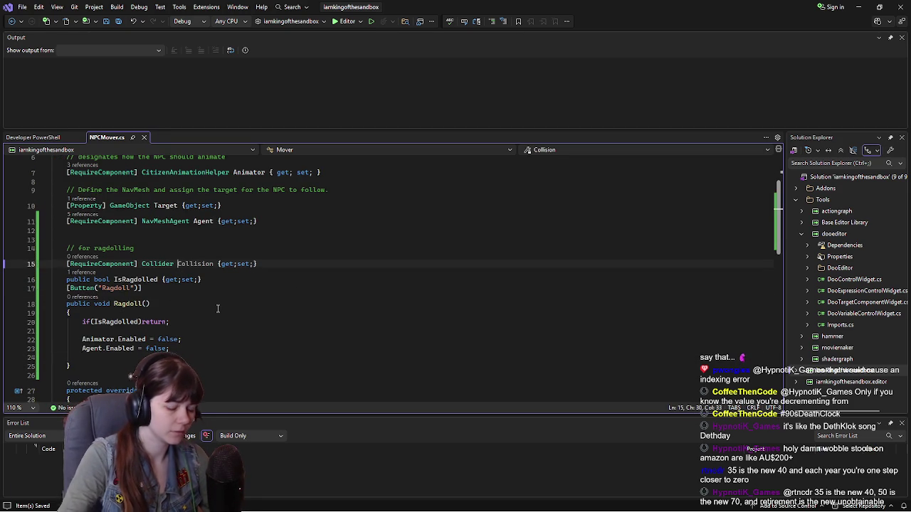
{"action": "type", "text": "PlayerP"}
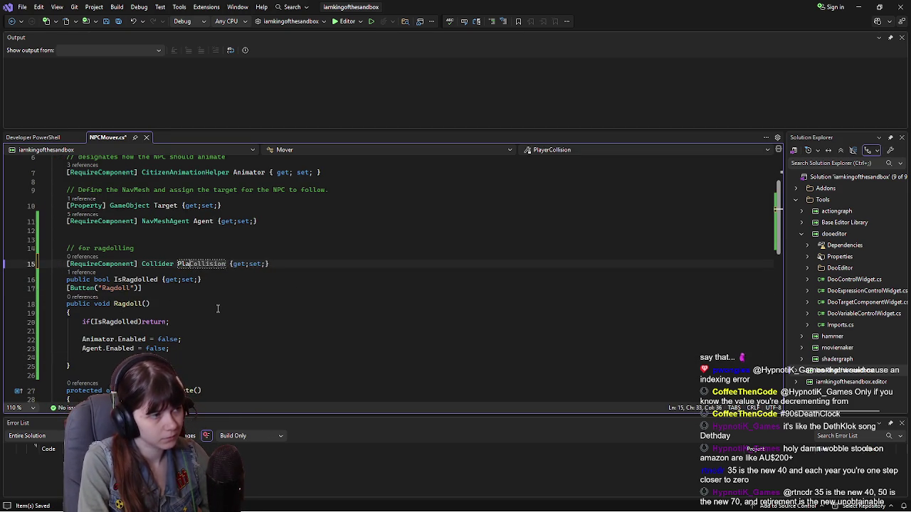
{"action": "key", "text": "BackSpace"}
{"action": "type", "text": "N"}
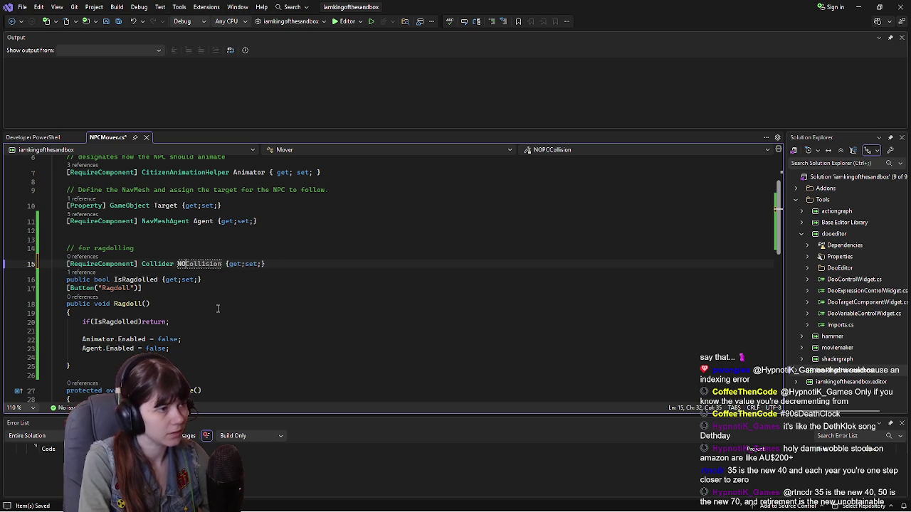
{"action": "type", "text": "PC"}
{"action": "left_click", "coordinate": [130, 358]}
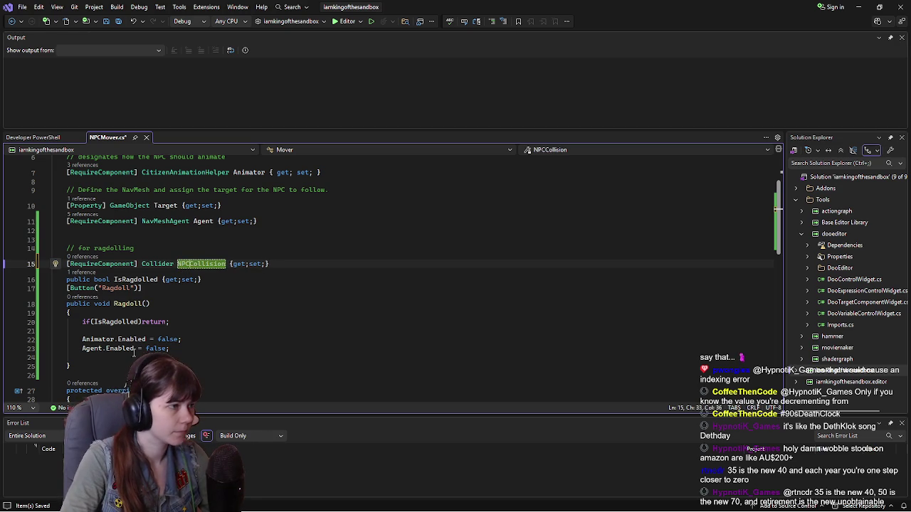
{"action": "type", "text": "NPCC"}
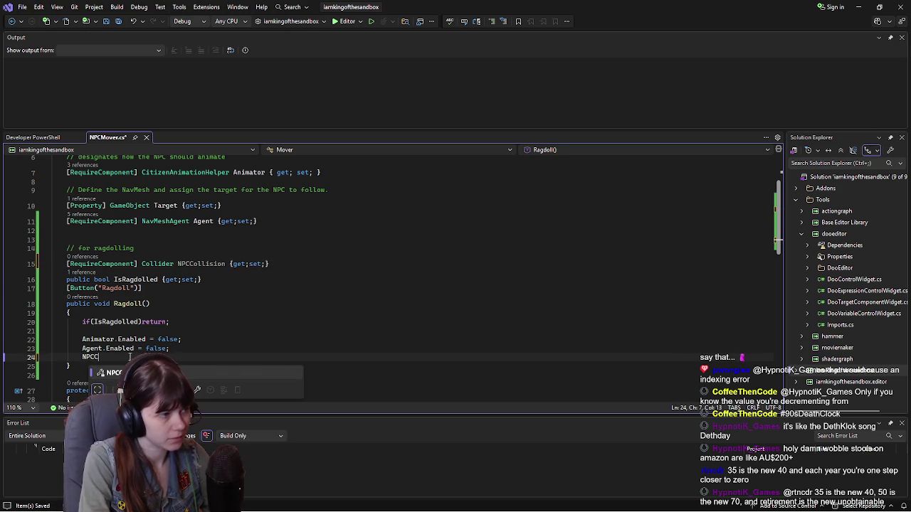
{"action": "key", "text": "BackSpace"}
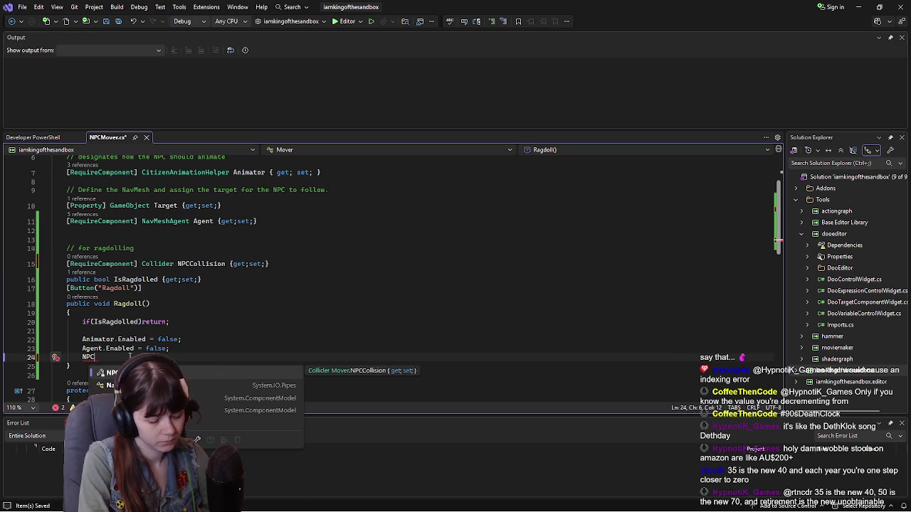
{"action": "type", "text": "Collision"}
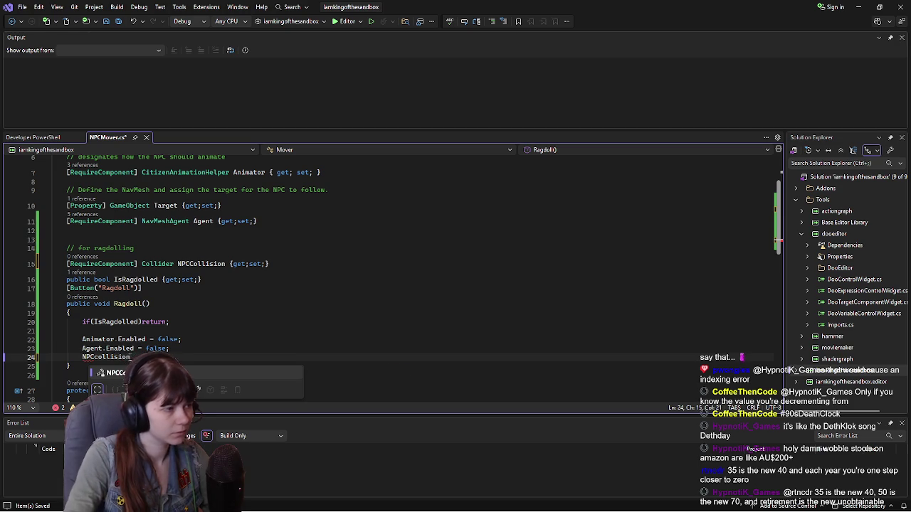
{"action": "left_click", "coordinate": [195, 265]}
{"action": "key", "text": "BackSpace"}
{"action": "type", "text": "c"}
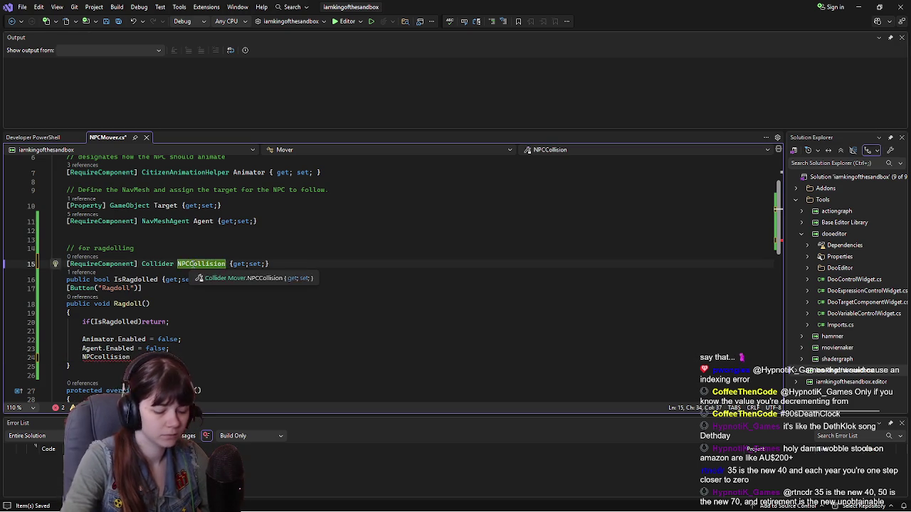
Step: Complete line 24 as 'NPCcollision.Enabled = false;' and save NPCMover.cs
{"action": "left_click", "coordinate": [131, 357]}
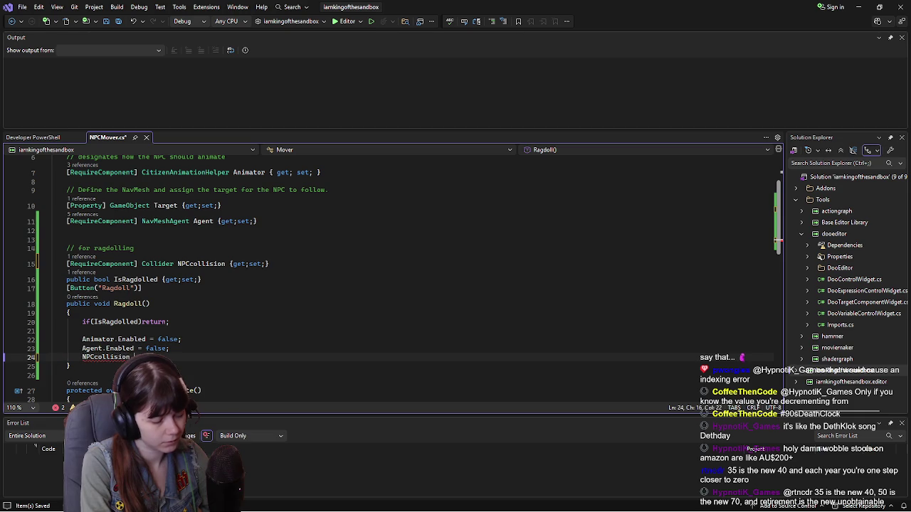
{"action": "type", "text": ".En"}
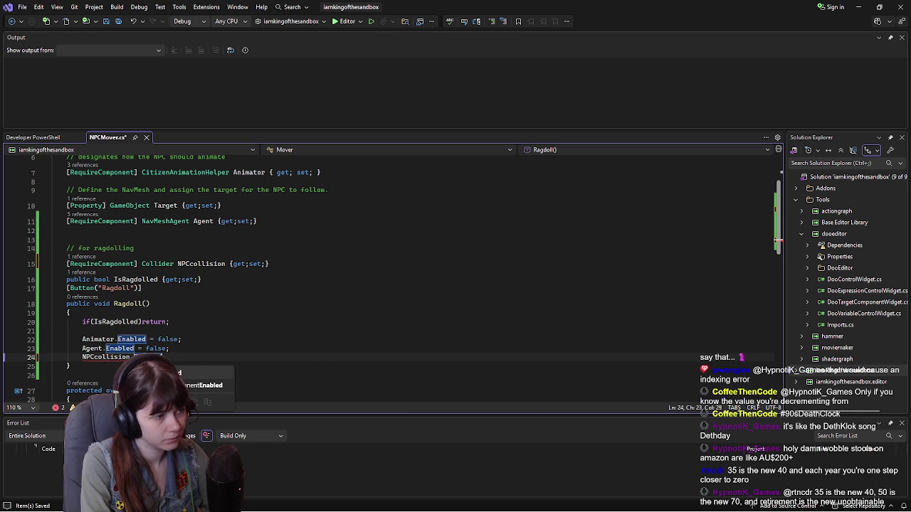
{"action": "key", "text": "Escape"}
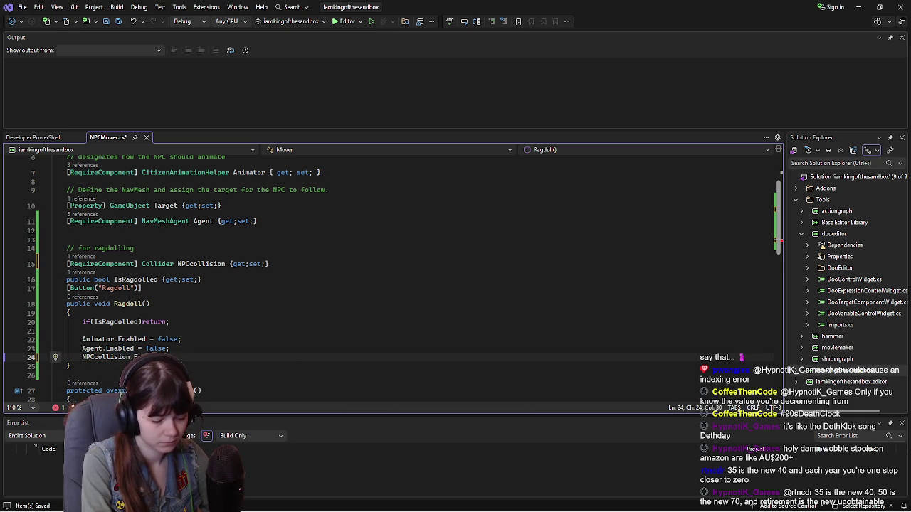
{"action": "type", "text": "= false;"}
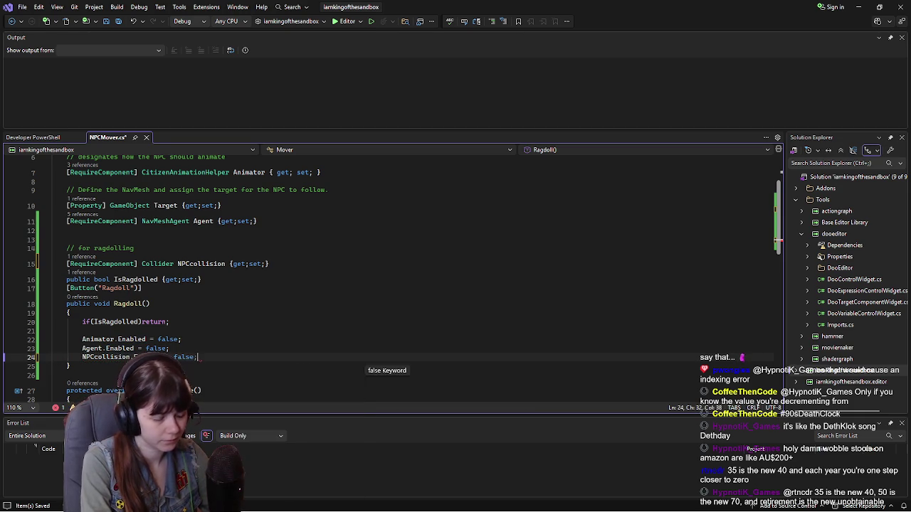
{"action": "key", "text": "ctrl+s"}
{"action": "scroll", "coordinate": [242, 351], "scroll_direction": "down", "scroll_amount": 1}
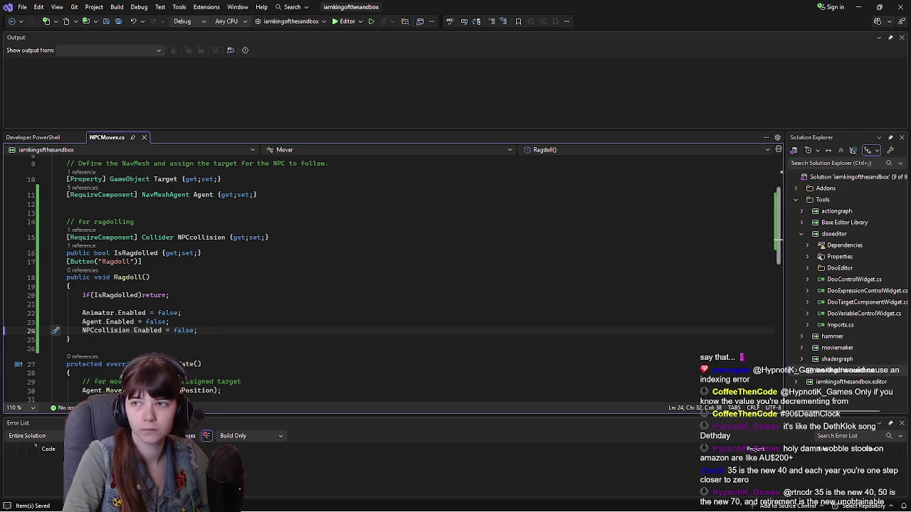
{"action": "key", "text": "alt+Tab"}
Step: Play the s&box tutorial through the NPC's inspector components, then pause it
{"action": "left_click", "coordinate": [414, 249]}
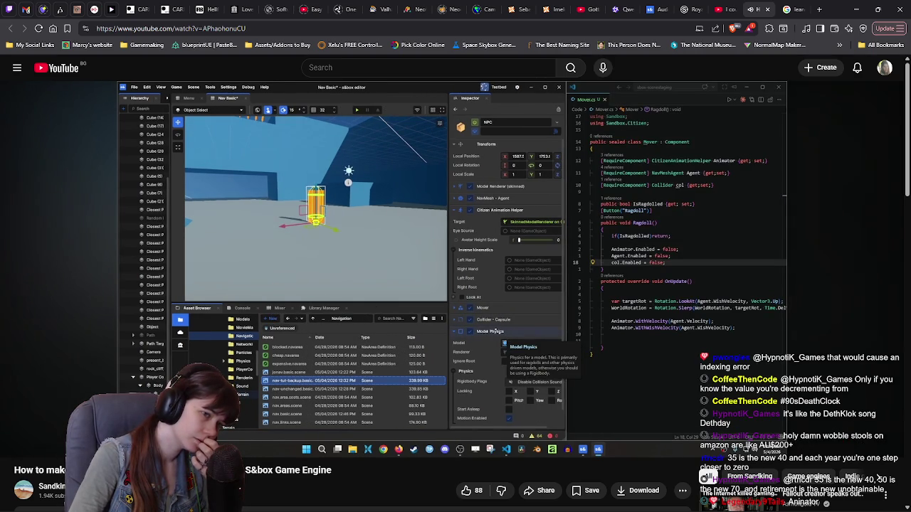
{"action": "mouse_move", "coordinate": [394, 265]}
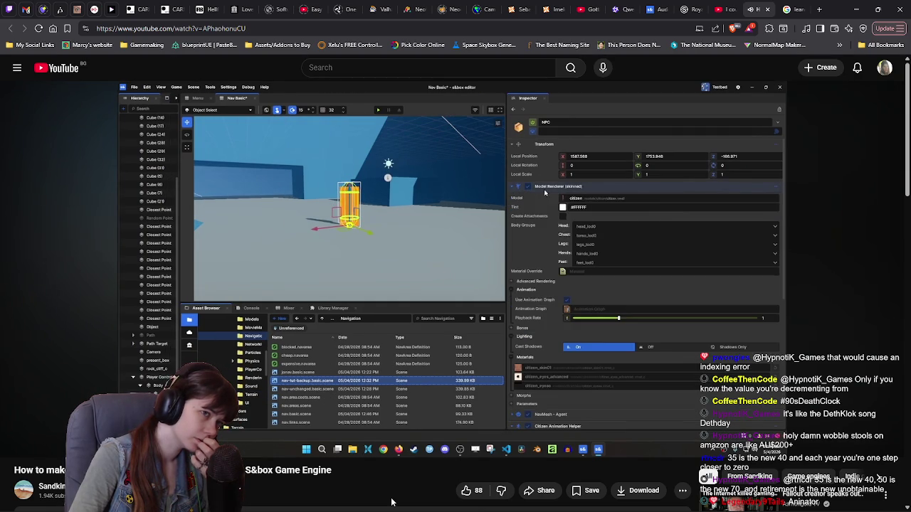
{"action": "left_click", "coordinate": [432, 287]}
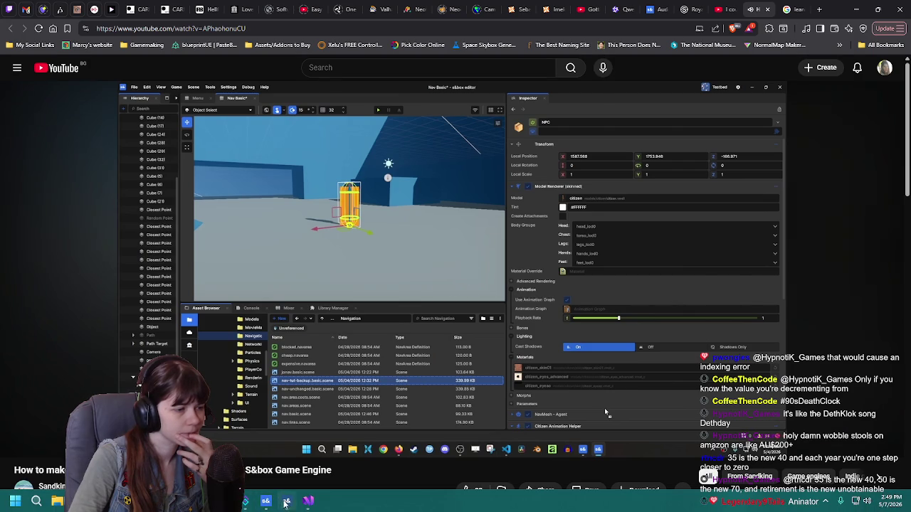
{"action": "left_click", "coordinate": [287, 504]}
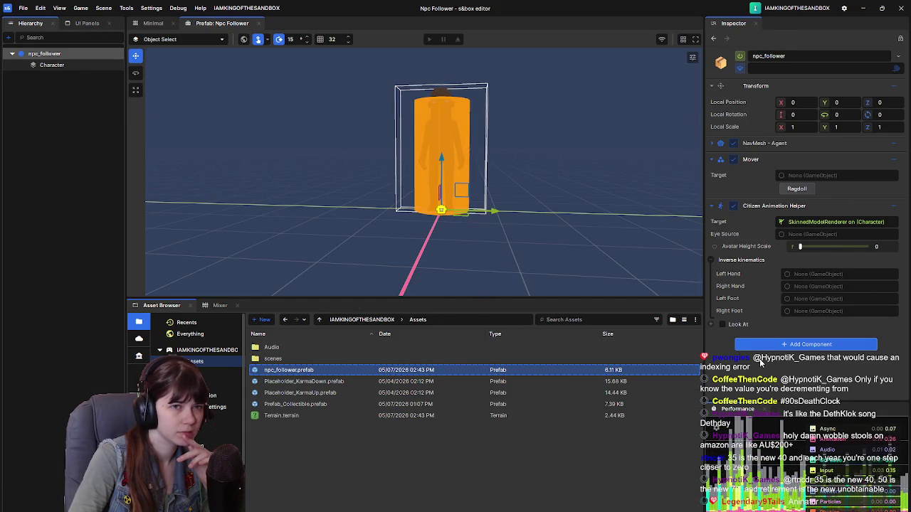
Step: Add a Model Collider component to the Character object in the Npc Follower prefab
{"action": "left_click", "coordinate": [70, 65]}
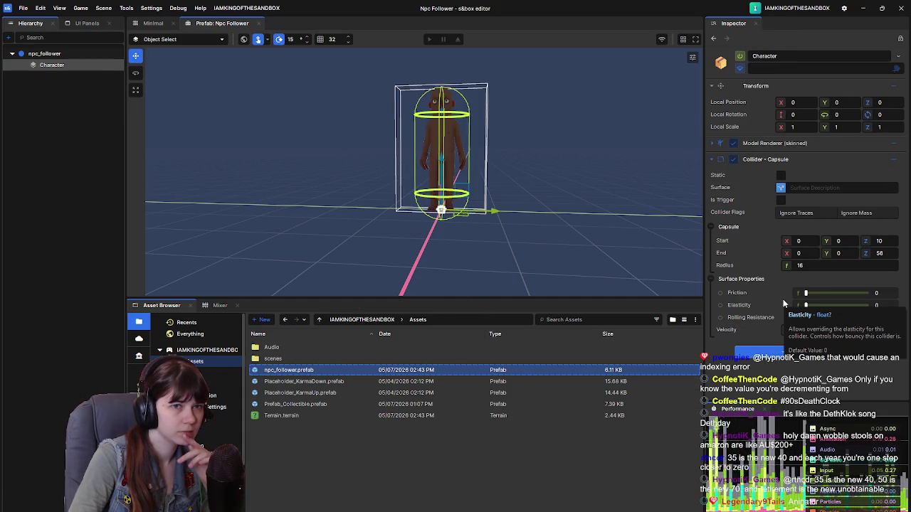
{"action": "left_click", "coordinate": [792, 377]}
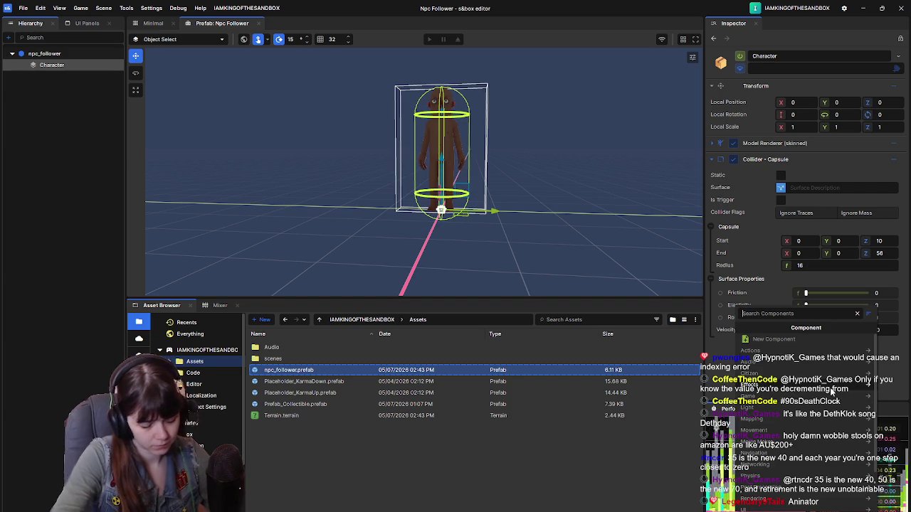
{"action": "type", "text": "colli"}
{"action": "key", "text": "BackSpace"}
{"action": "key", "text": "BackSpace"}
{"action": "key", "text": "BackSpace"}
{"action": "type", "text": "model"}
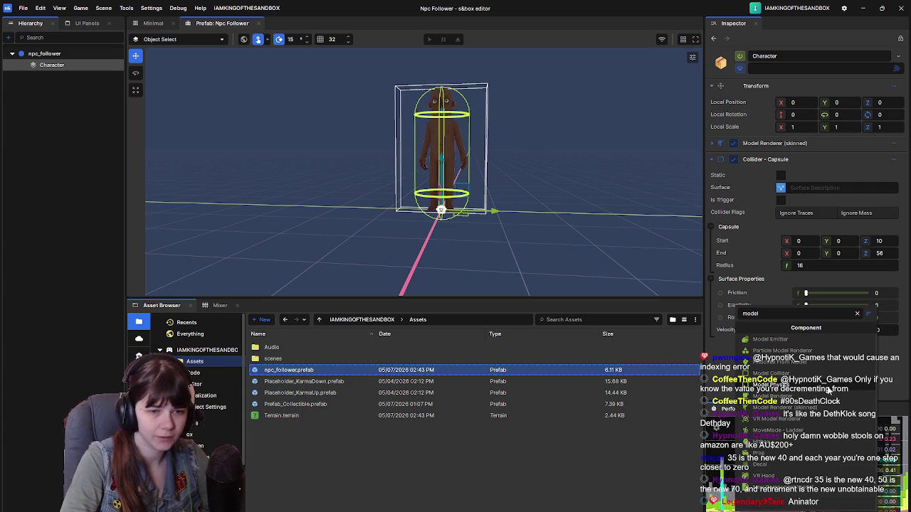
{"action": "left_click", "coordinate": [825, 373]}
Step: Save the Npc Follower prefab and orbit the viewport around the character
{"action": "scroll", "coordinate": [765, 299], "scroll_direction": "down", "scroll_amount": 2}
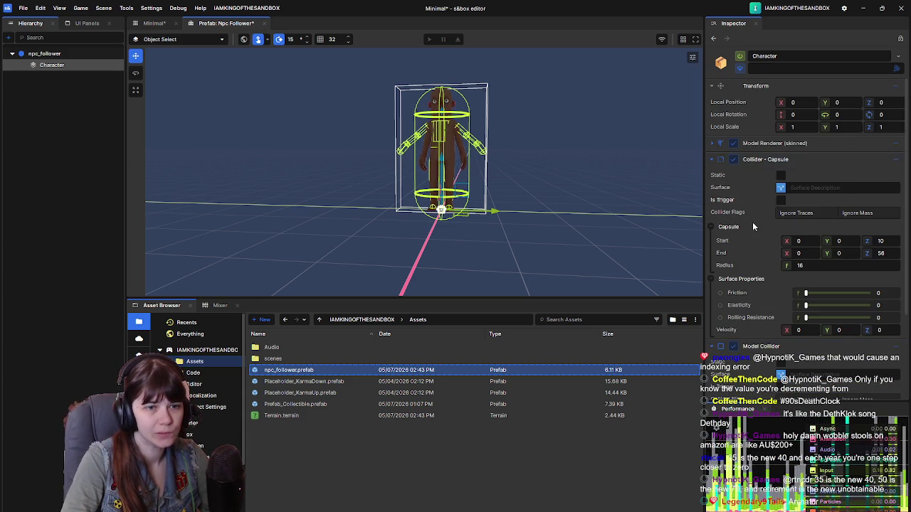
{"action": "scroll", "coordinate": [775, 314], "scroll_direction": "down", "scroll_amount": 1}
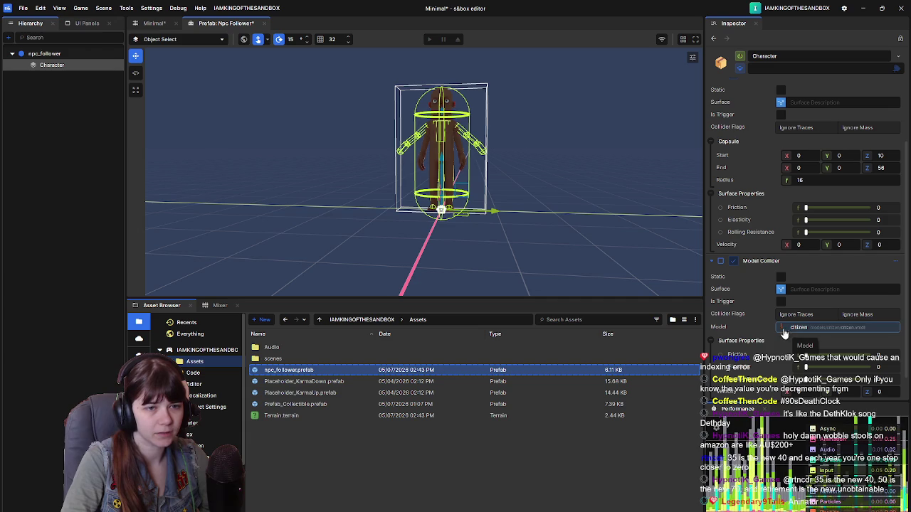
{"action": "scroll", "coordinate": [756, 327], "scroll_direction": "down", "scroll_amount": 1}
{"action": "key", "text": "ctrl+s"}
{"action": "left_click_drag", "start_coordinate": [548, 221], "coordinate": [556, 222]}
{"action": "right_click", "coordinate": [556, 221]}
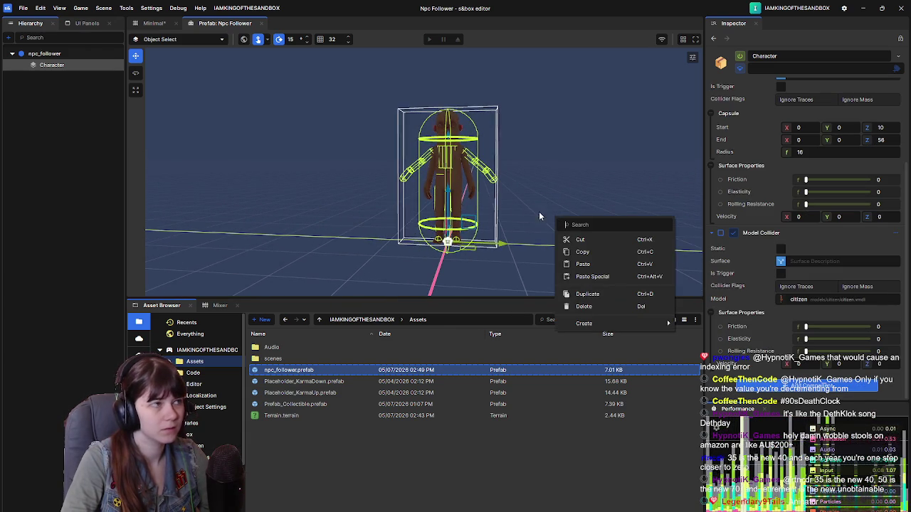
{"action": "left_click", "coordinate": [568, 446]}
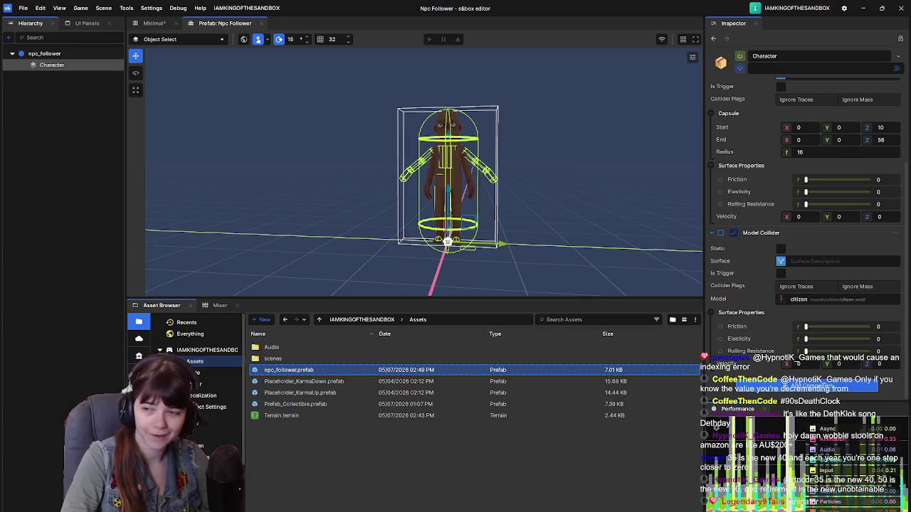
{"action": "left_click_drag", "start_coordinate": [611, 198], "coordinate": [607, 197]}
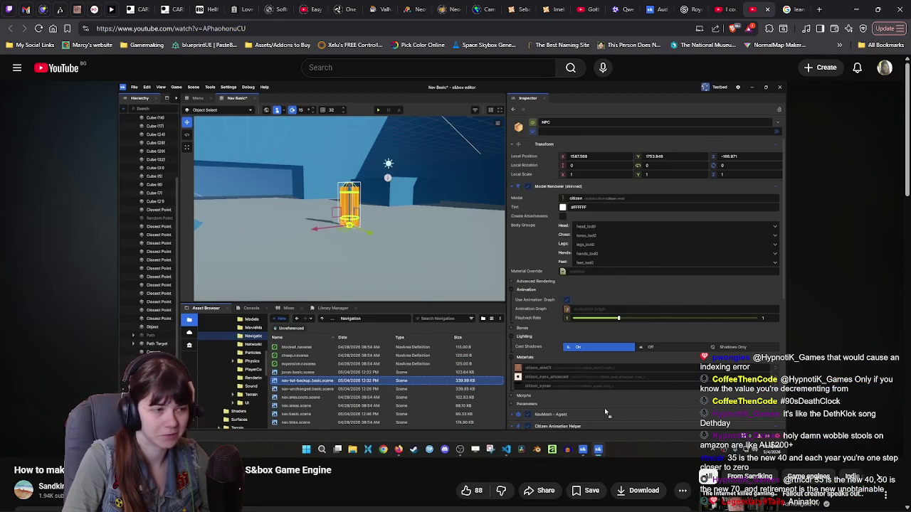
Step: Play the tutorial through the Model Physics settings and pause once the Renderer field is set
{"action": "left_click", "coordinate": [302, 253]}
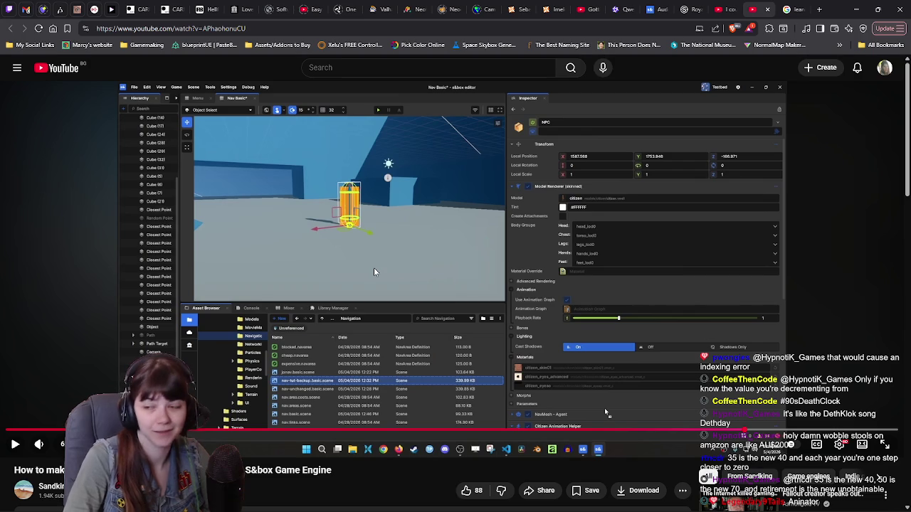
{"action": "left_click", "coordinate": [409, 259]}
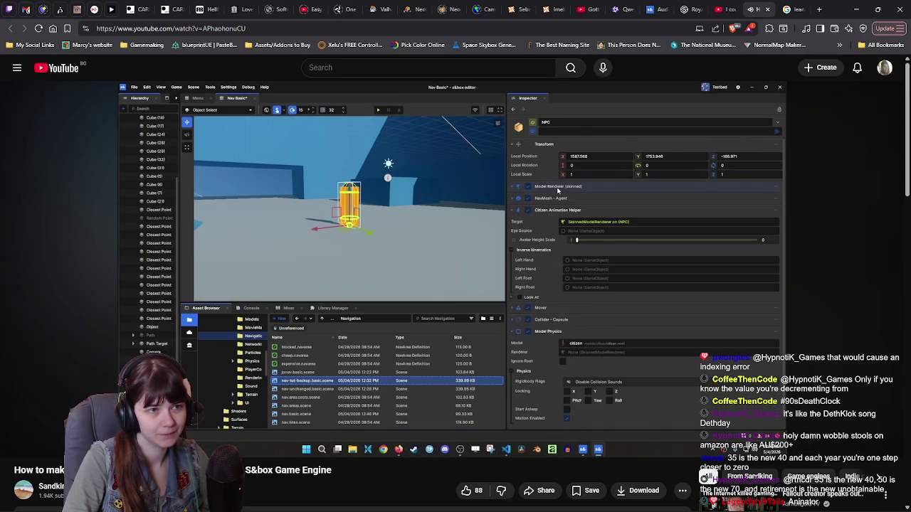
{"action": "left_click", "coordinate": [423, 263]}
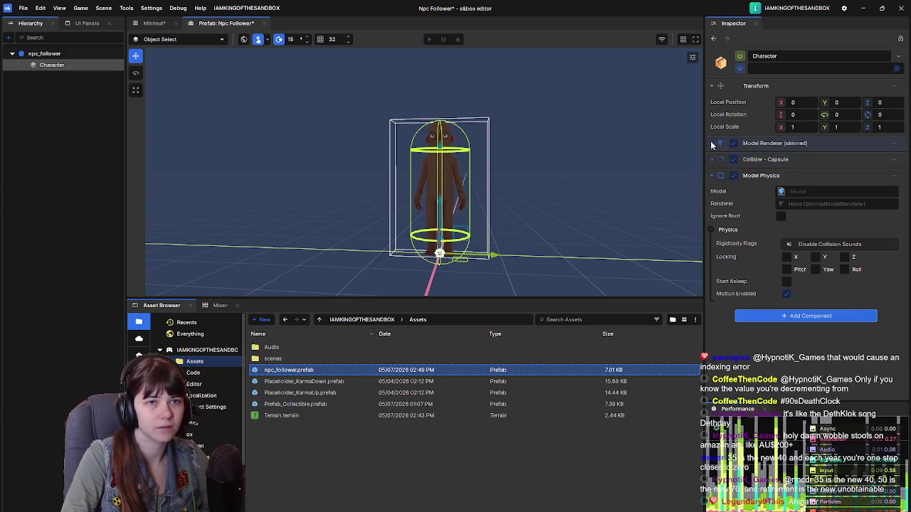
Step: Expand the Model Renderer (skinned) and drag it into Model Physics' Renderer field
{"action": "left_click", "coordinate": [711, 143]}
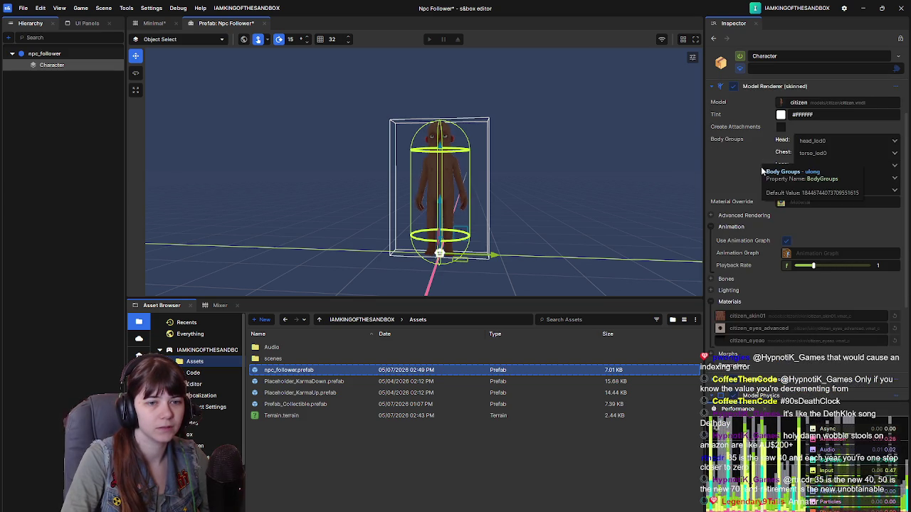
{"action": "mouse_move", "coordinate": [803, 106]}
{"action": "left_mouse_down"}
{"action": "mouse_move", "coordinate": [811, 106]}
{"action": "mouse_move", "coordinate": [838, 281]}
{"action": "mouse_move", "coordinate": [804, 264]}
{"action": "left_mouse_up"}
{"action": "scroll", "coordinate": [838, 281], "scroll_direction": "down", "scroll_amount": 4}
{"action": "scroll", "coordinate": [778, 242], "scroll_direction": "up", "scroll_amount": 5}
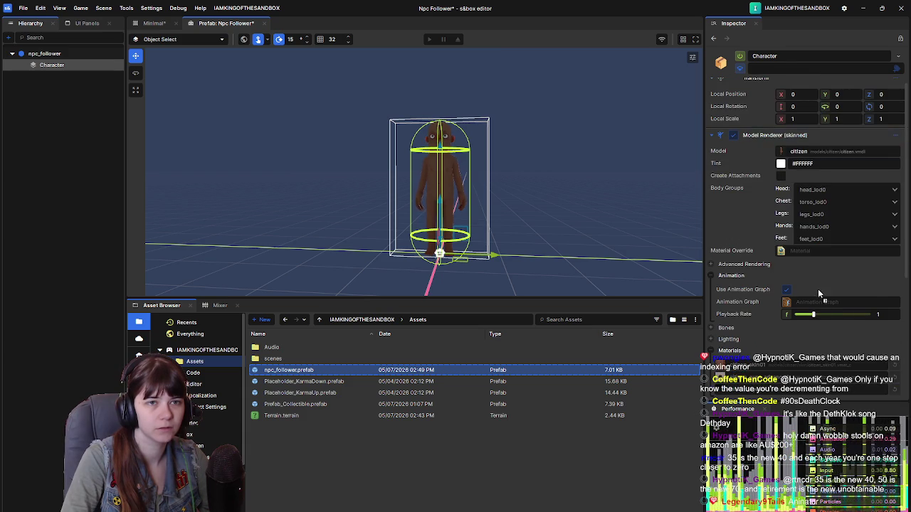
{"action": "scroll", "coordinate": [819, 289], "scroll_direction": "down", "scroll_amount": 1}
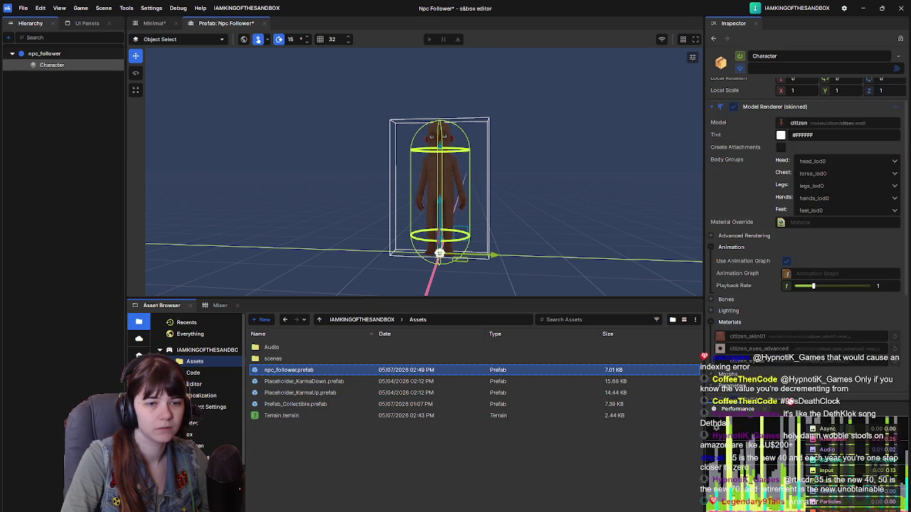
{"action": "scroll", "coordinate": [797, 392], "scroll_direction": "down", "scroll_amount": 2}
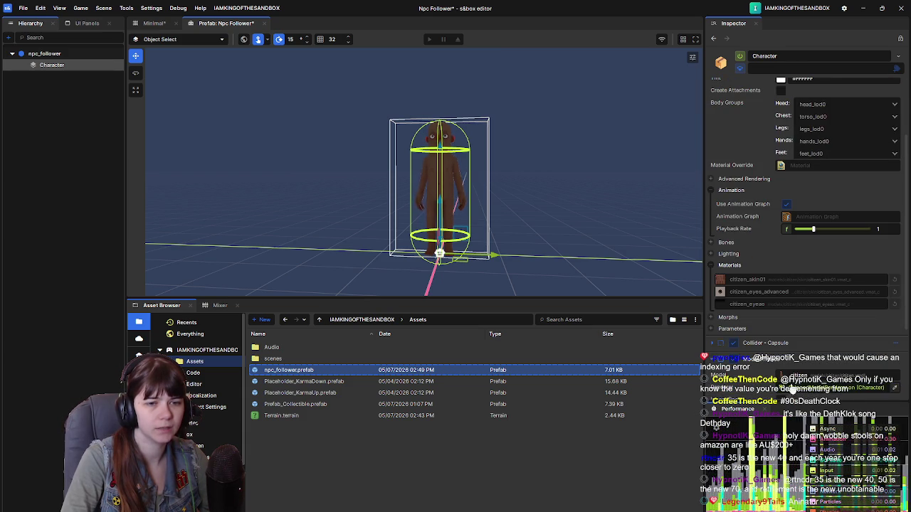
{"action": "scroll", "coordinate": [715, 346], "scroll_direction": "down", "scroll_amount": 2}
{"action": "scroll", "coordinate": [726, 346], "scroll_direction": "down", "scroll_amount": 2}
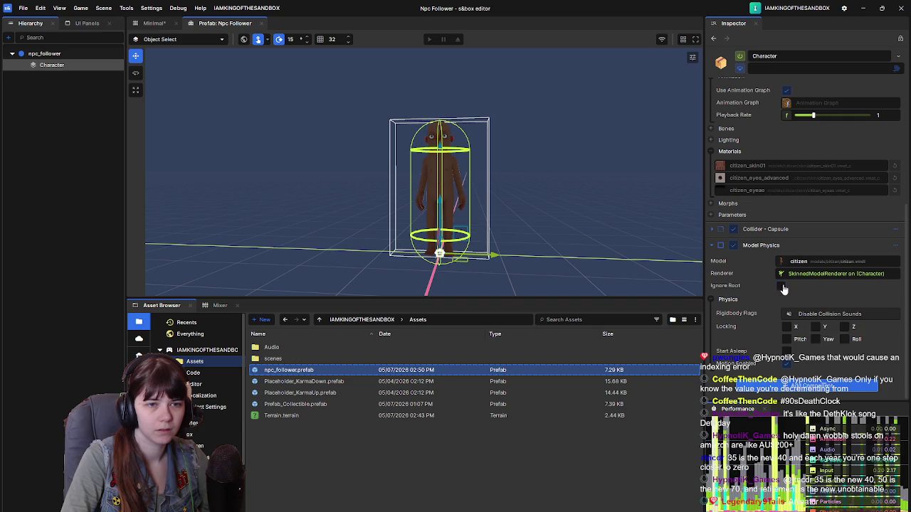
Step: Nudge the viewport view, then go back to the tutorial video
{"action": "left_click_drag", "start_coordinate": [584, 218], "coordinate": [573, 198]}
{"action": "right_click", "coordinate": [587, 220]}
{"action": "left_click", "coordinate": [557, 192]}
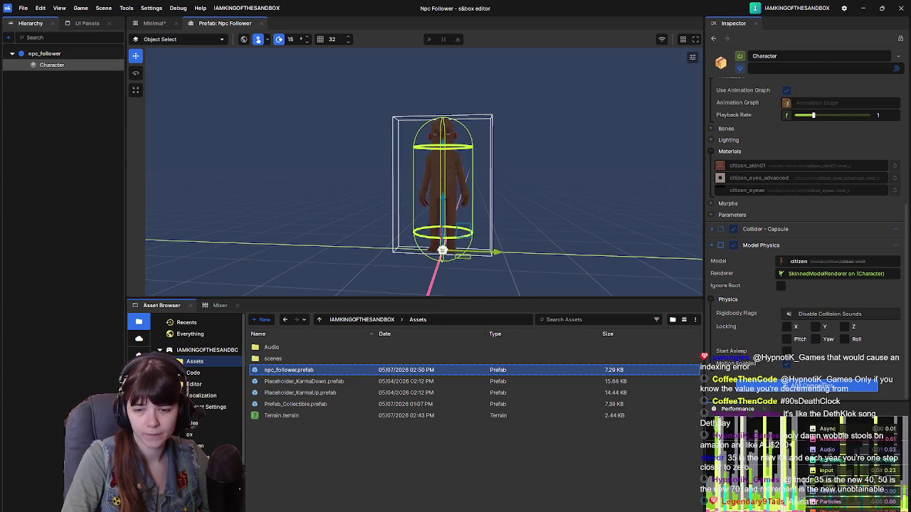
{"action": "key", "text": "space"}
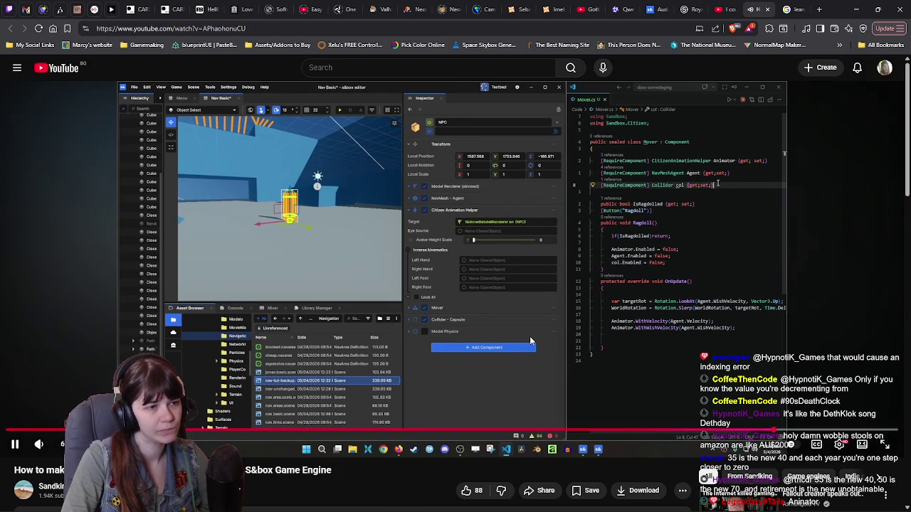
Step: Rewind the tutorial 10 seconds, replay that part, and pause again
{"action": "left_click", "coordinate": [530, 342]}
{"action": "key", "text": "j"}
{"action": "left_click", "coordinate": [531, 341]}
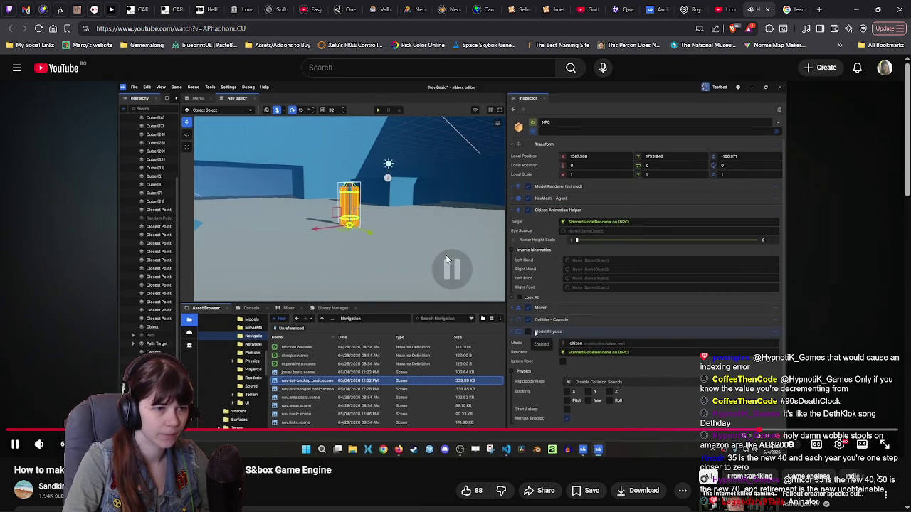
{"action": "key", "text": "k"}
Step: Collapse the Character's Model Physics component in the s&box Inspector
{"action": "key", "text": "alt+Tab"}
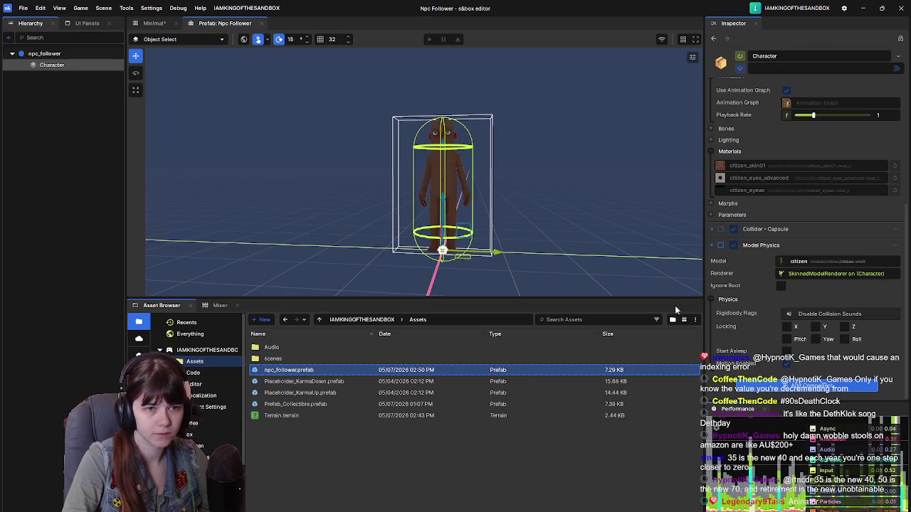
{"action": "left_click", "coordinate": [712, 245]}
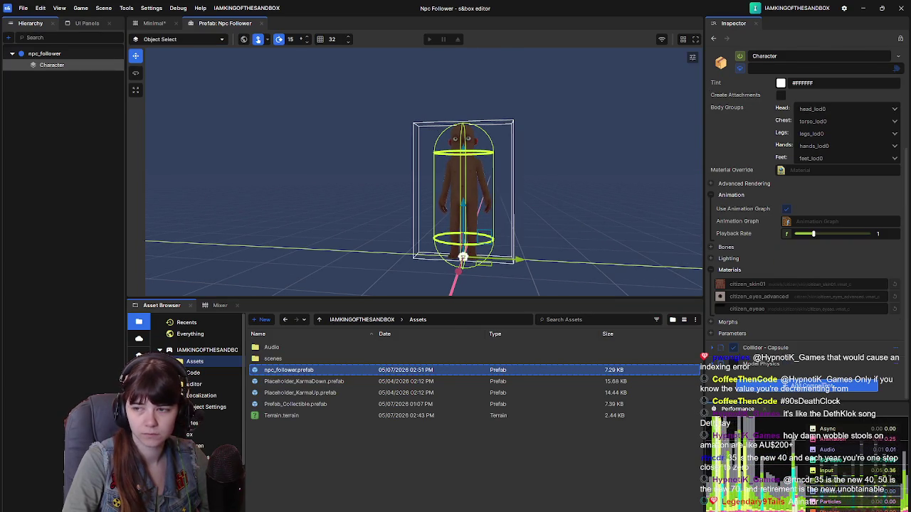
{"action": "key", "text": "alt+Tab"}
{"action": "key", "text": "k"}
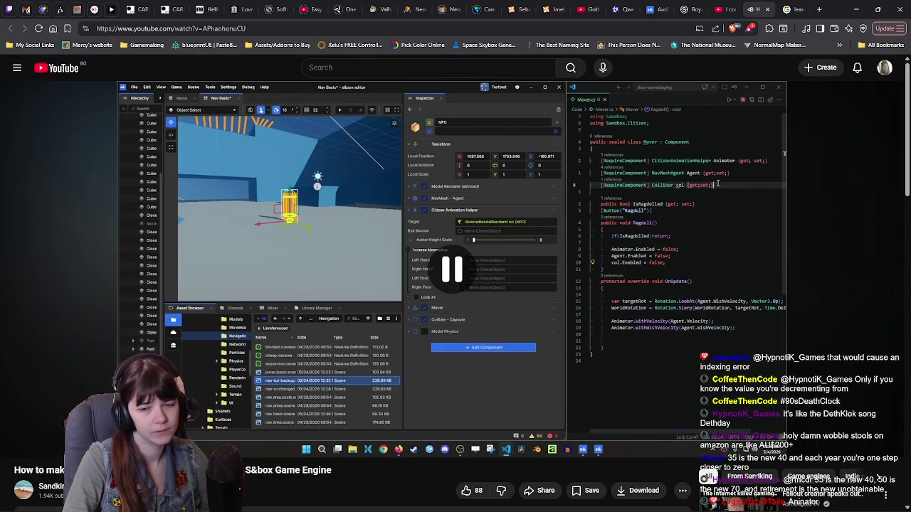
{"action": "key", "text": "alt+Tab"}
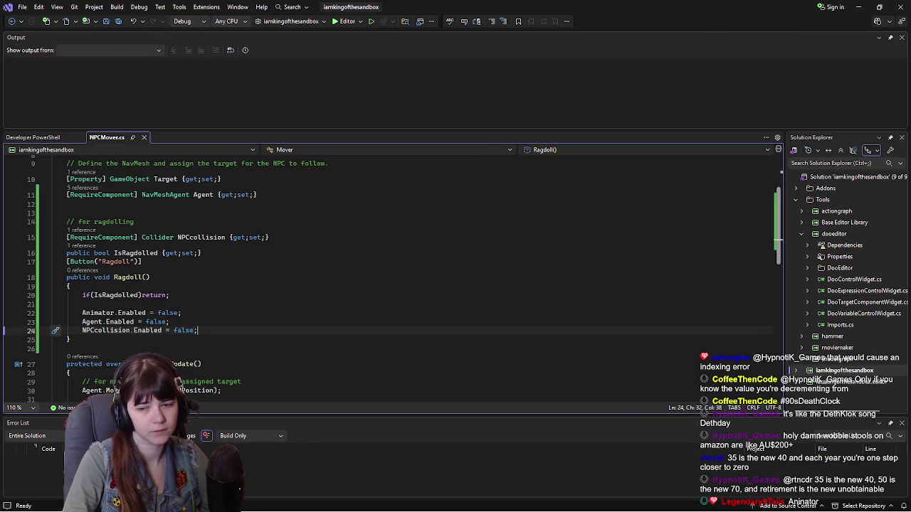
{"action": "key", "text": "alt+Tab"}
{"action": "scroll", "coordinate": [713, 366], "scroll_direction": "down", "scroll_amount": 3}
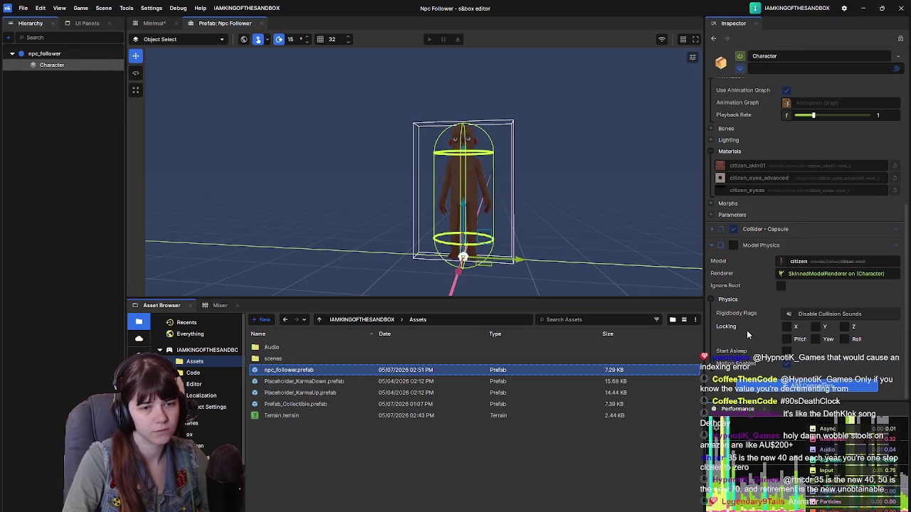
{"action": "left_click", "coordinate": [713, 246]}
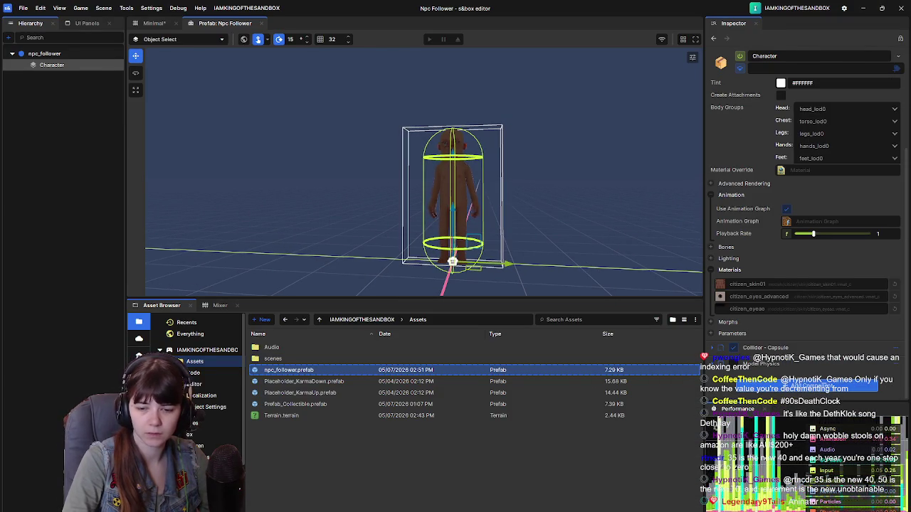
Step: Watch the tutorial add a ModelPhysics property to Mover.cs, then return to NPCMover.cs
{"action": "key", "text": "alt+Tab"}
{"action": "left_click", "coordinate": [709, 333]}
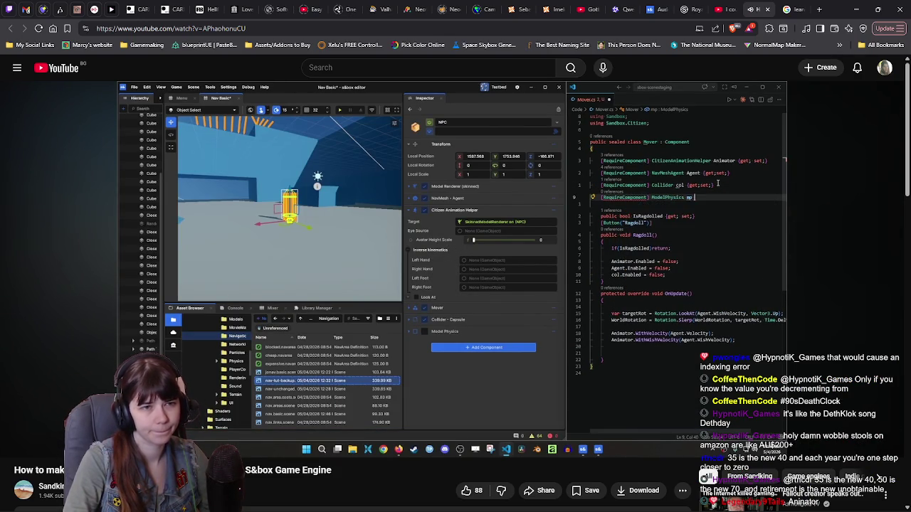
{"action": "mouse_move", "coordinate": [702, 299]}
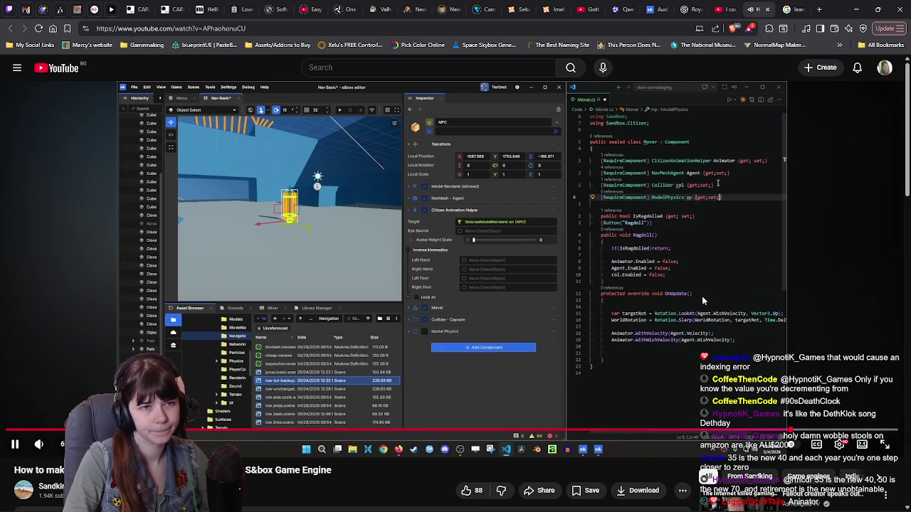
{"action": "left_click", "coordinate": [701, 296]}
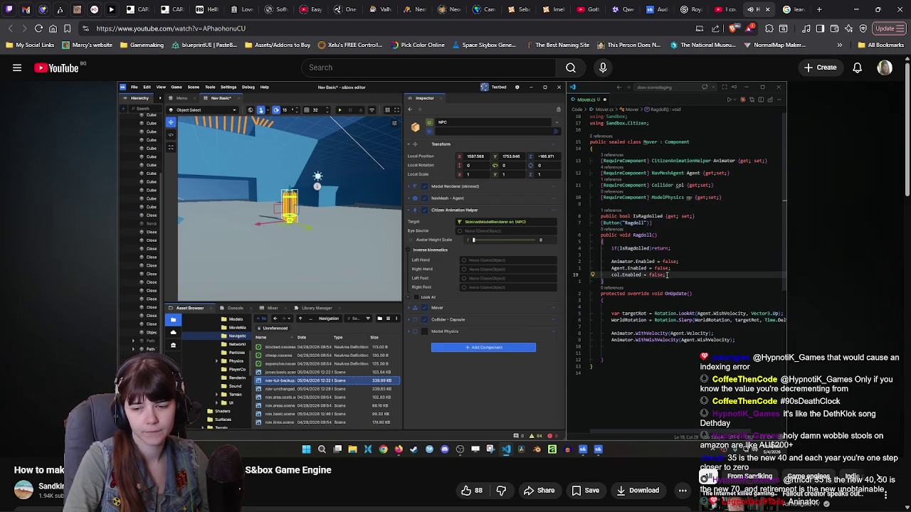
{"action": "key", "text": "alt+Tab"}
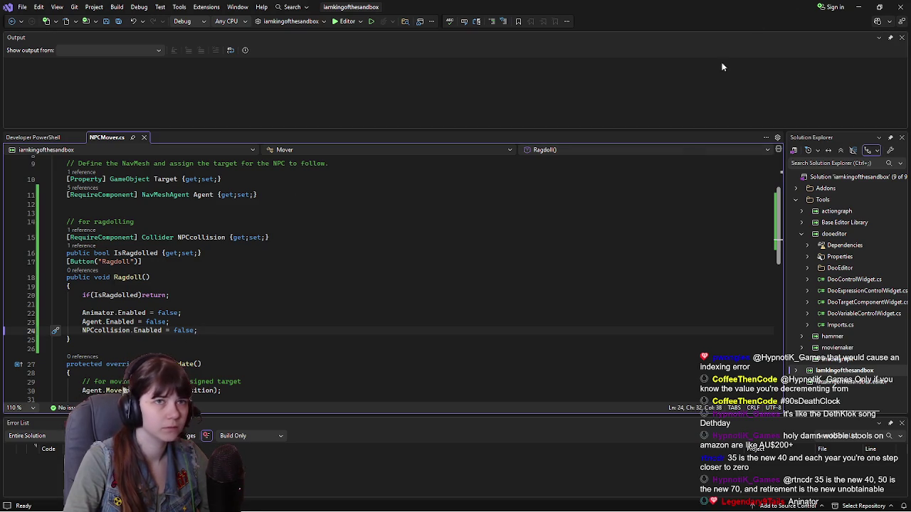
{"action": "key", "text": "alt+Tab"}
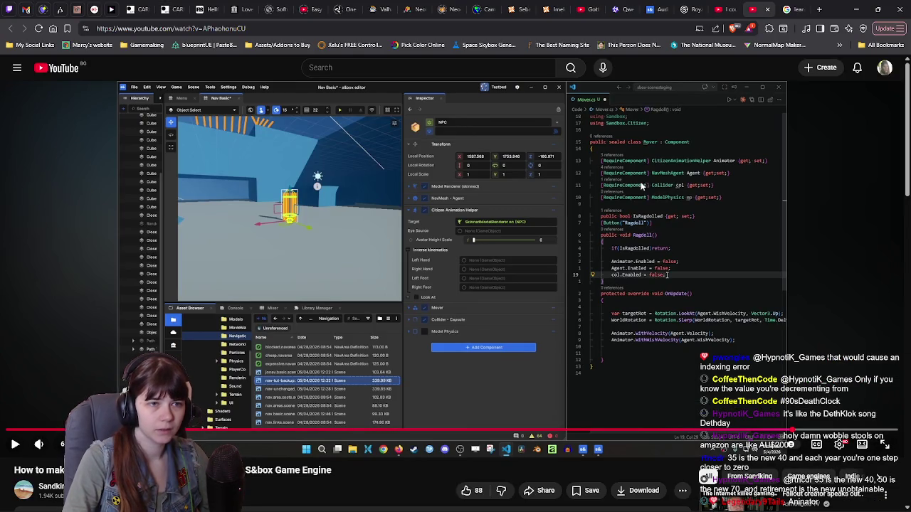
{"action": "key", "text": "alt+Tab"}
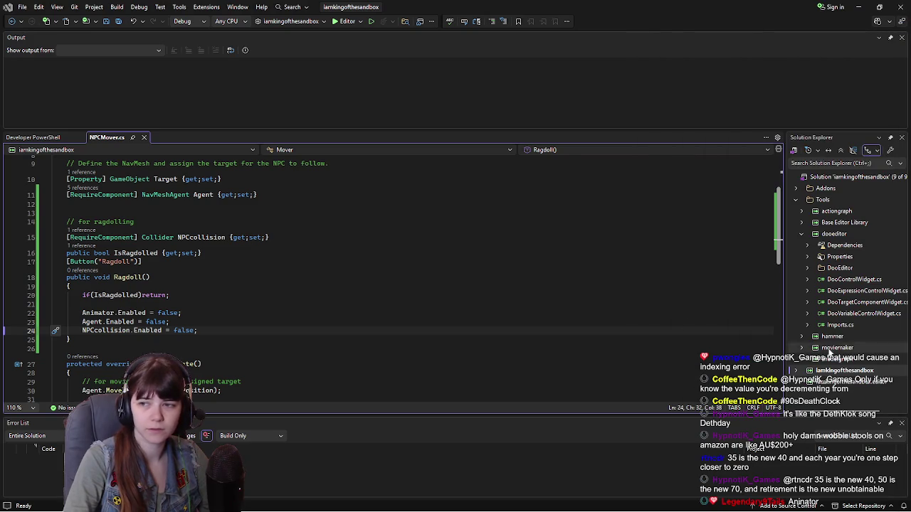
Step: Remove blank line 12 and add a '[RequireComponent] ModelPhysics NPCPhysics {get;set;}' property, then save
{"action": "scroll", "coordinate": [178, 244], "scroll_direction": "up", "scroll_amount": 1}
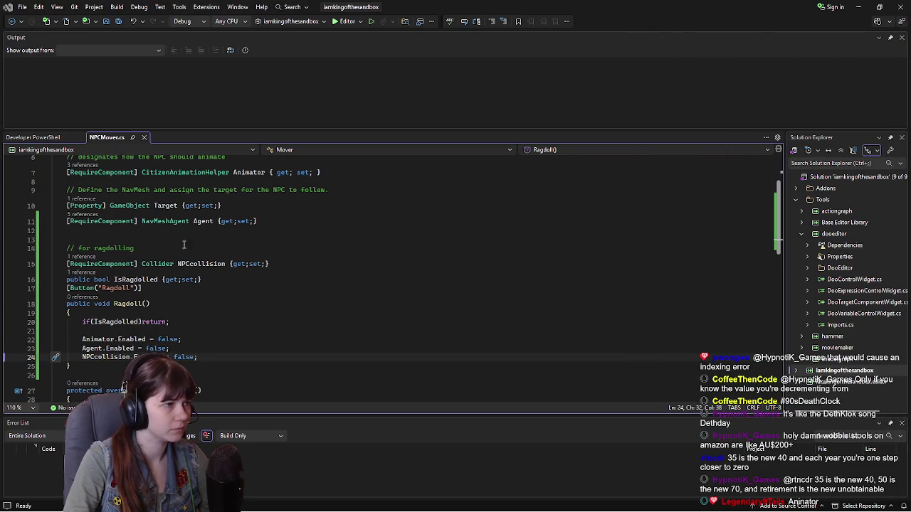
{"action": "left_click", "coordinate": [157, 229]}
{"action": "key", "text": "BackSpace"}
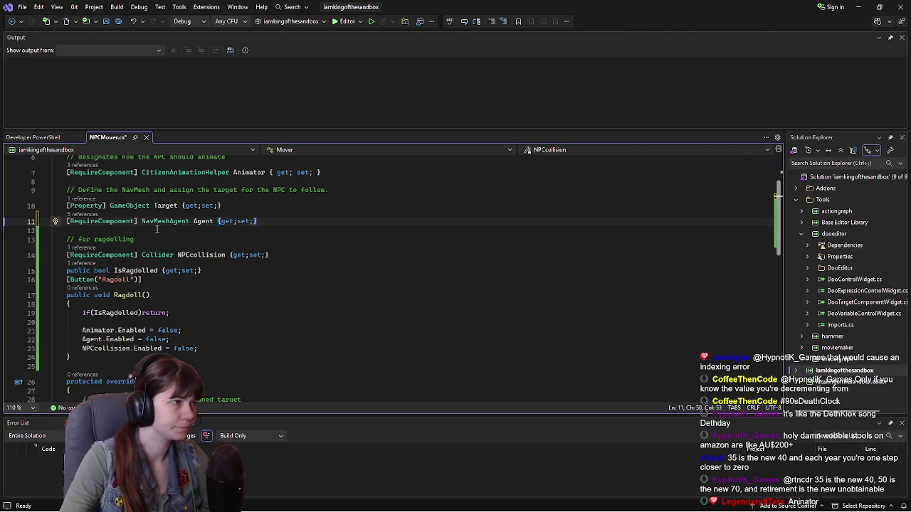
{"action": "left_click", "coordinate": [302, 252]}
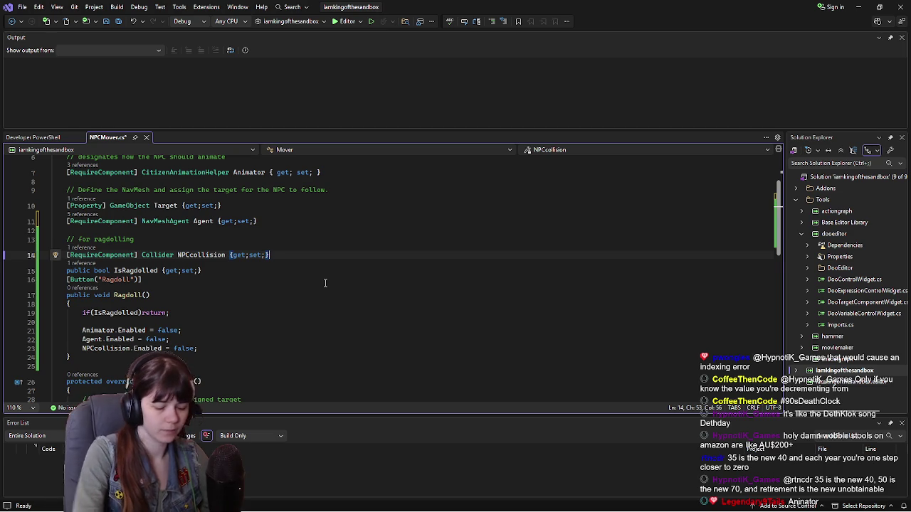
{"action": "key", "text": "Return"}
{"action": "key", "text": "Return"}
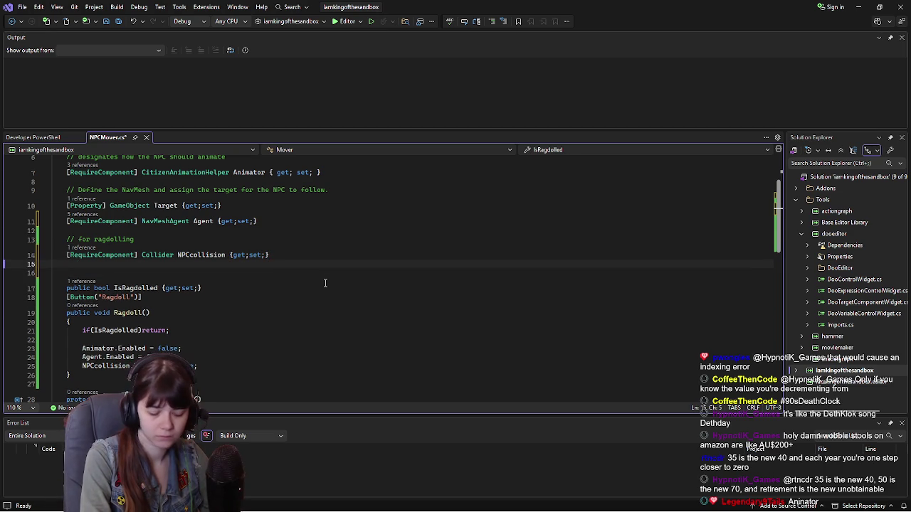
{"action": "type", "text": "[RequireCo"}
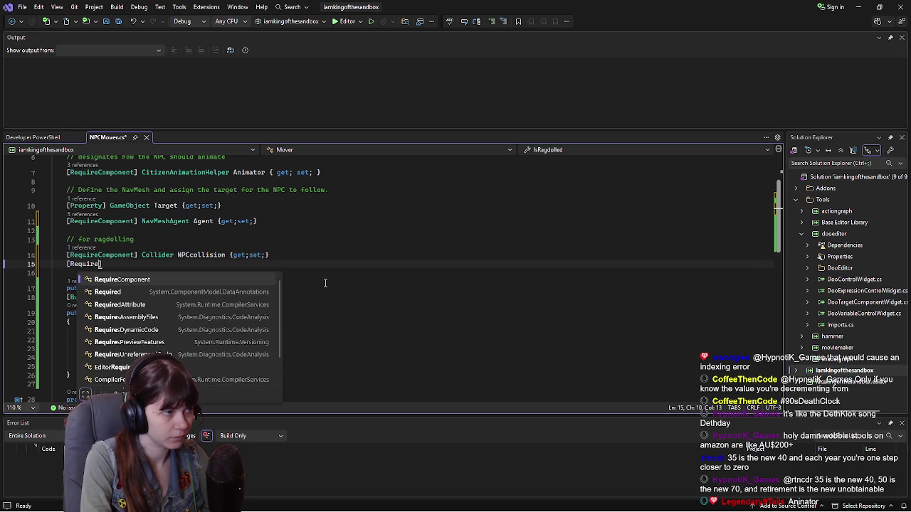
{"action": "type", "text": "mponent"}
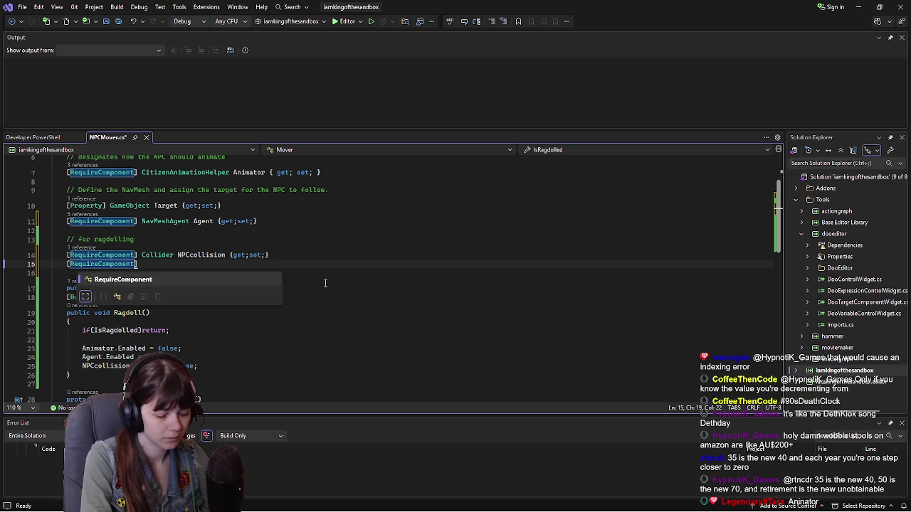
{"action": "type", "text": "] "}
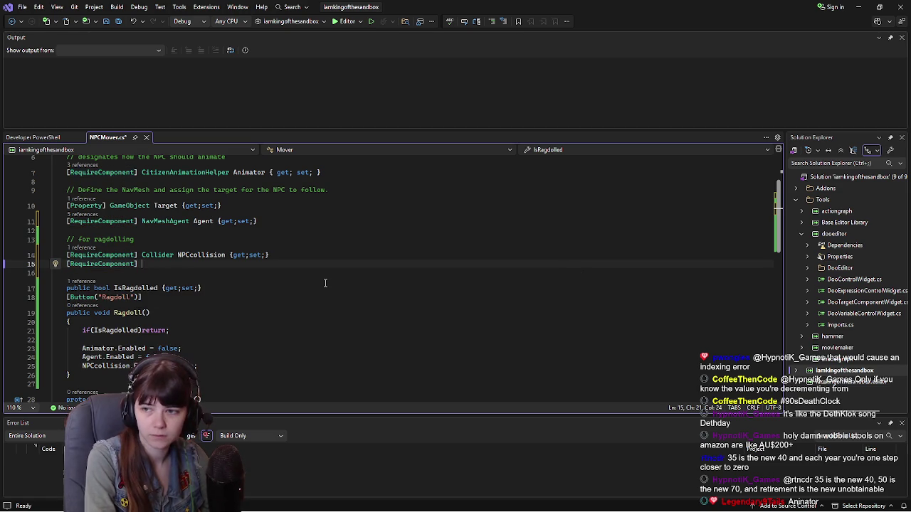
{"action": "type", "text": "ModelPh"}
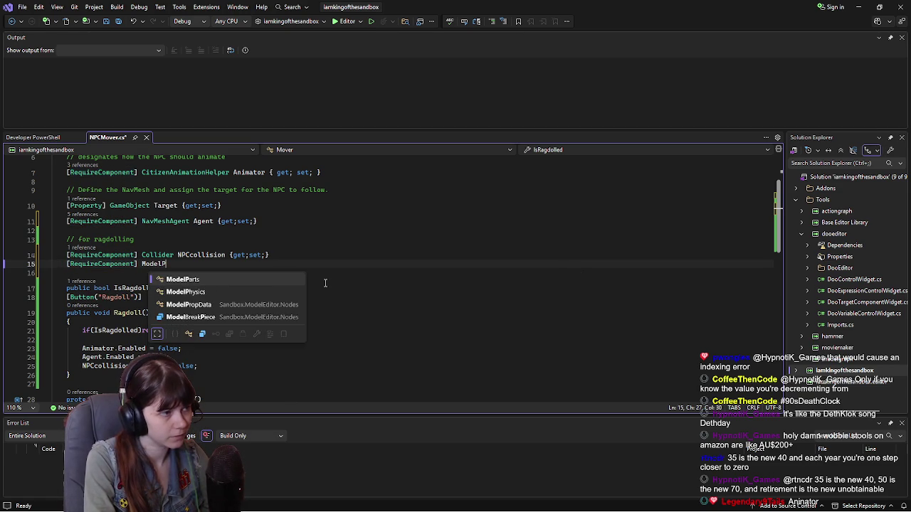
{"action": "key", "text": "Tab"}
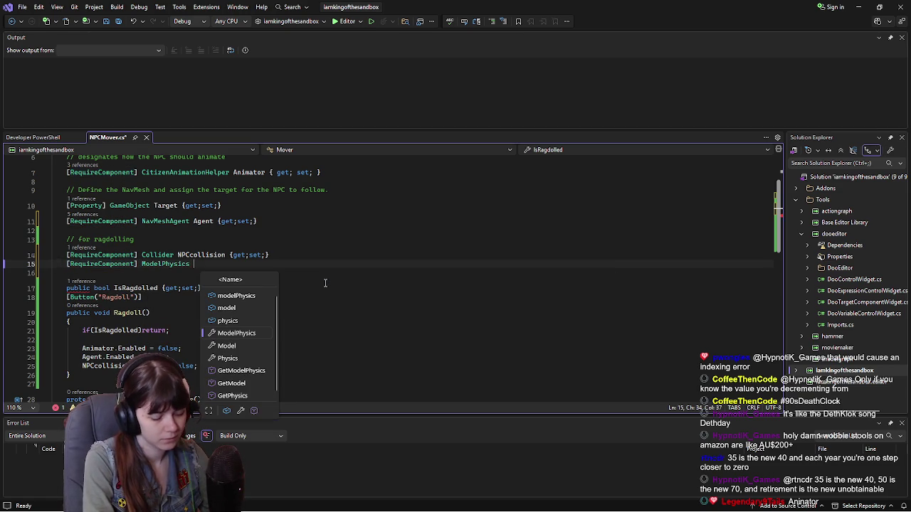
{"action": "type", "text": "NPCPhysics"}
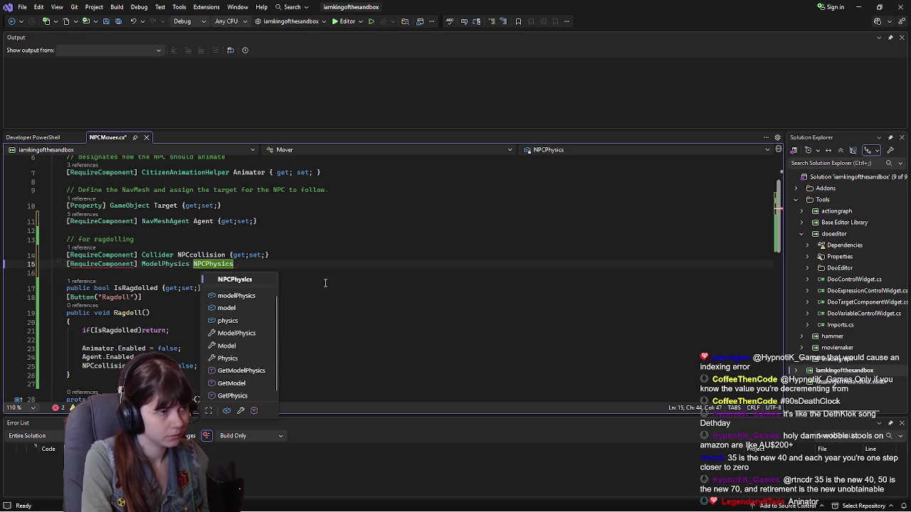
{"action": "type", "text": " {"}
{"action": "type", "text": "get;set;"}
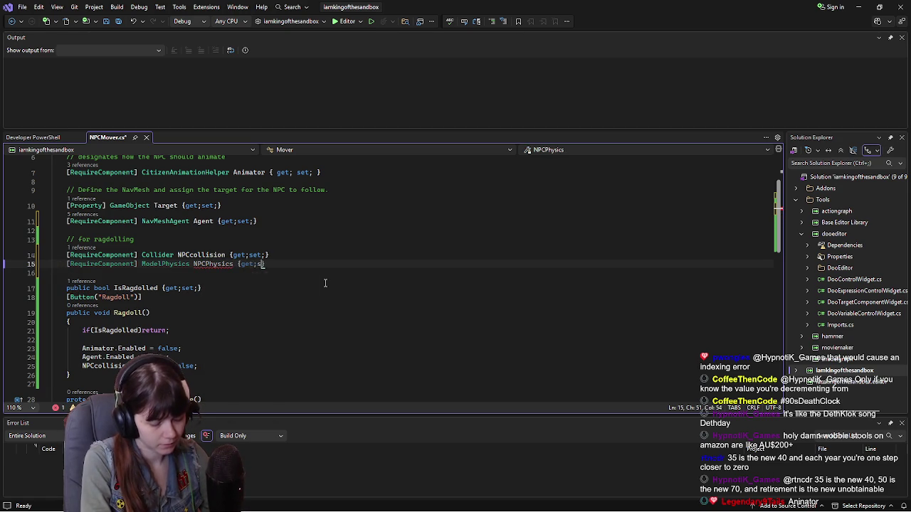
{"action": "key", "text": "ctrl+s"}
Step: Add 'NPCPhysics.Enabled = true;' inside Ragdoll() and save NPCMover.cs
{"action": "left_click", "coordinate": [201, 372]}
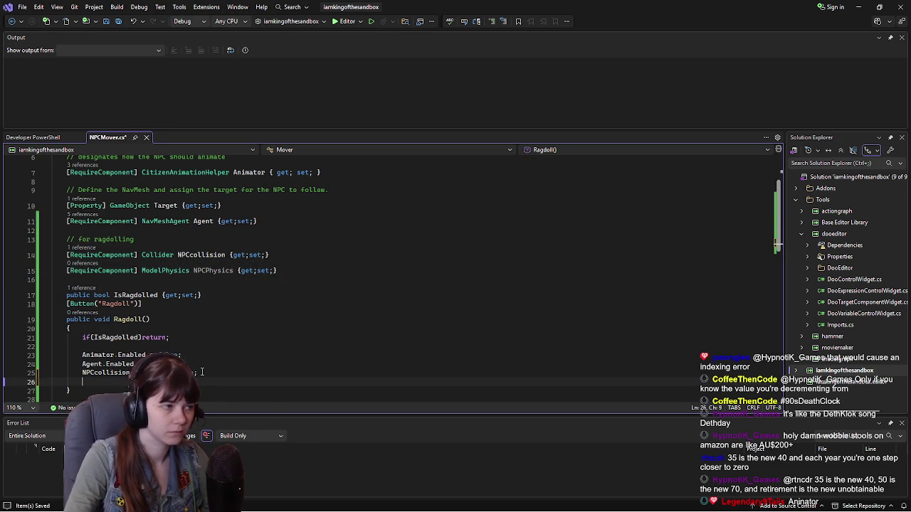
{"action": "key", "text": "Return"}
{"action": "scroll", "coordinate": [330, 337], "scroll_direction": "down", "scroll_amount": 1}
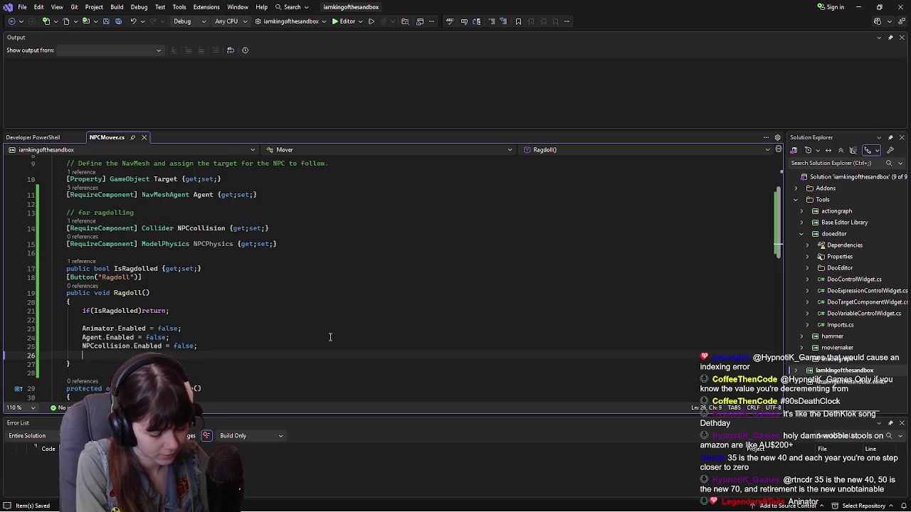
{"action": "type", "text": "NPC"}
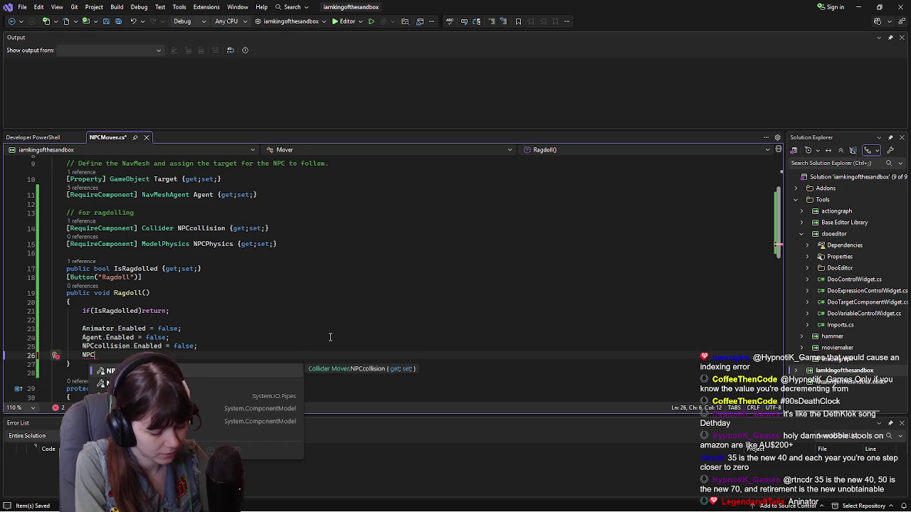
{"action": "type", "text": "Physics"}
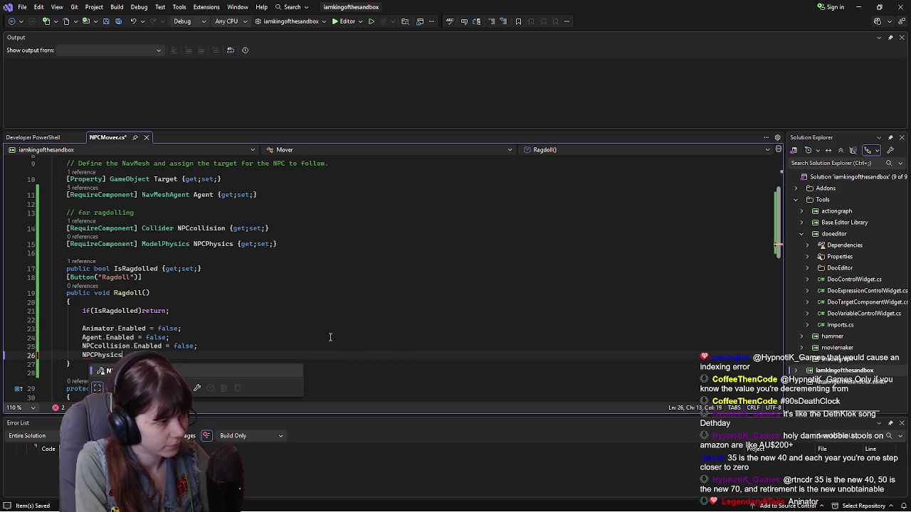
{"action": "key", "text": "Tab"}
{"action": "type", "text": ".Enab"}
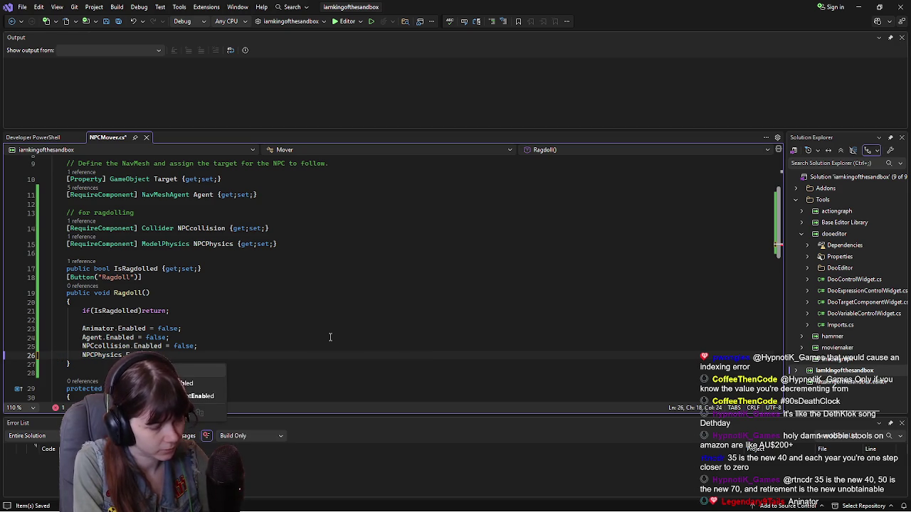
{"action": "type", "text": "led = tr"}
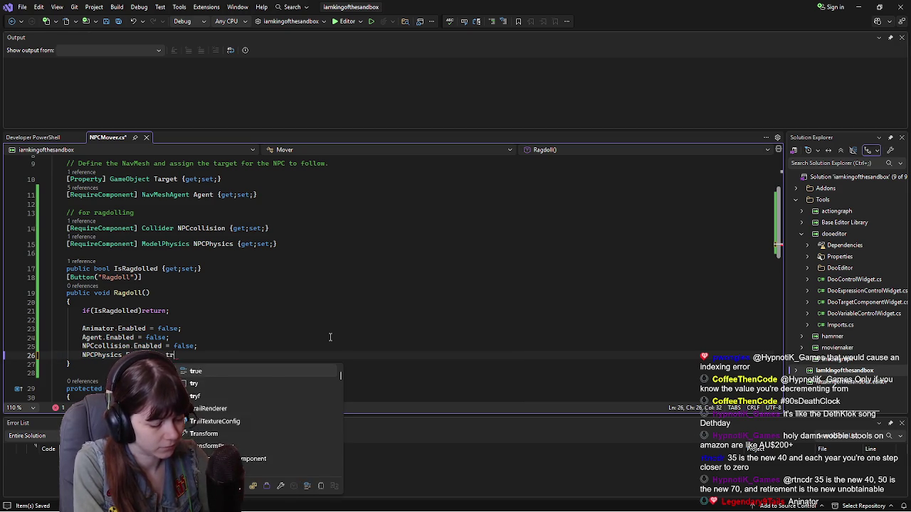
{"action": "type", "text": "u"}
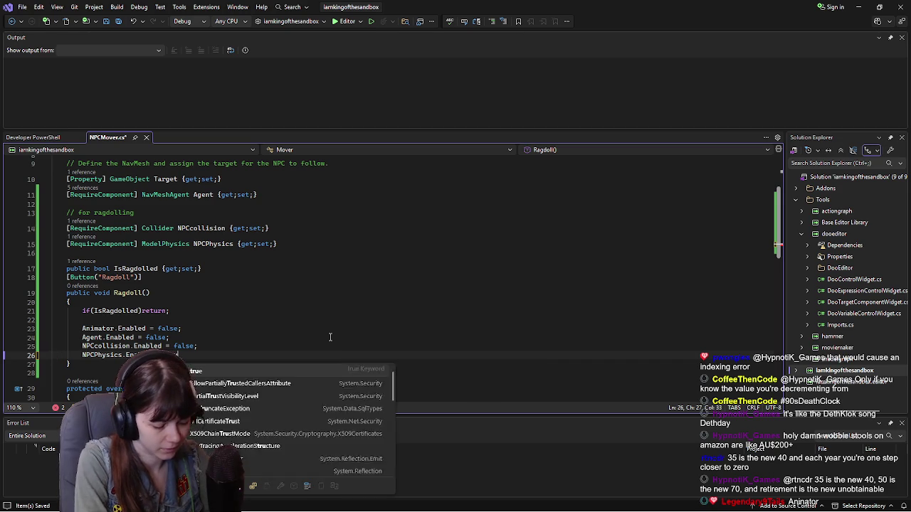
{"action": "type", "text": "e;"}
{"action": "key", "text": "ctrl+s"}
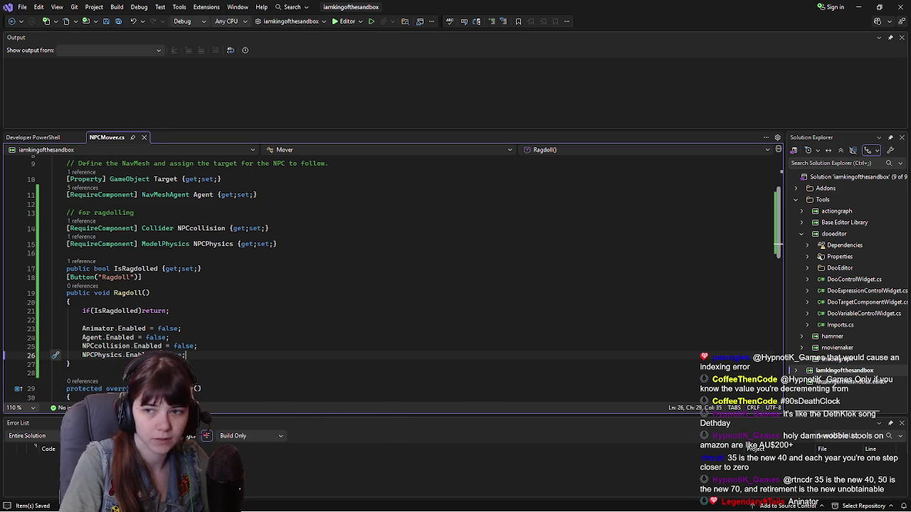
{"action": "key", "text": "alt+Tab"}
Step: Maximize the tutorial and play it until the 'IsRagdolled = true' line appears, then pause
{"action": "left_click_drag", "start_coordinate": [633, 4], "coordinate": [589, 1]}
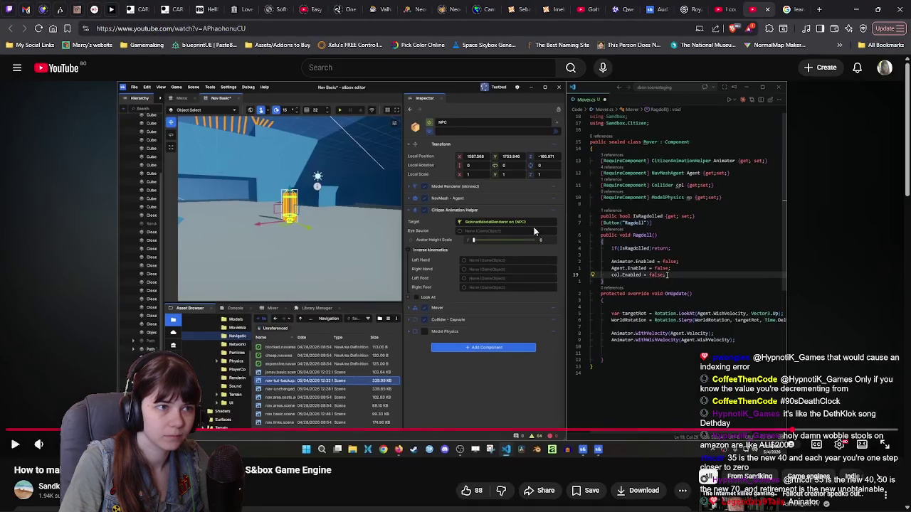
{"action": "left_click", "coordinate": [502, 281]}
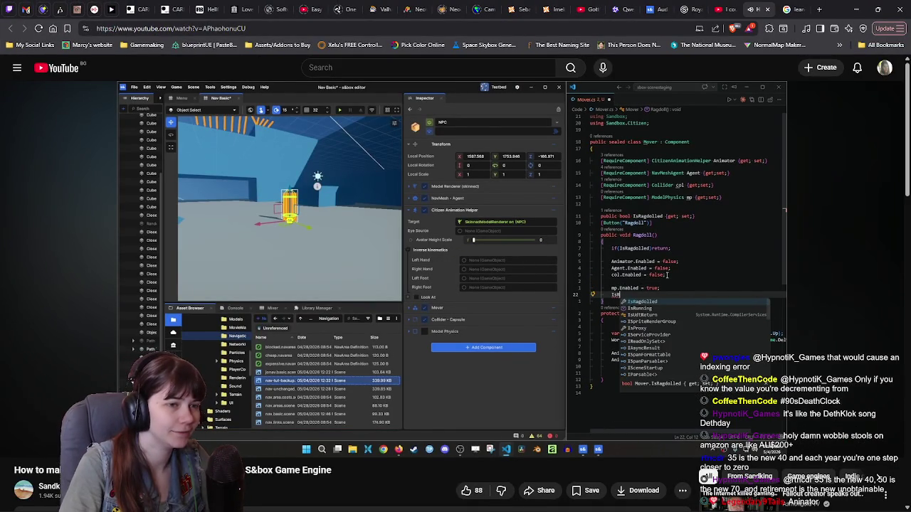
{"action": "left_click", "coordinate": [484, 265]}
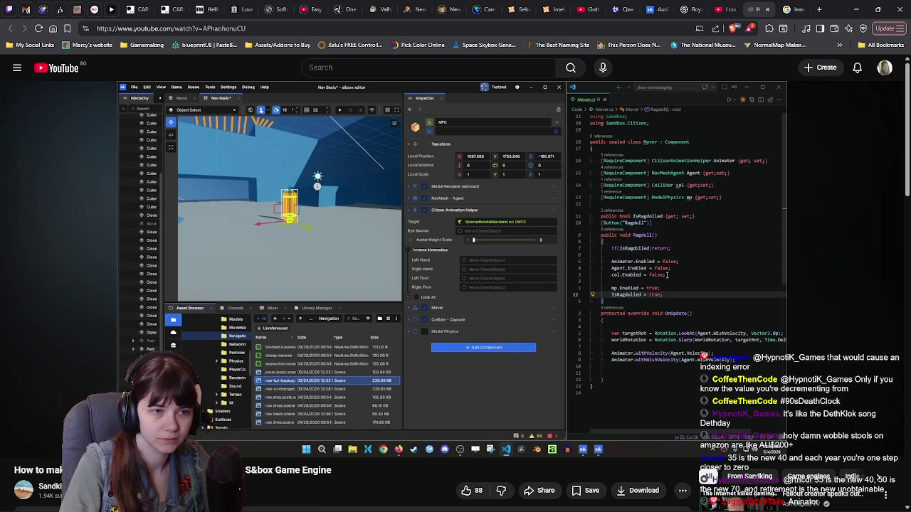
{"action": "key", "text": "alt+Tab"}
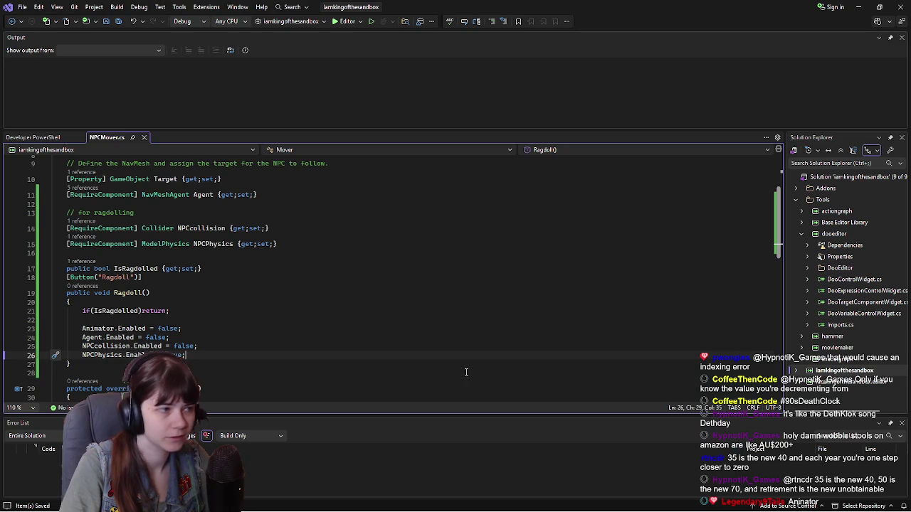
Step: Add 'IsRagdolled = true;' on a new line 27 below the NPCPhysics line
{"action": "key", "text": "Return"}
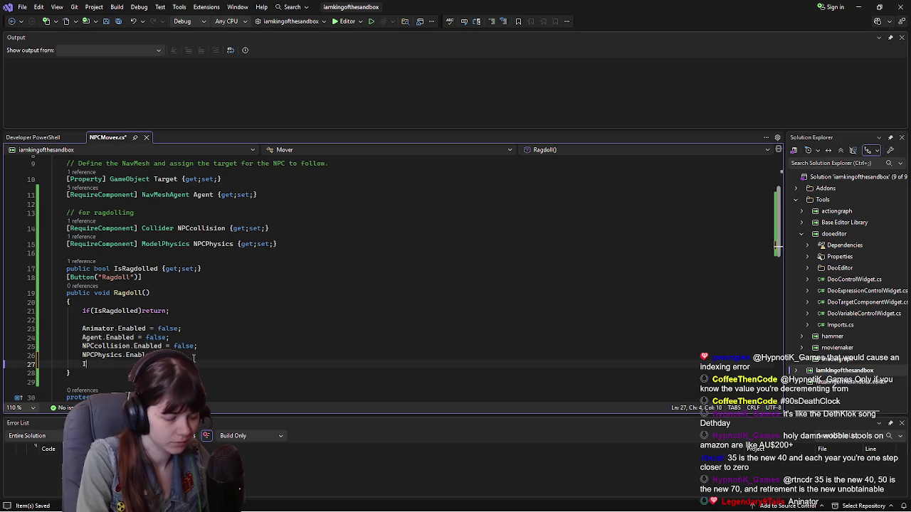
{"action": "type", "text": "IsRagdo"}
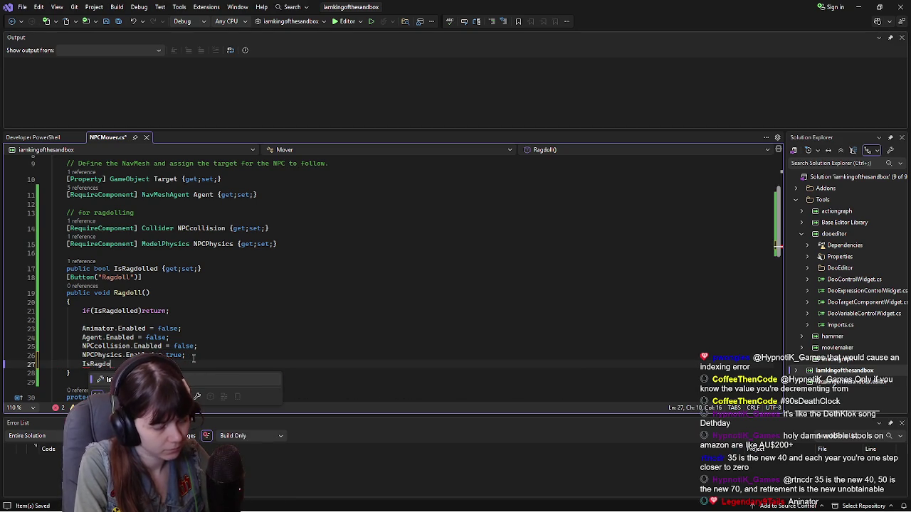
{"action": "type", "text": "lled"}
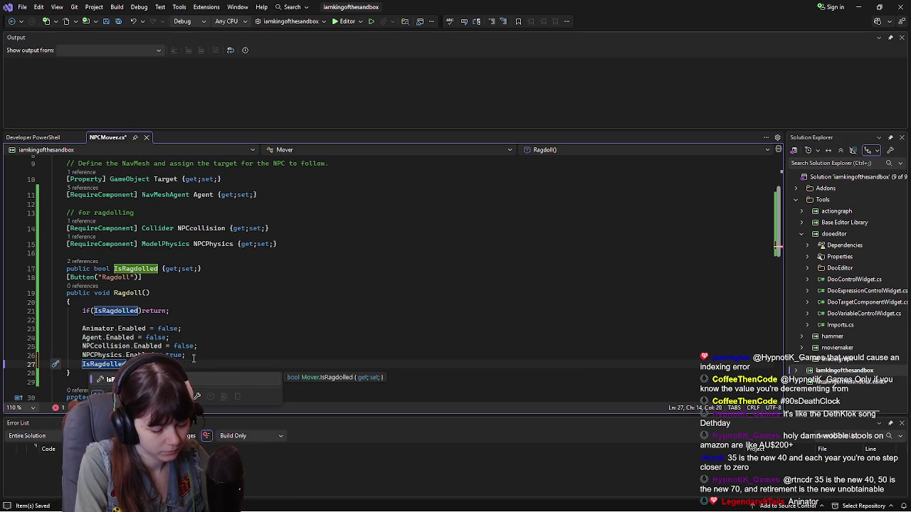
{"action": "type", "text": " = true;"}
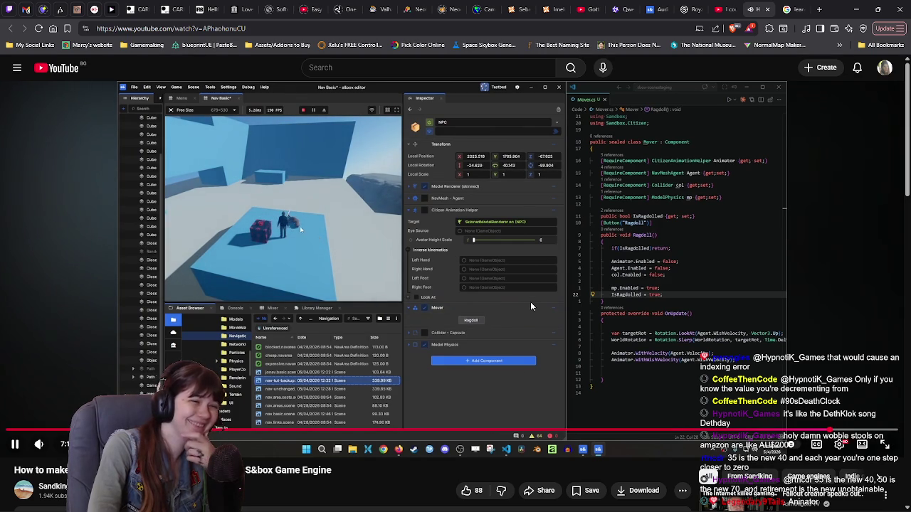
Step: Pause the YouTube tutorial on its ragdolled NPCs, then return to the s&box editor
{"action": "left_click", "coordinate": [530, 302]}
{"action": "left_click", "coordinate": [739, 302]}
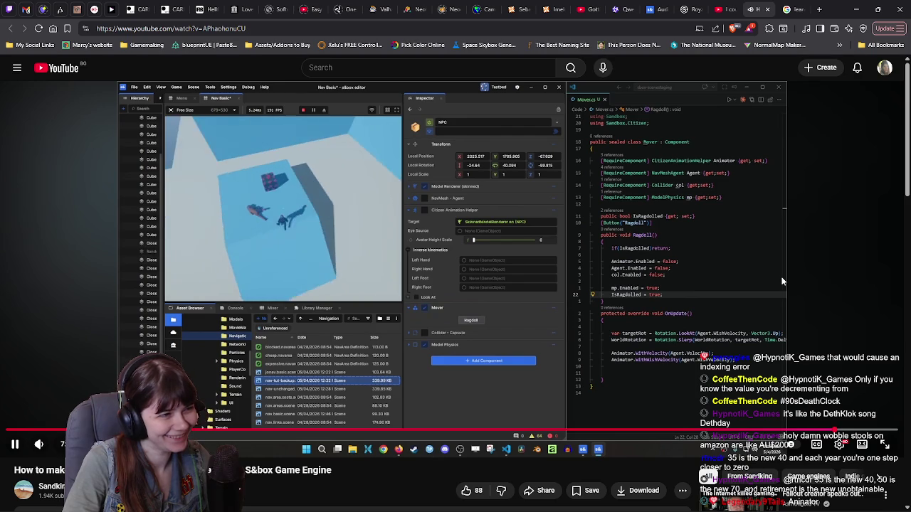
{"action": "left_click", "coordinate": [833, 297]}
{"action": "key", "text": "alt+Tab"}
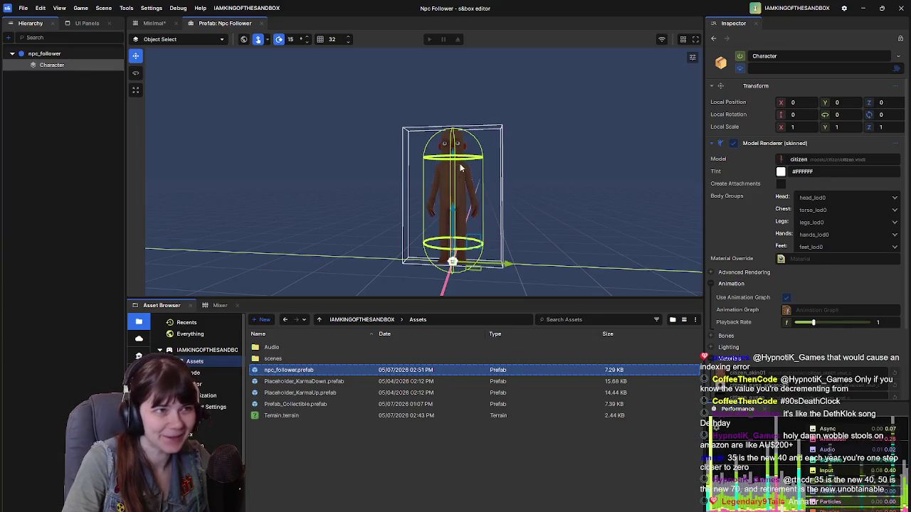
Step: Save the Minimal scene and play it, walking the player across the field
{"action": "key", "text": "ctrl+s"}
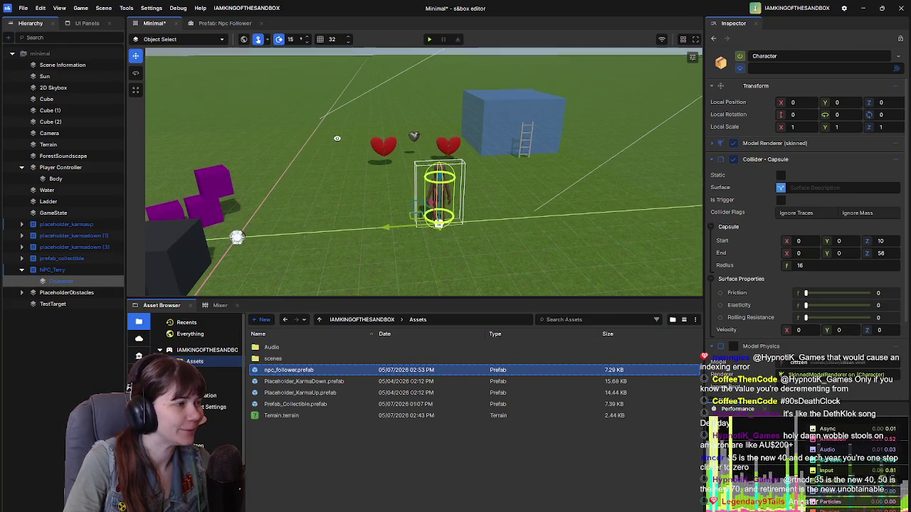
{"action": "left_click", "coordinate": [430, 41]}
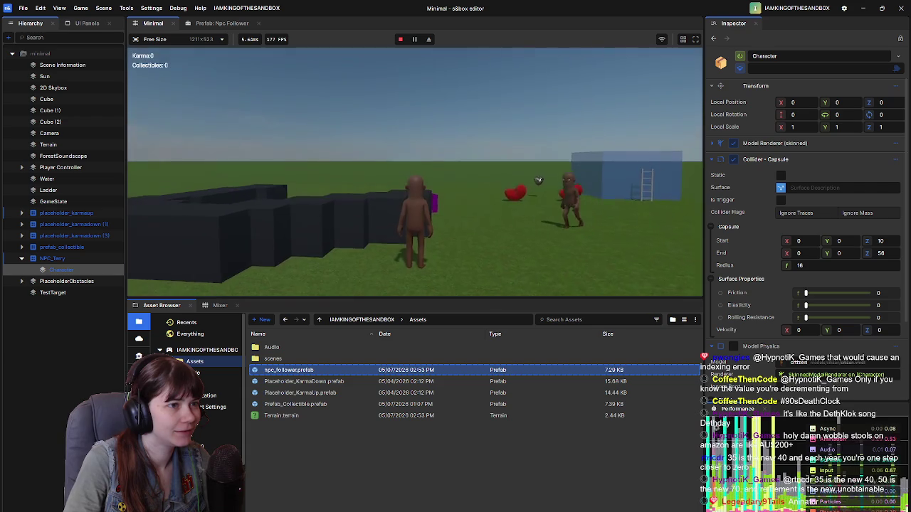
{"action": "key", "text": "s"}
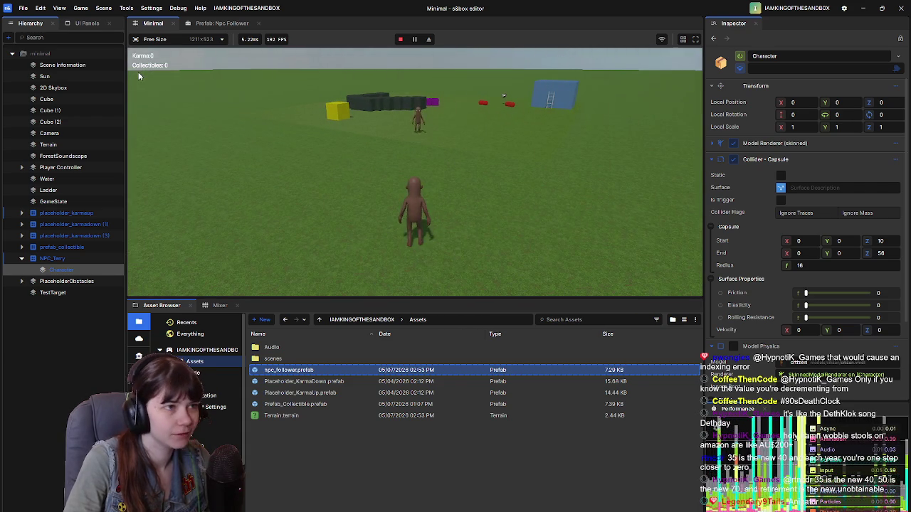
{"action": "scroll", "coordinate": [805, 214], "scroll_direction": "down", "scroll_amount": 3}
Step: Press Ragdoll on NPC_Terry's Mover, which only throws a Code Error; NPC_Terry stays upright
{"action": "left_click", "coordinate": [70, 260]}
{"action": "left_click", "coordinate": [797, 189]}
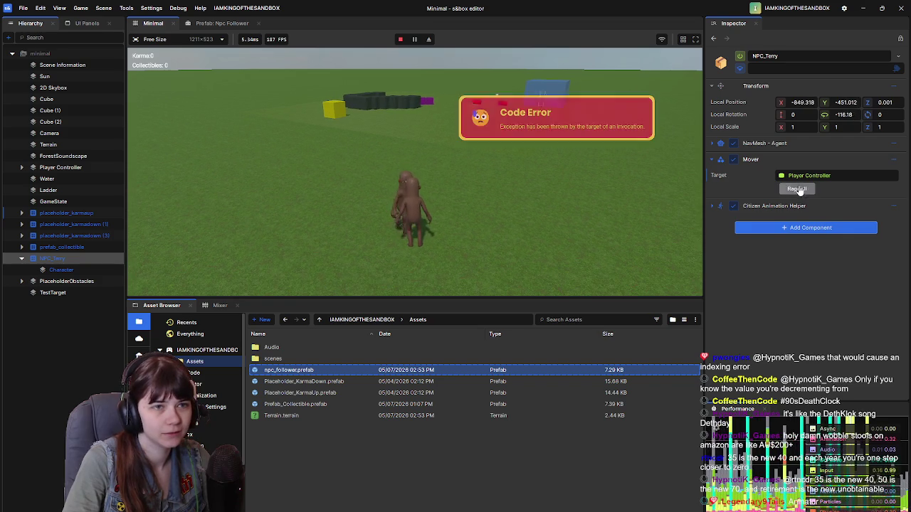
{"action": "left_click", "coordinate": [476, 202]}
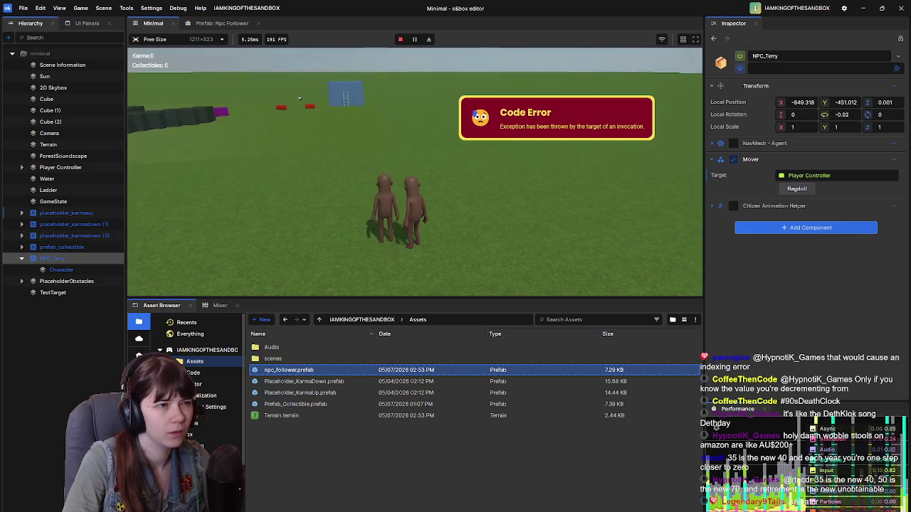
{"action": "key", "text": "s"}
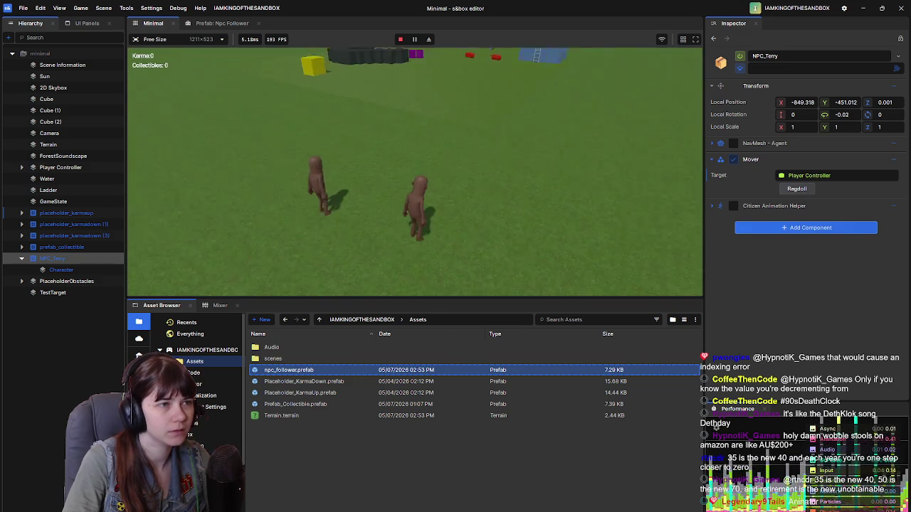
{"action": "key", "text": "Escape"}
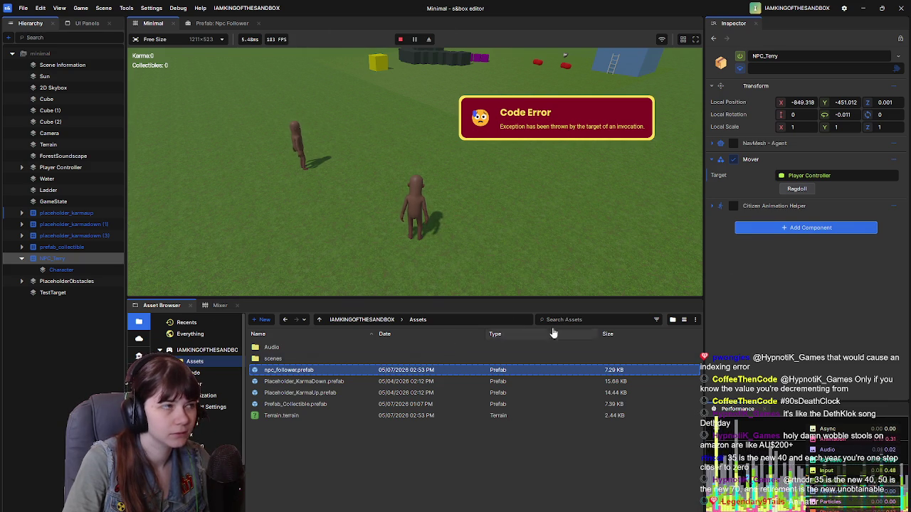
{"action": "right_click", "coordinate": [353, 435]}
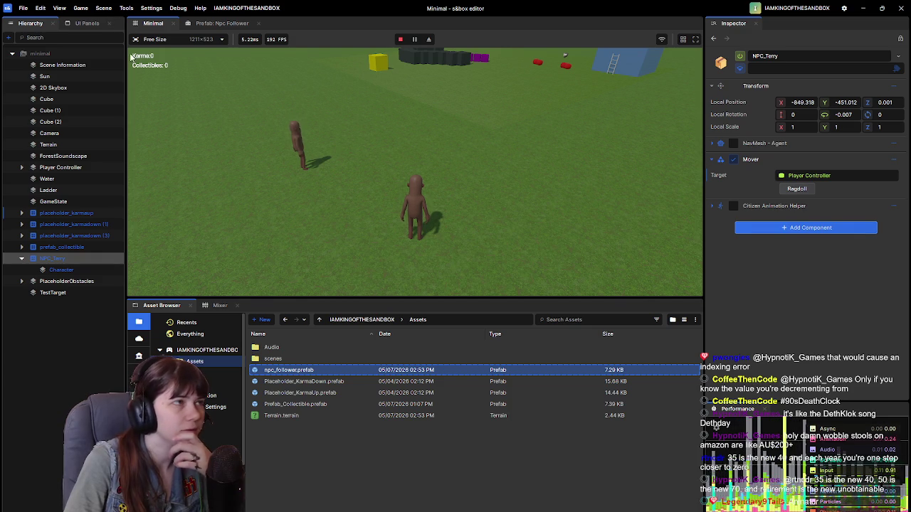
{"action": "left_click", "coordinate": [80, 8]}
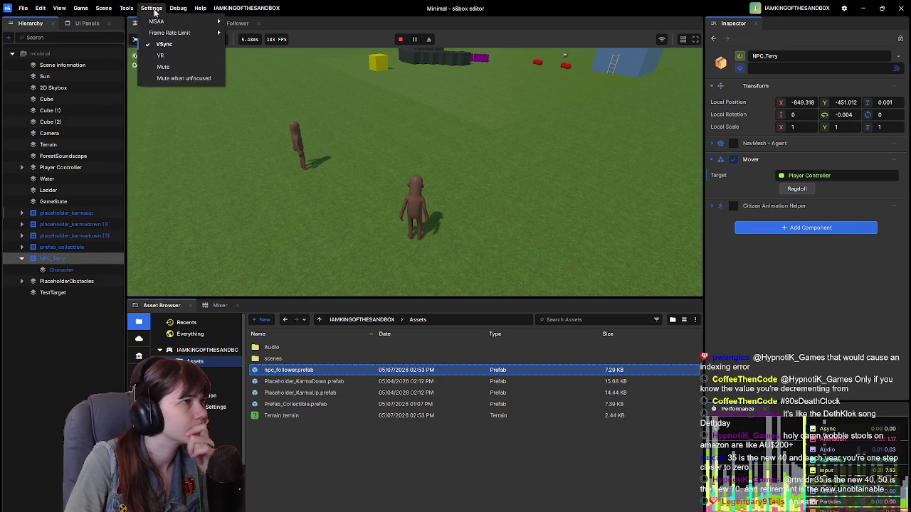
Step: Open the Console panel from the View menu and dock it in the editor
{"action": "mouse_move", "coordinate": [179, 11]}
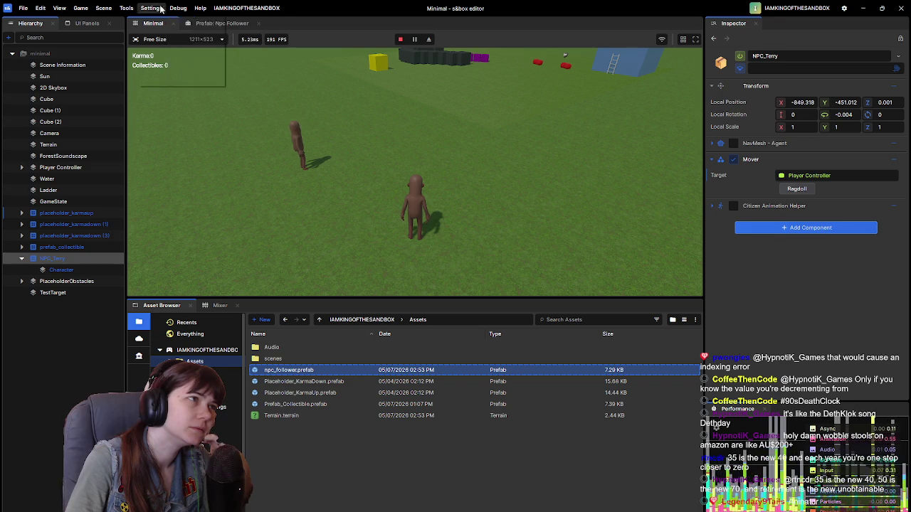
{"action": "mouse_move", "coordinate": [120, 7]}
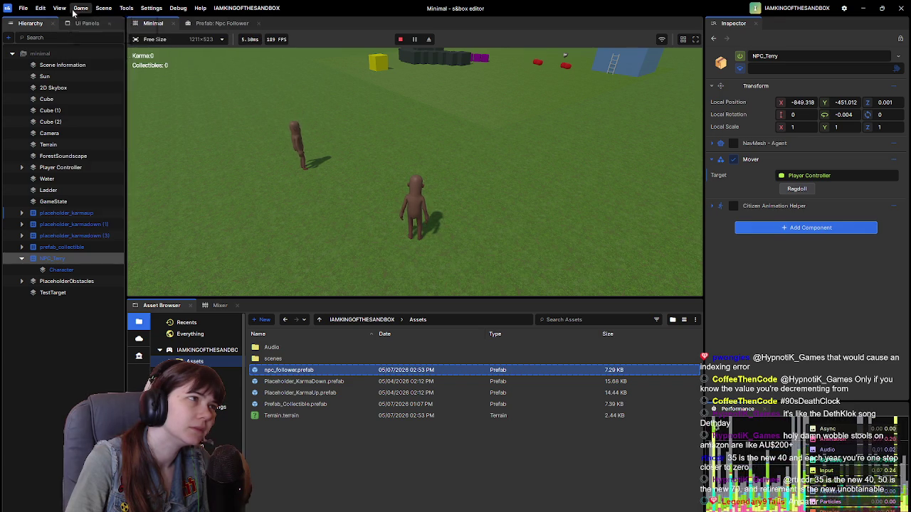
{"action": "left_click", "coordinate": [197, 12]}
{"action": "left_click", "coordinate": [201, 9]}
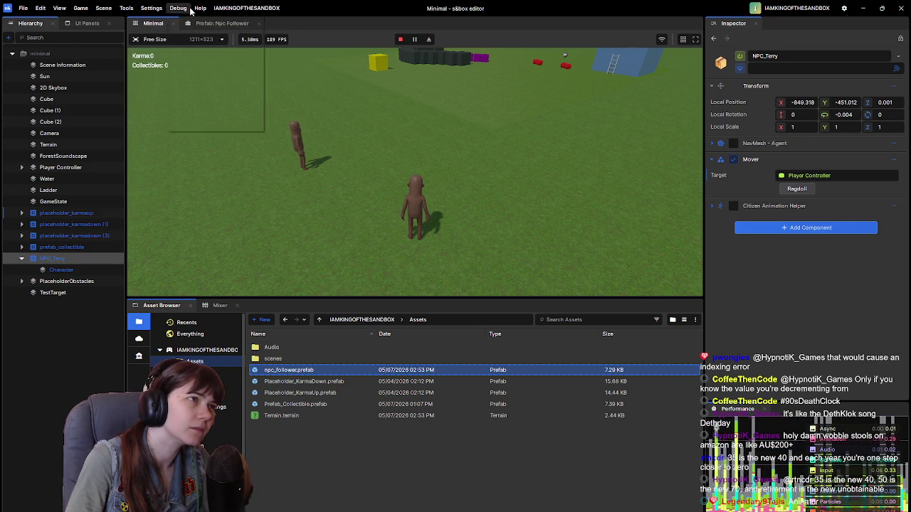
{"action": "mouse_move", "coordinate": [142, 8]}
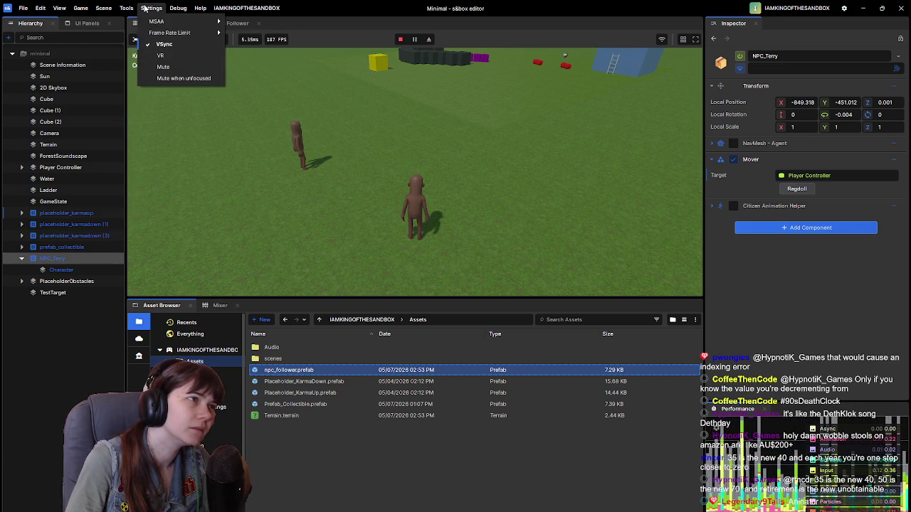
{"action": "left_click", "coordinate": [104, 9]}
{"action": "left_click", "coordinate": [60, 7]}
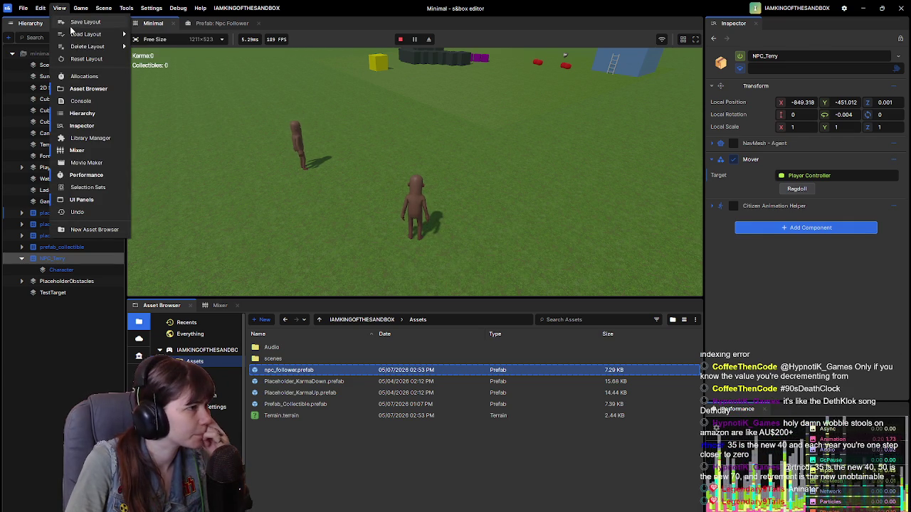
{"action": "left_click", "coordinate": [92, 101]}
{"action": "mouse_move", "coordinate": [156, 106]}
{"action": "left_mouse_down"}
{"action": "mouse_move", "coordinate": [744, 264]}
{"action": "mouse_move", "coordinate": [781, 297]}
{"action": "mouse_move", "coordinate": [762, 294]}
{"action": "mouse_move", "coordinate": [790, 342]}
{"action": "mouse_move", "coordinate": [808, 414]}
{"action": "left_mouse_up"}
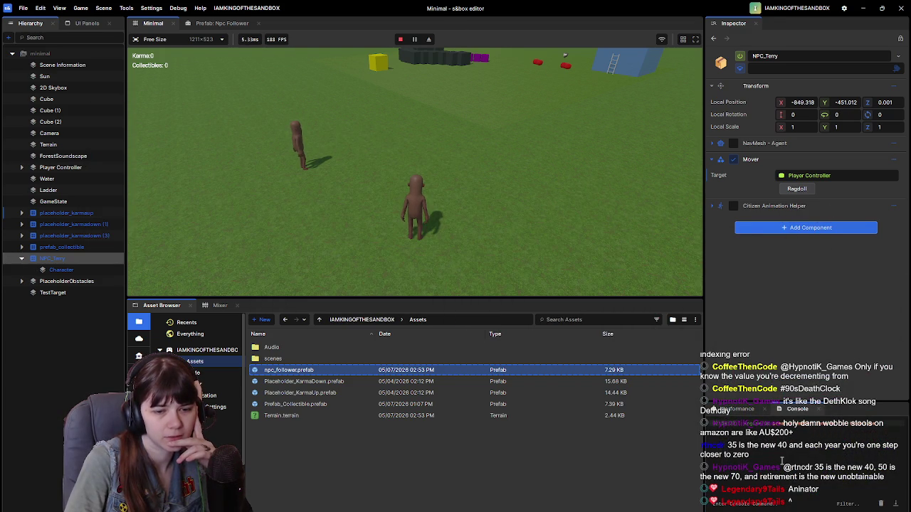
Step: Retry NPC_Terry's Ragdoll button in the running game, reproducing the Code Error
{"action": "left_click", "coordinate": [450, 217]}
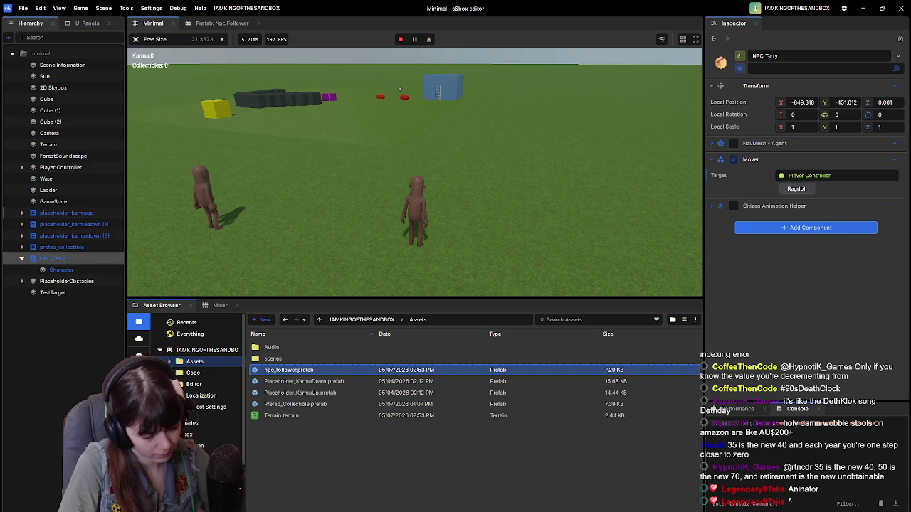
{"action": "left_click", "coordinate": [797, 189]}
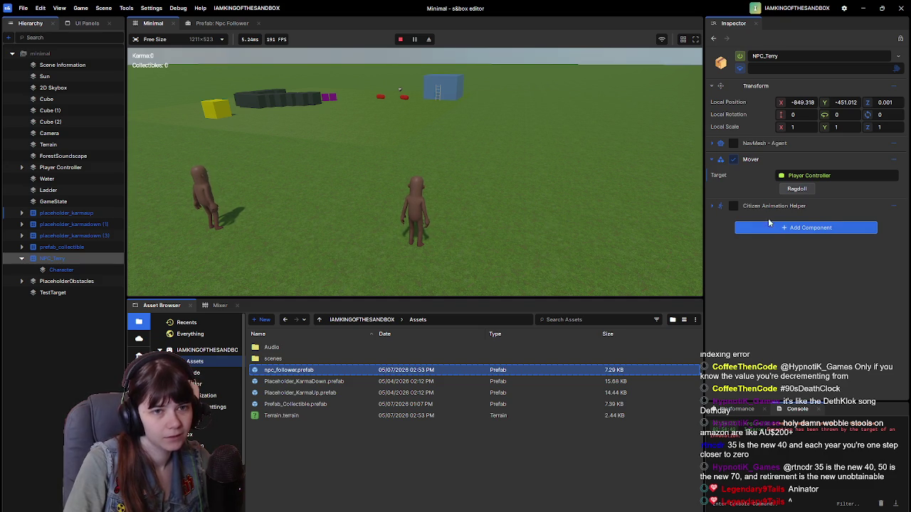
{"action": "left_click", "coordinate": [801, 190]}
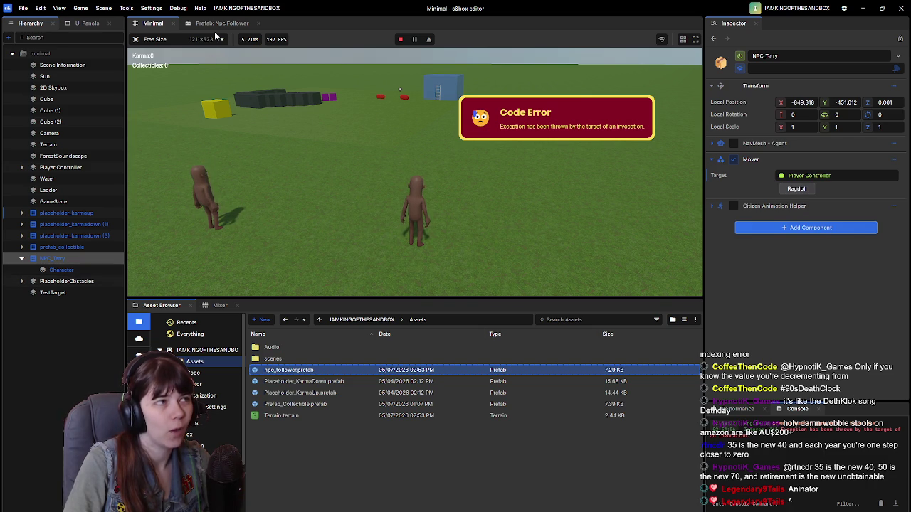
{"action": "left_click", "coordinate": [220, 24]}
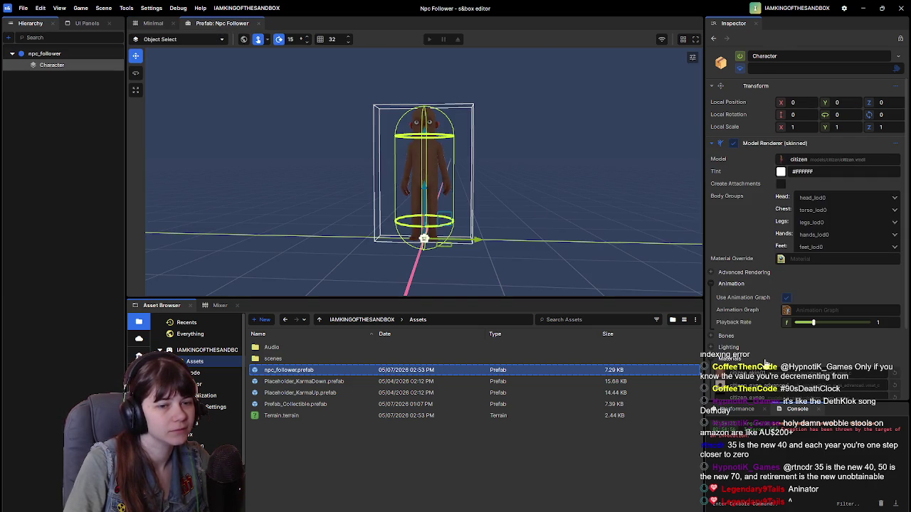
Step: Stop playing the Minimal scene and reopen the Npc Follower prefab
{"action": "scroll", "coordinate": [765, 299], "scroll_direction": "down", "scroll_amount": 3}
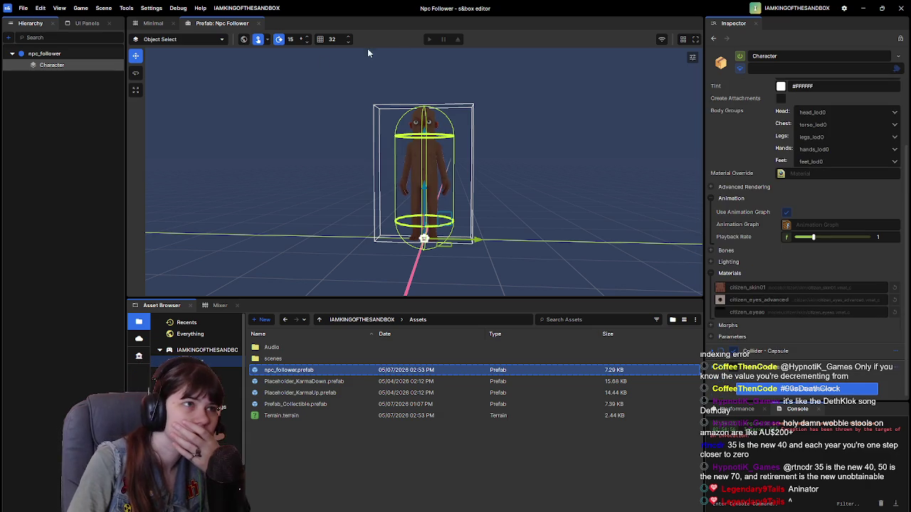
{"action": "left_click", "coordinate": [174, 25]}
{"action": "left_click", "coordinate": [402, 41]}
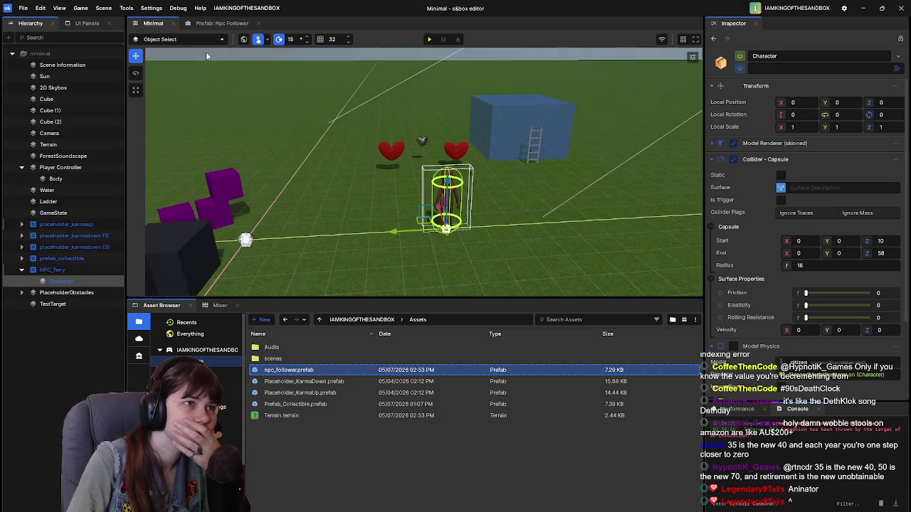
{"action": "left_click", "coordinate": [219, 23]}
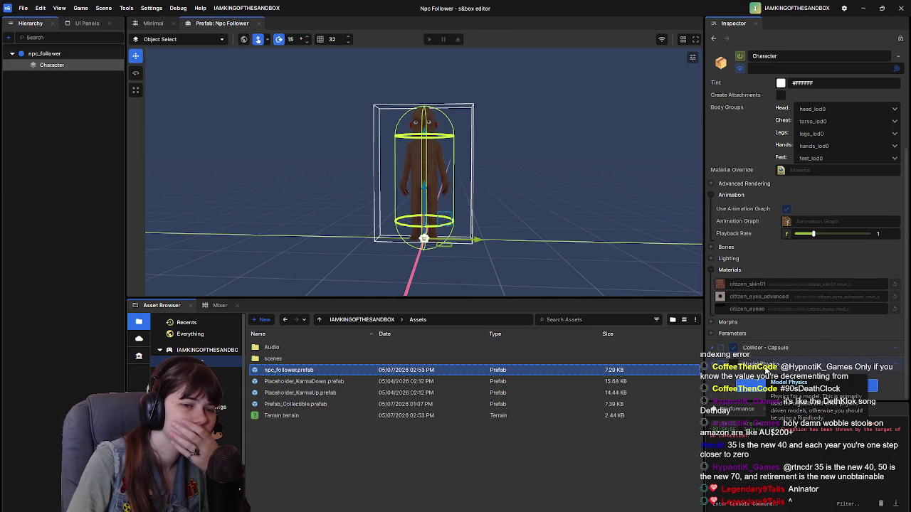
Step: Review the Character's component options, then start adding a component to npc_follower
{"action": "left_click", "coordinate": [71, 54]}
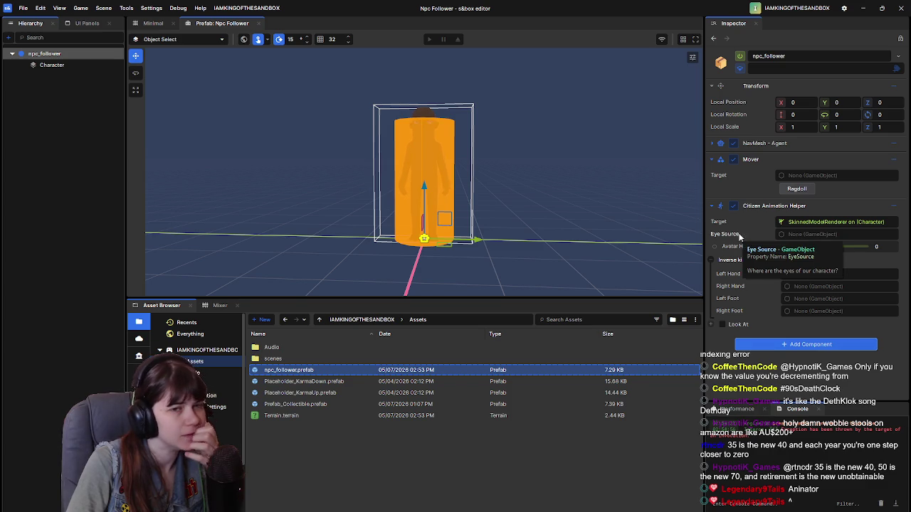
{"action": "left_click", "coordinate": [76, 64]}
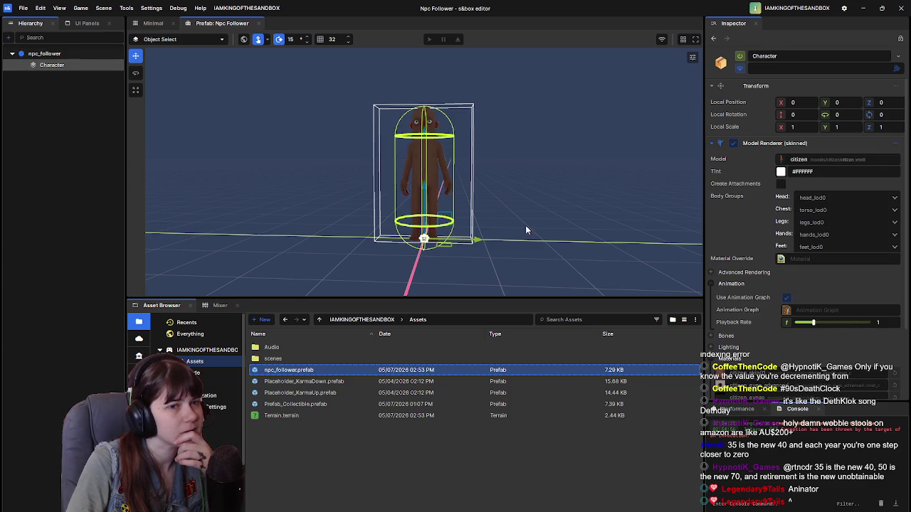
{"action": "scroll", "coordinate": [758, 338], "scroll_direction": "down", "scroll_amount": 5}
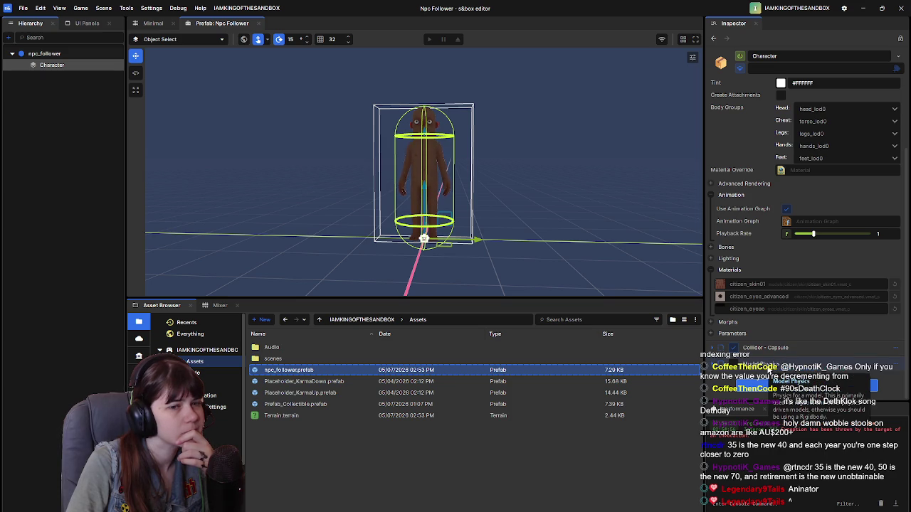
{"action": "left_click", "coordinate": [902, 368]}
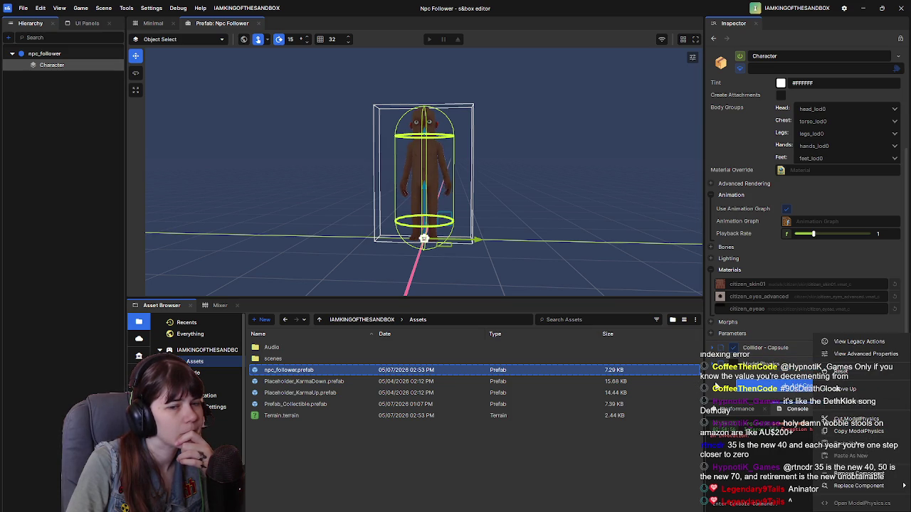
{"action": "left_click", "coordinate": [717, 386]}
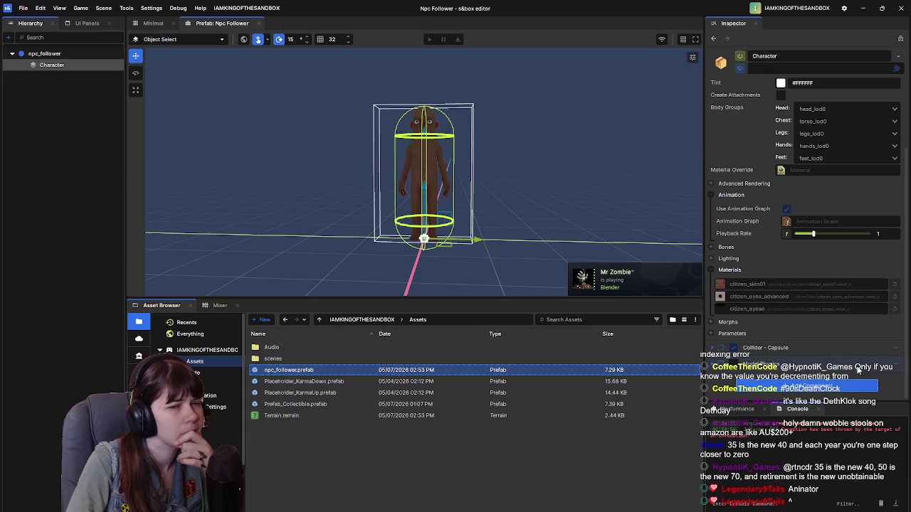
{"action": "left_click", "coordinate": [898, 365]}
{"action": "left_click", "coordinate": [859, 432]}
{"action": "left_click", "coordinate": [52, 53]}
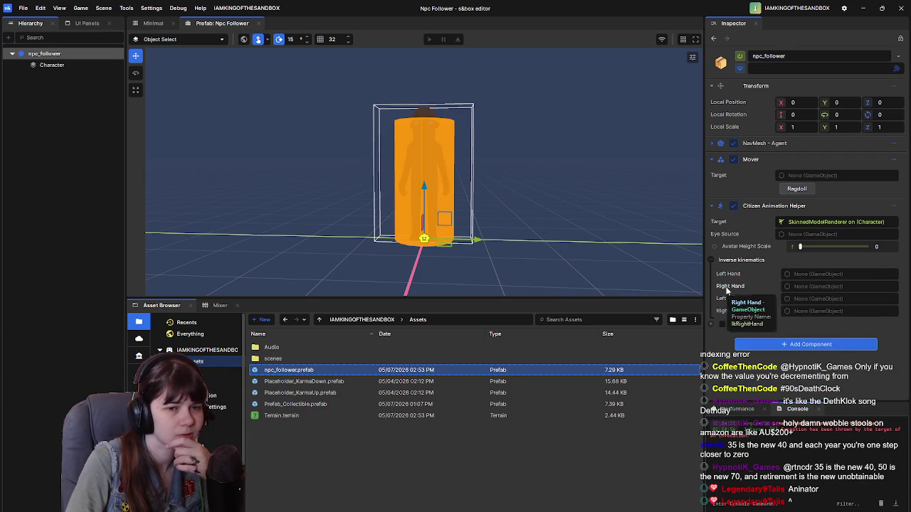
{"action": "left_click", "coordinate": [777, 346]}
Step: Add a Model Physics component to npc_follower via a 'modelp' search and save the prefab
{"action": "type", "text": "modelp"}
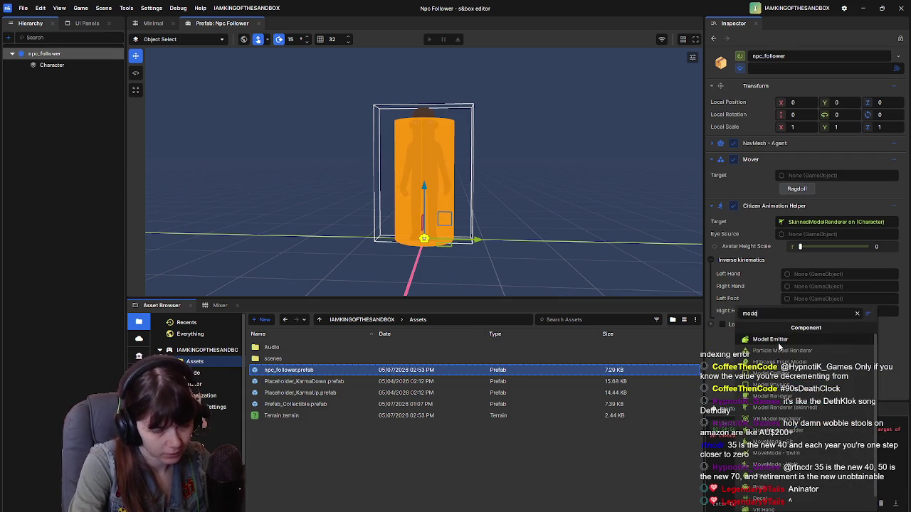
{"action": "left_click", "coordinate": [778, 340]}
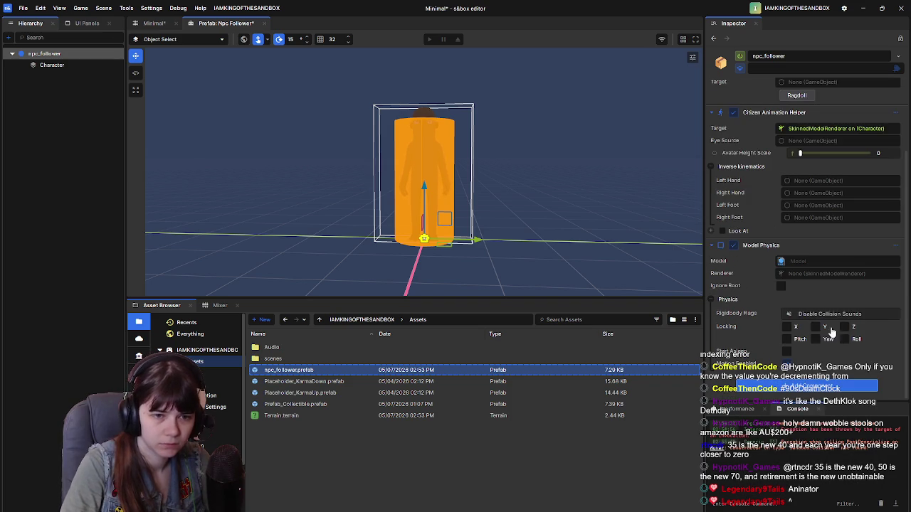
{"action": "left_click", "coordinate": [894, 249]}
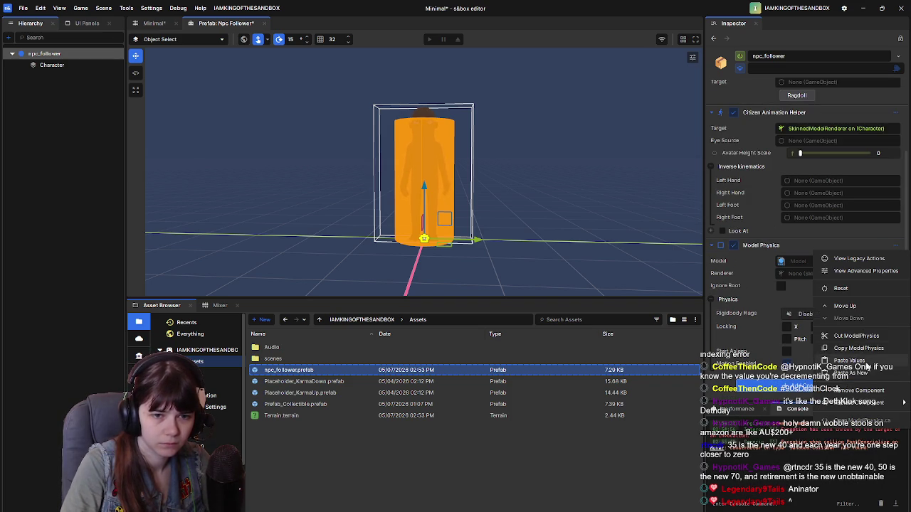
{"action": "left_click", "coordinate": [861, 362]}
{"action": "key", "text": "ctrl+s"}
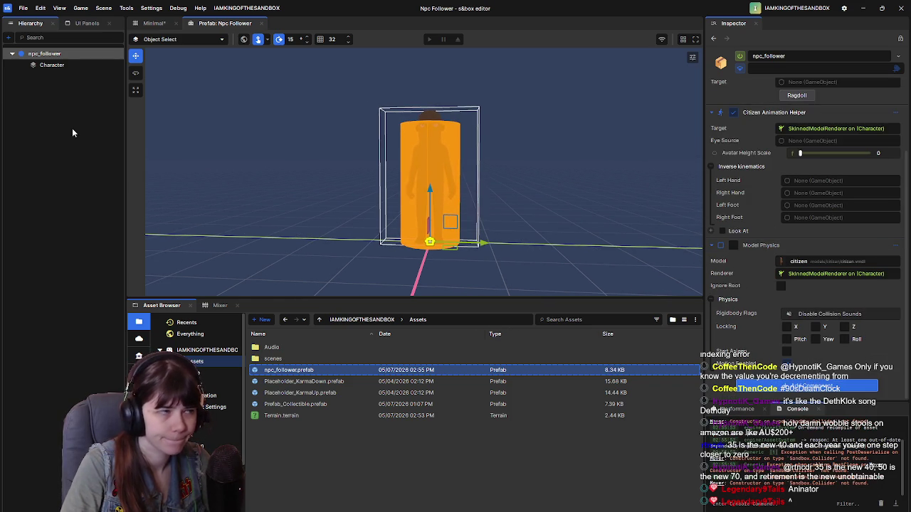
Step: Remove the ModelPhysics component from the Character object
{"action": "left_click", "coordinate": [62, 67]}
{"action": "right_click", "coordinate": [530, 181]}
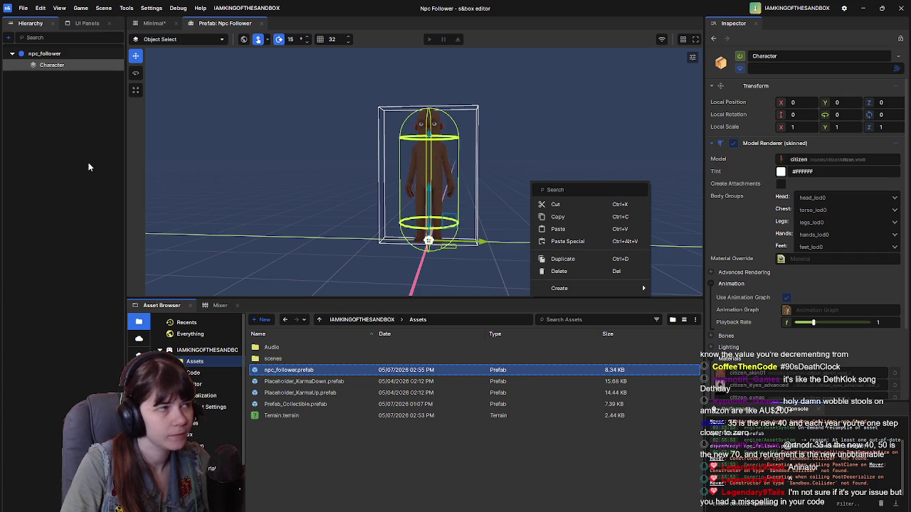
{"action": "left_click", "coordinate": [65, 84]}
{"action": "left_click", "coordinate": [51, 65]}
{"action": "scroll", "coordinate": [765, 268], "scroll_direction": "down", "scroll_amount": 3}
{"action": "left_click", "coordinate": [765, 269]}
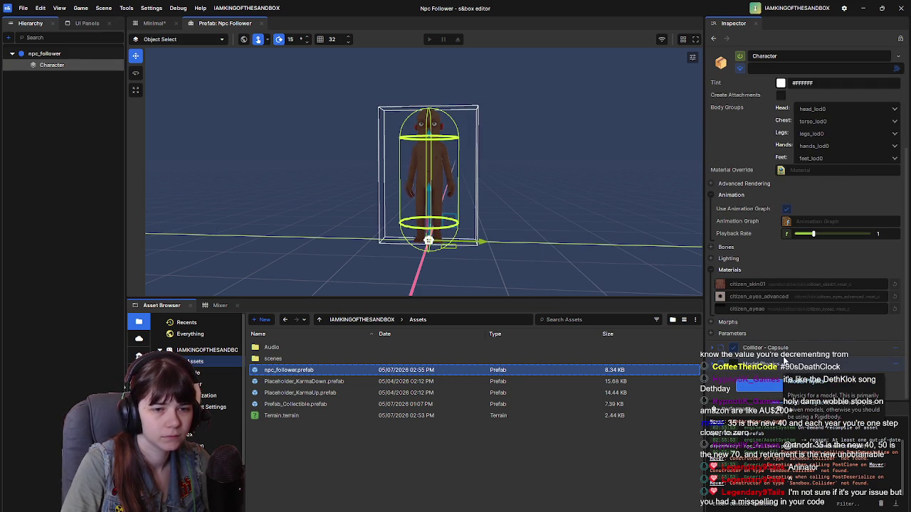
{"action": "left_click", "coordinate": [894, 365]}
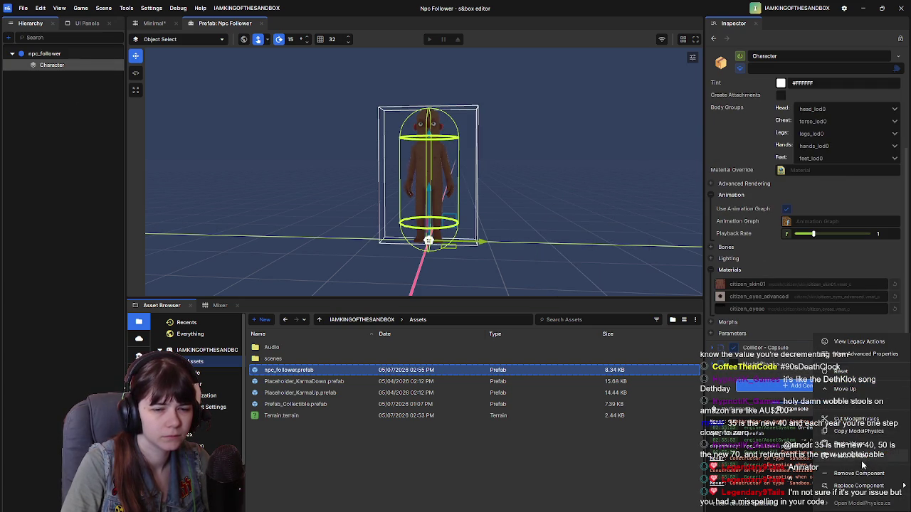
{"action": "left_click", "coordinate": [866, 474]}
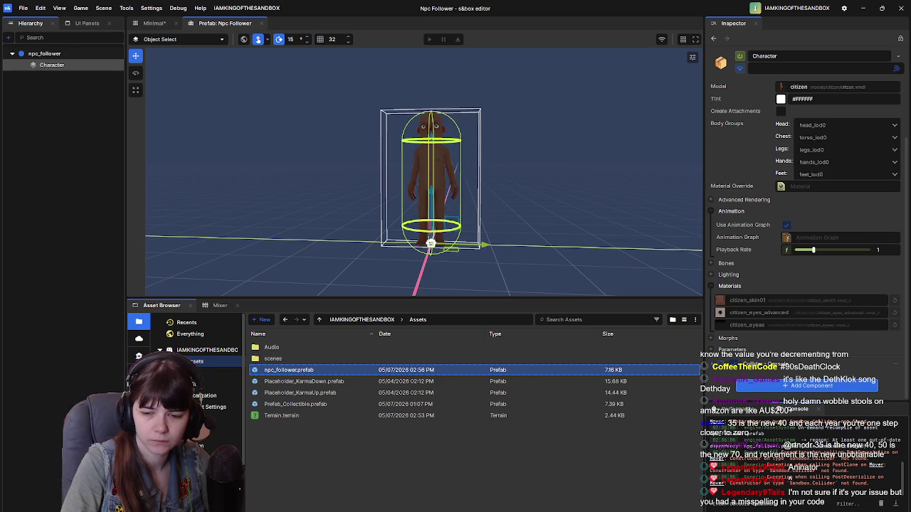
{"action": "key", "text": "alt+Tab"}
Step: Save NPCMover.cs, remove Model Physics from npc_follower, and recheck the Character's components
{"action": "key", "text": "ctrl+s"}
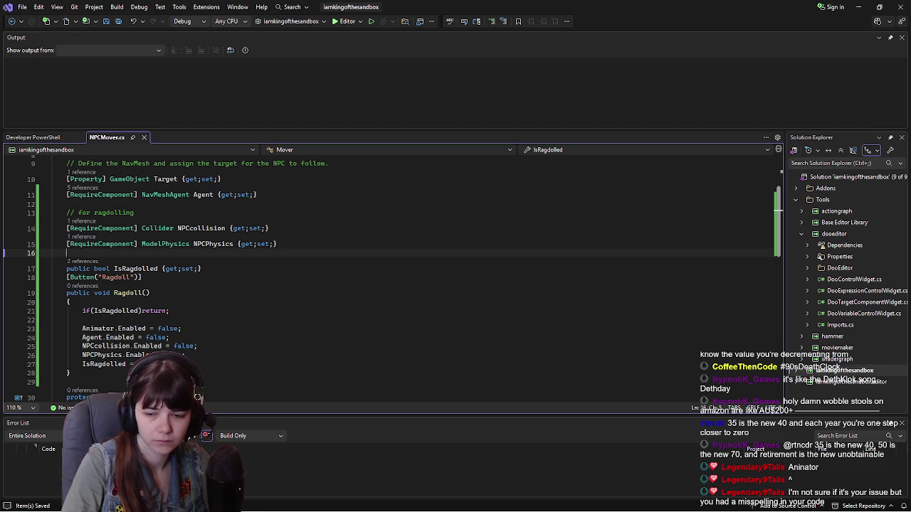
{"action": "key", "text": "alt+Tab"}
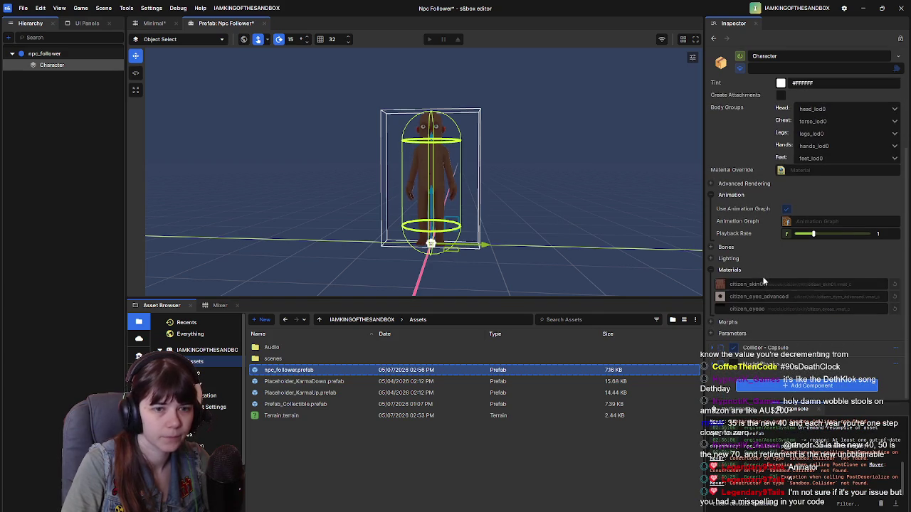
{"action": "left_click", "coordinate": [438, 207]}
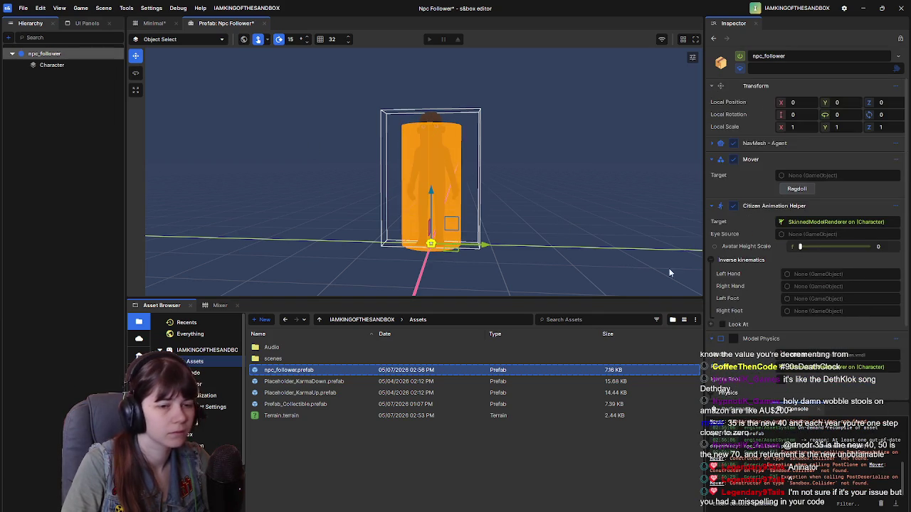
{"action": "left_click", "coordinate": [895, 244]}
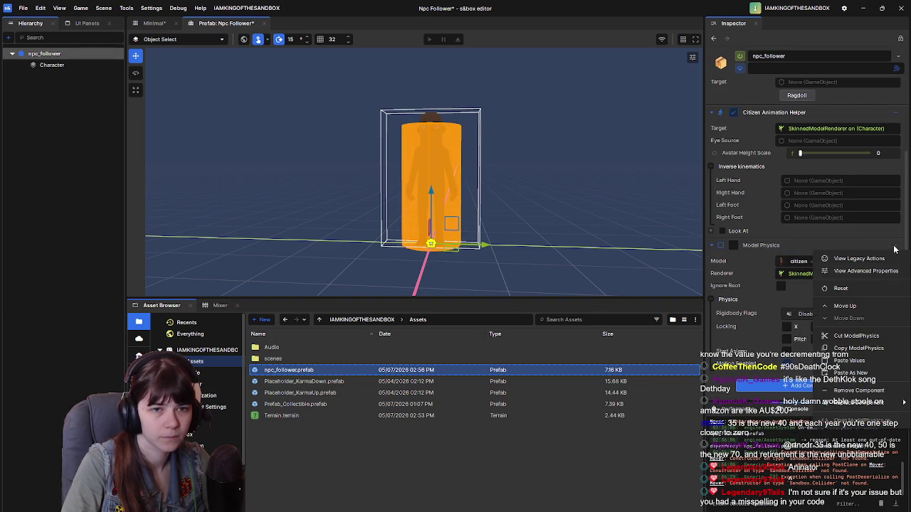
{"action": "left_click", "coordinate": [862, 392]}
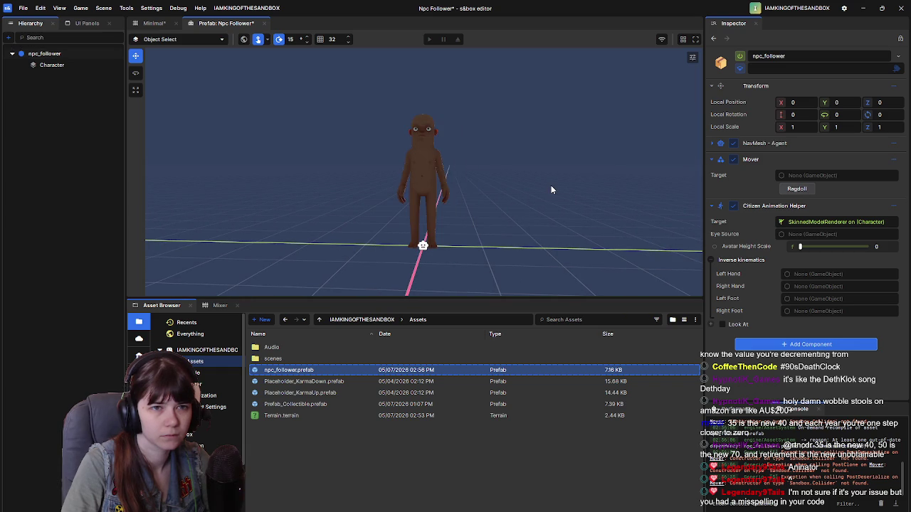
{"action": "left_click", "coordinate": [52, 65]}
{"action": "scroll", "coordinate": [805, 213], "scroll_direction": "down", "scroll_amount": 3}
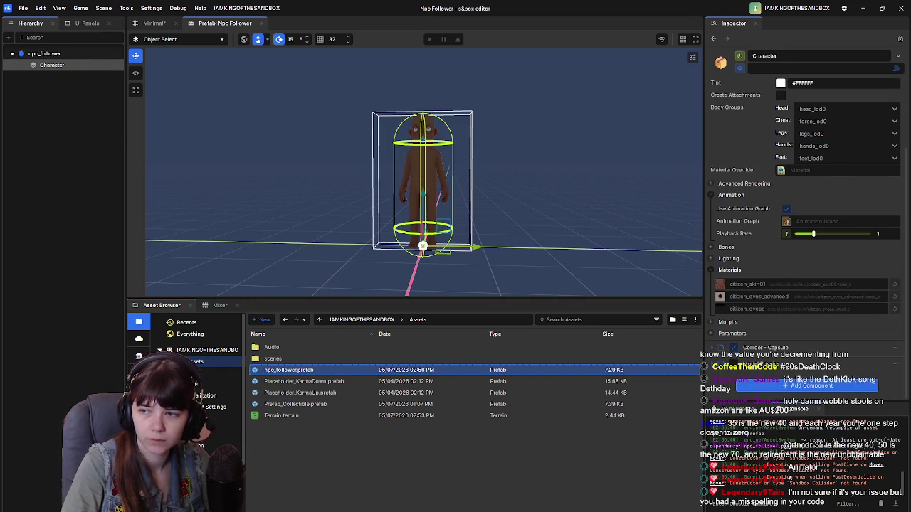
{"action": "key", "text": "alt+Tab"}
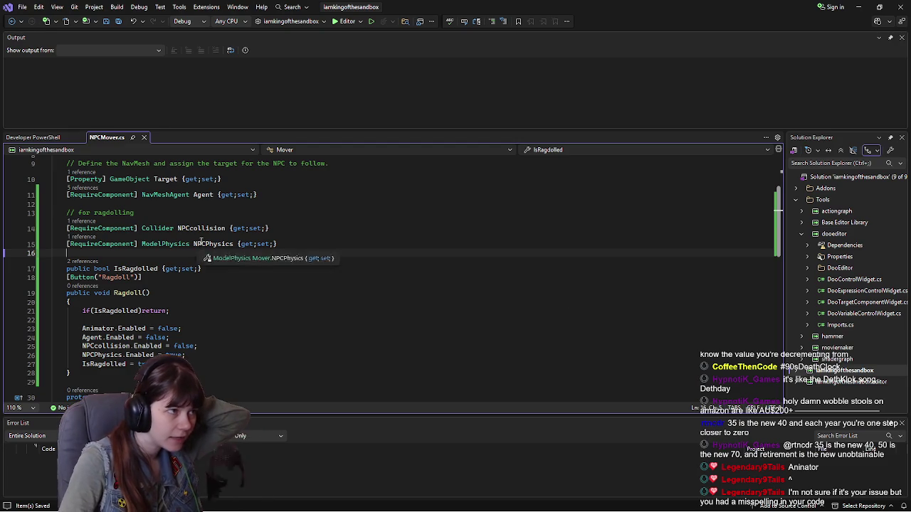
Step: Scroll through NPCMover.cs to inspect the Animator property declaration
{"action": "scroll", "coordinate": [201, 244], "scroll_direction": "up", "scroll_amount": 3}
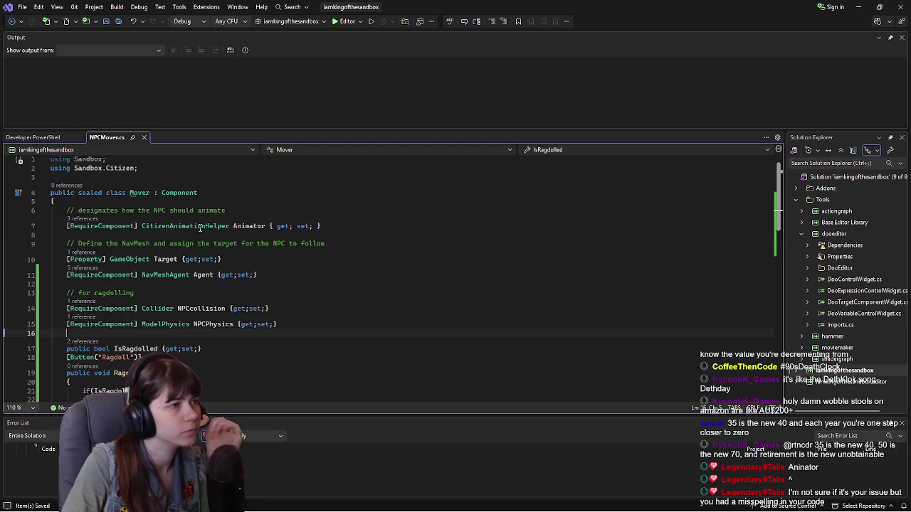
{"action": "scroll", "coordinate": [208, 249], "scroll_direction": "down", "scroll_amount": 3}
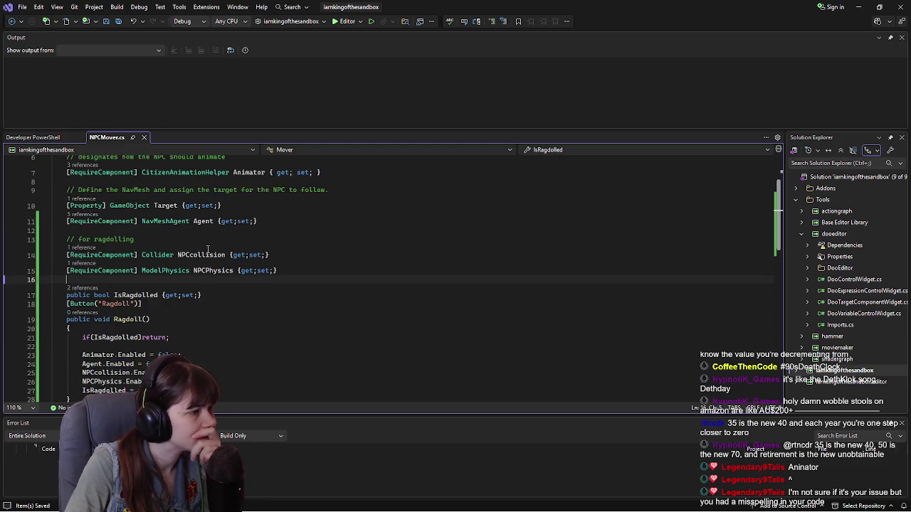
{"action": "scroll", "coordinate": [170, 297], "scroll_direction": "down", "scroll_amount": 1}
{"action": "scroll", "coordinate": [169, 297], "scroll_direction": "down", "scroll_amount": 1}
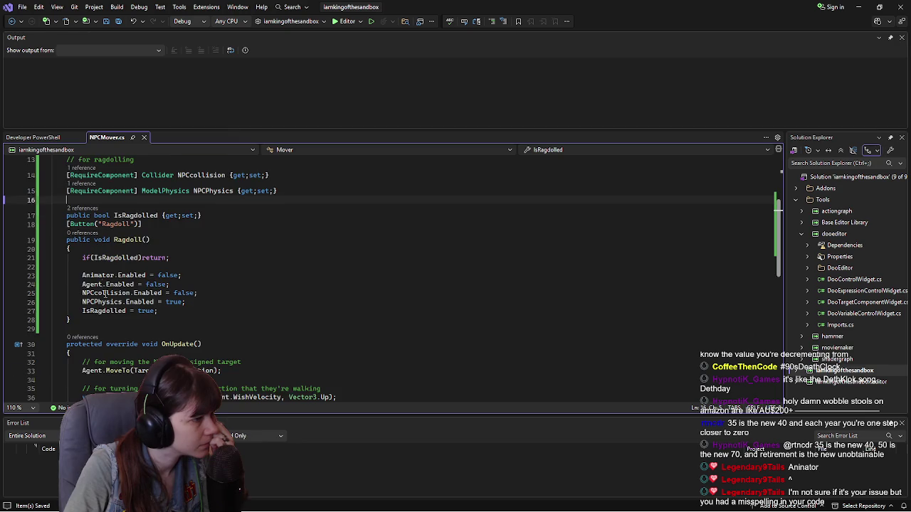
{"action": "scroll", "coordinate": [207, 282], "scroll_direction": "down", "scroll_amount": 2}
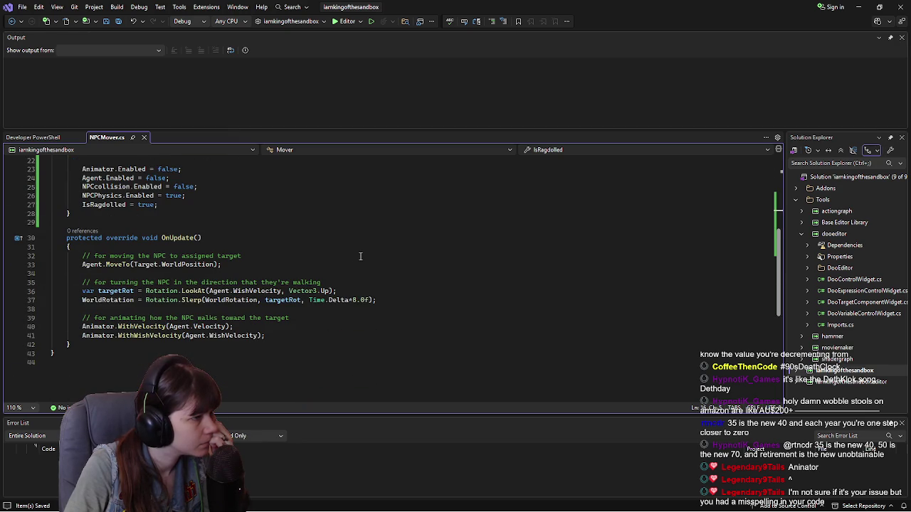
{"action": "scroll", "coordinate": [360, 256], "scroll_direction": "up", "scroll_amount": 4}
{"action": "scroll", "coordinate": [360, 257], "scroll_direction": "up", "scroll_amount": 1}
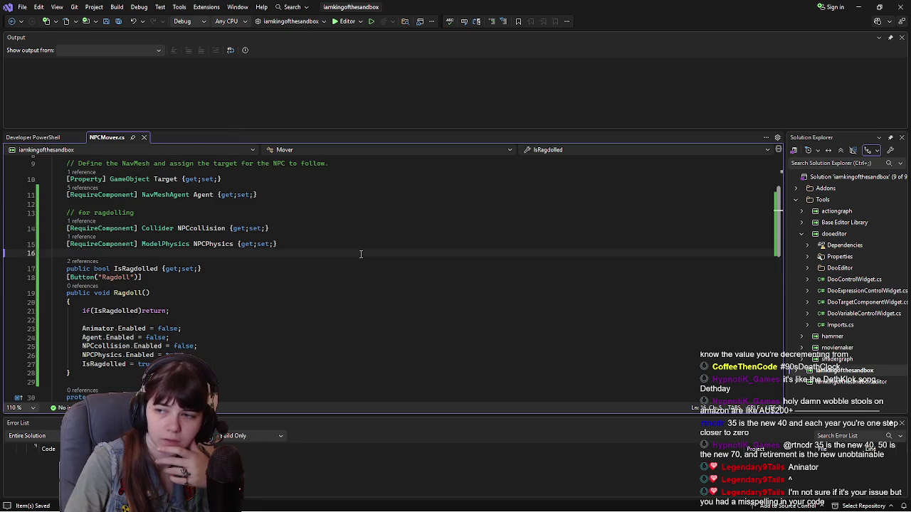
{"action": "scroll", "coordinate": [360, 254], "scroll_direction": "up", "scroll_amount": 2}
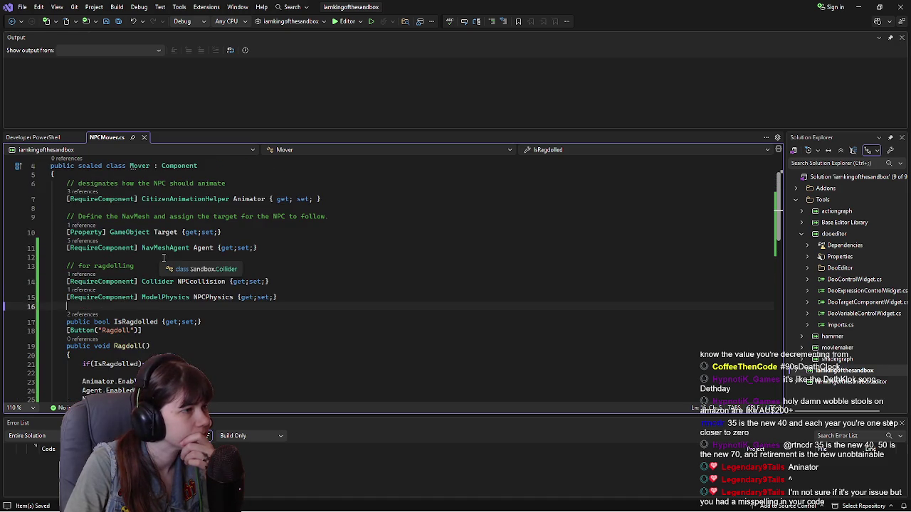
{"action": "scroll", "coordinate": [300, 251], "scroll_direction": "up", "scroll_amount": 1}
{"action": "left_click", "coordinate": [253, 226]}
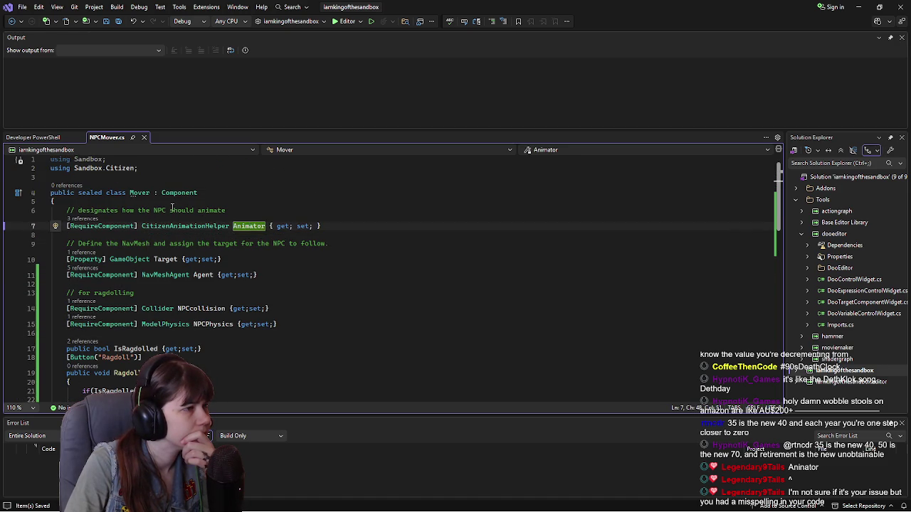
{"action": "left_click", "coordinate": [170, 201]}
{"action": "left_click", "coordinate": [193, 235]}
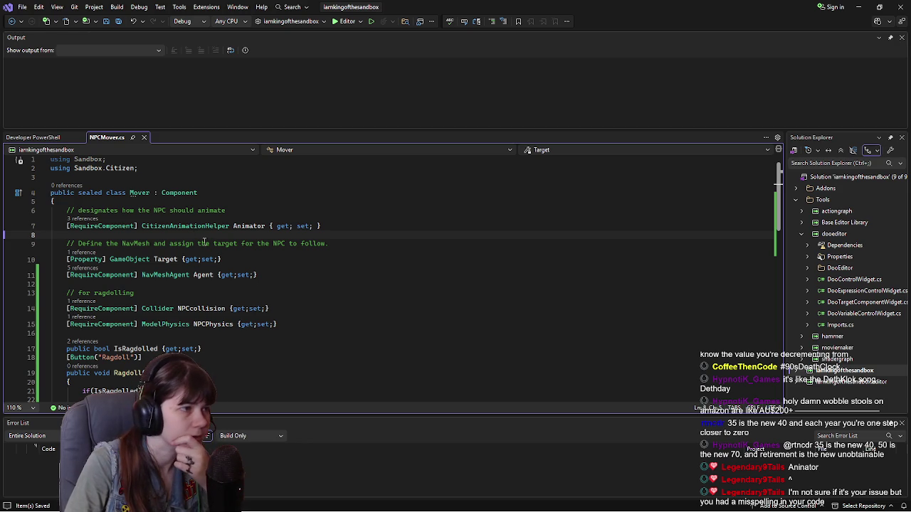
Step: Go to the end of the Animator.Enabled line in Ragdoll(), then reopen the s&box Minimal scene
{"action": "scroll", "coordinate": [218, 248], "scroll_direction": "down", "scroll_amount": 2}
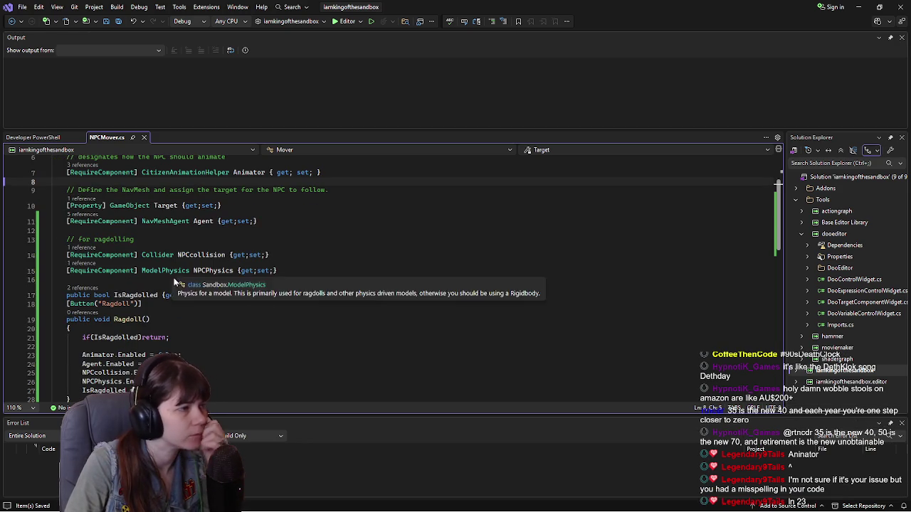
{"action": "scroll", "coordinate": [140, 319], "scroll_direction": "down", "scroll_amount": 1}
{"action": "scroll", "coordinate": [134, 317], "scroll_direction": "down", "scroll_amount": 1}
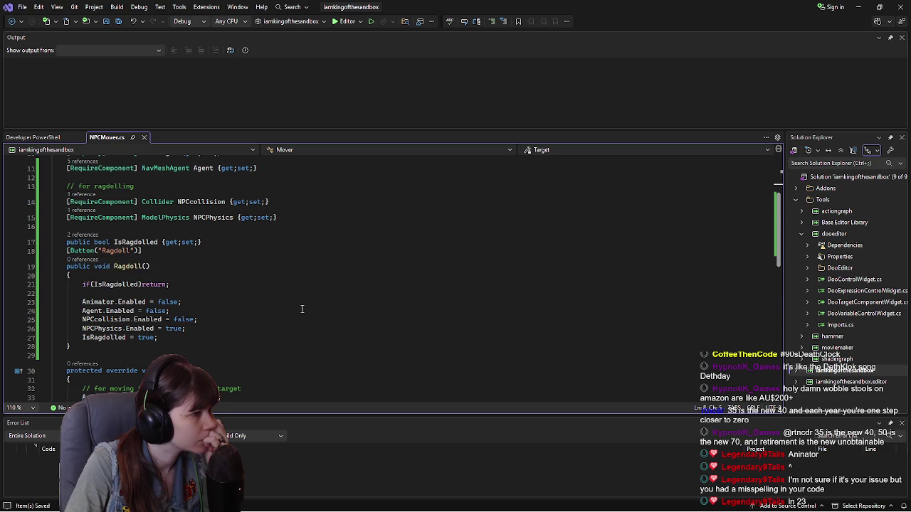
{"action": "scroll", "coordinate": [281, 310], "scroll_direction": "down", "scroll_amount": 2}
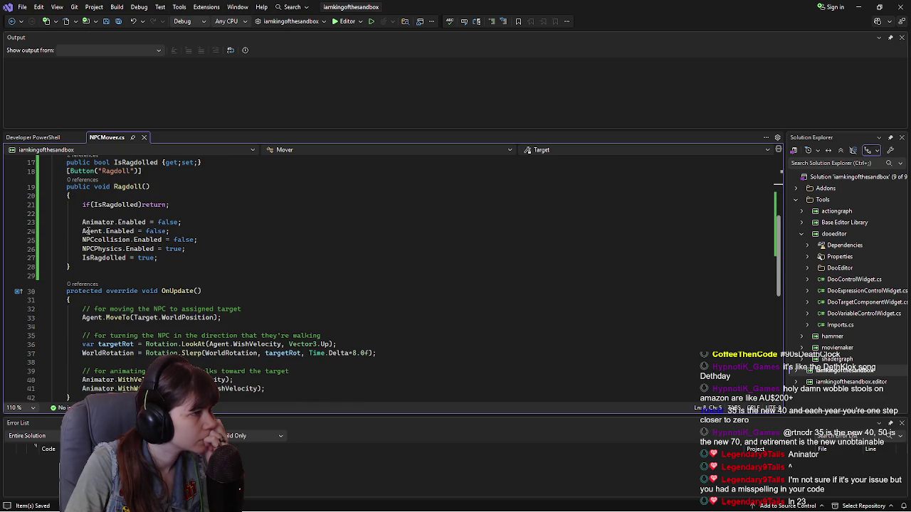
{"action": "scroll", "coordinate": [240, 270], "scroll_direction": "down", "scroll_amount": 2}
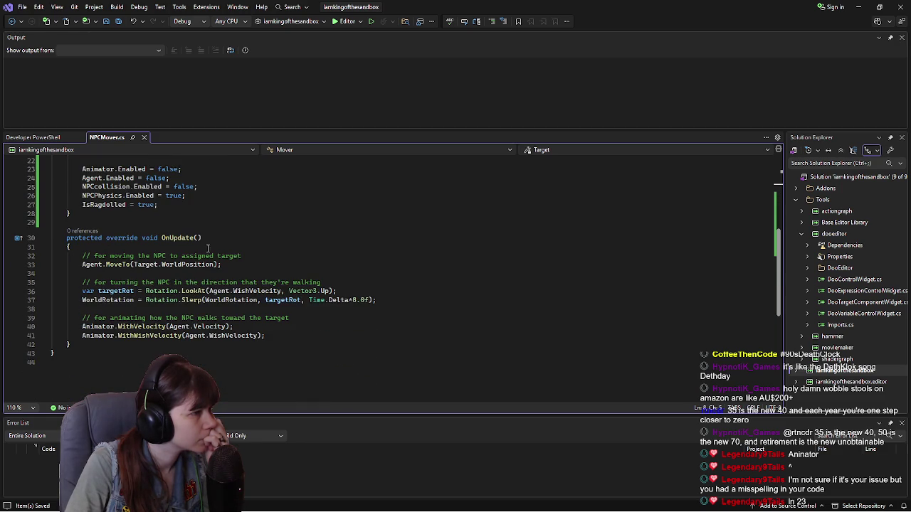
{"action": "scroll", "coordinate": [64, 226], "scroll_direction": "up", "scroll_amount": 2}
{"action": "left_click", "coordinate": [109, 249]}
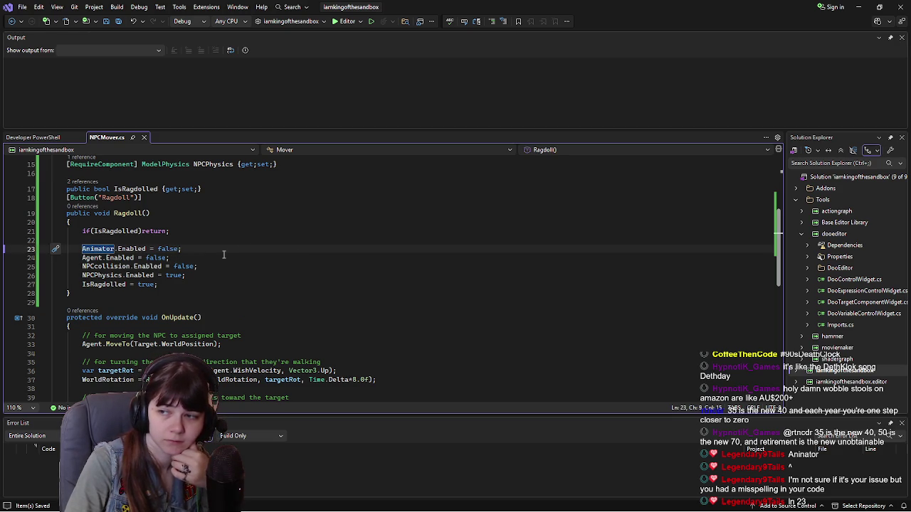
{"action": "key", "text": "End"}
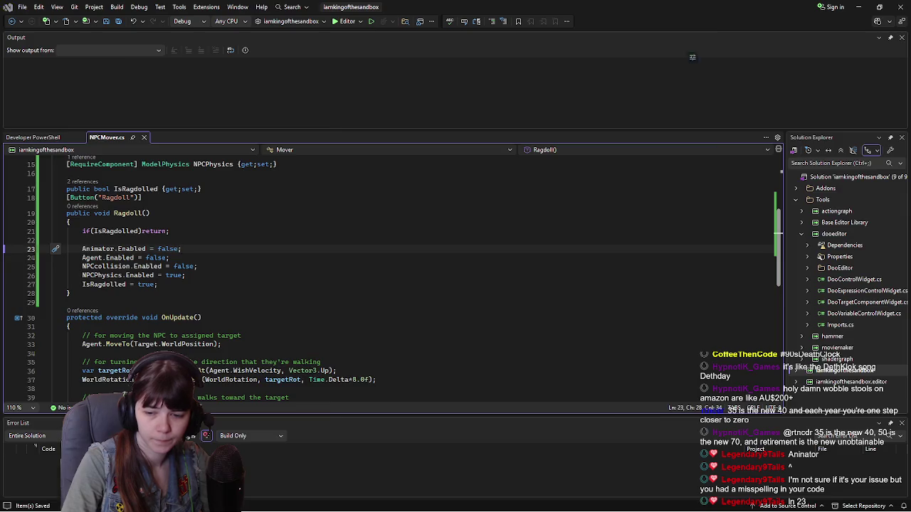
{"action": "key", "text": "alt+Tab"}
{"action": "left_click", "coordinate": [153, 23]}
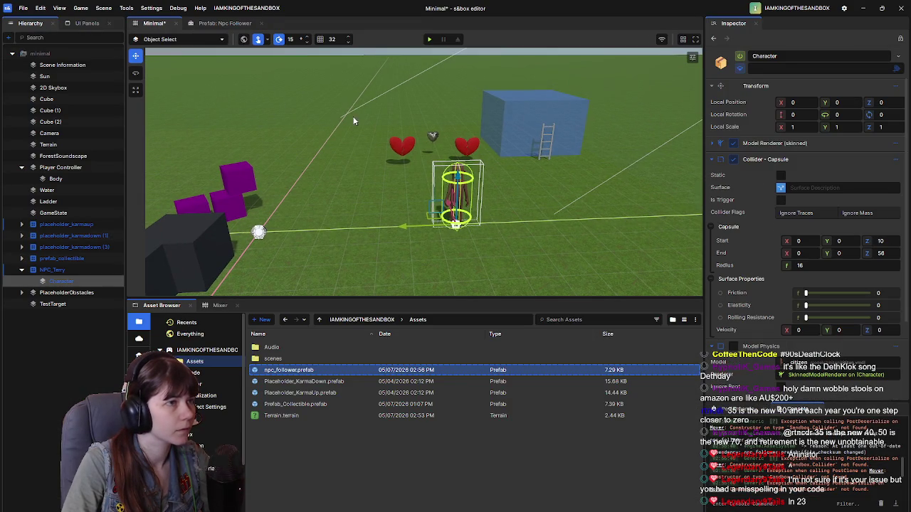
{"action": "left_click", "coordinate": [432, 40]}
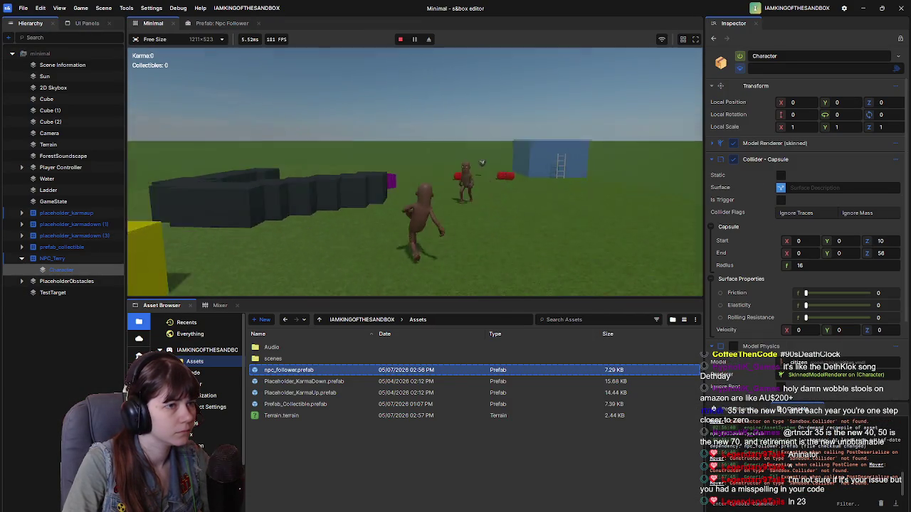
{"action": "key", "text": "s"}
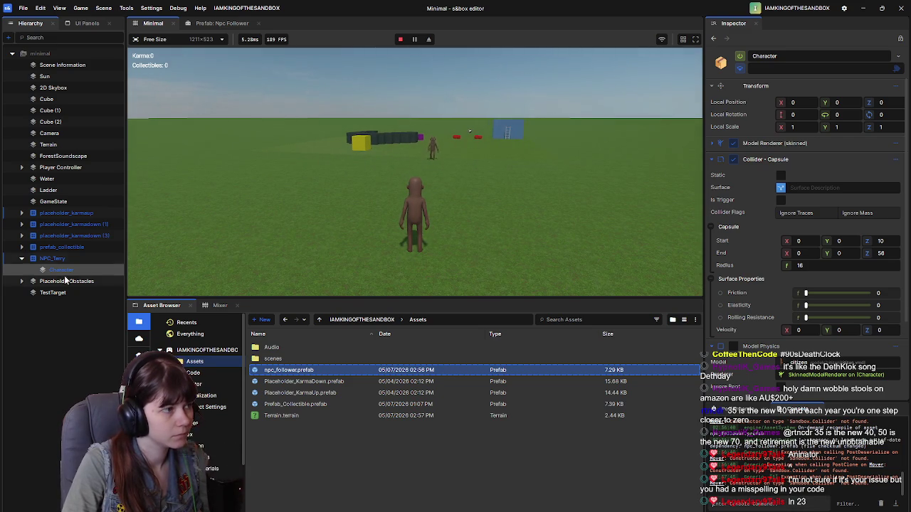
{"action": "left_click", "coordinate": [52, 259]}
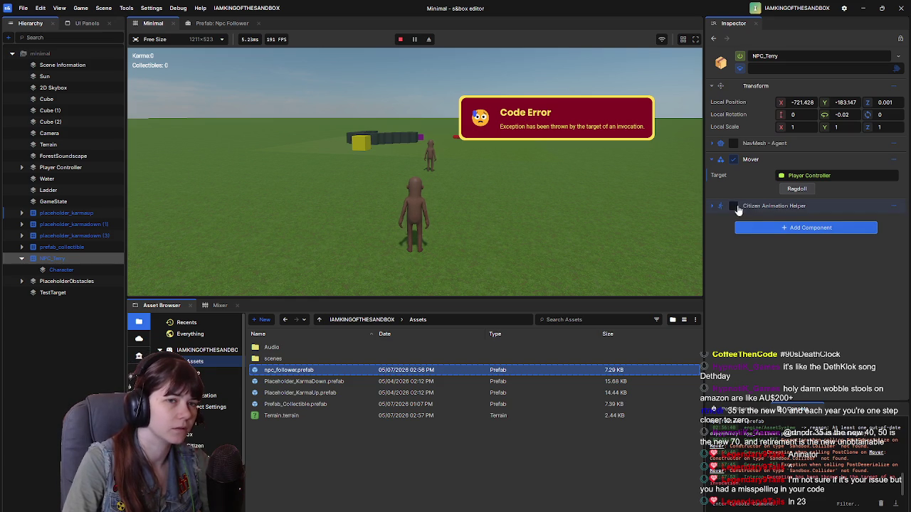
{"action": "left_click", "coordinate": [64, 270]}
{"action": "scroll", "coordinate": [768, 272], "scroll_direction": "down", "scroll_amount": 2}
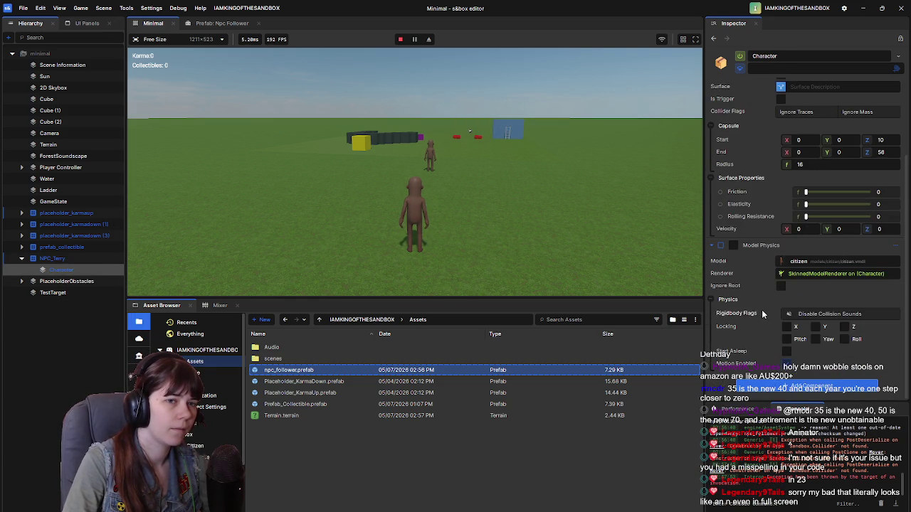
{"action": "scroll", "coordinate": [761, 310], "scroll_direction": "up", "scroll_amount": 2}
{"action": "left_click", "coordinate": [60, 259]}
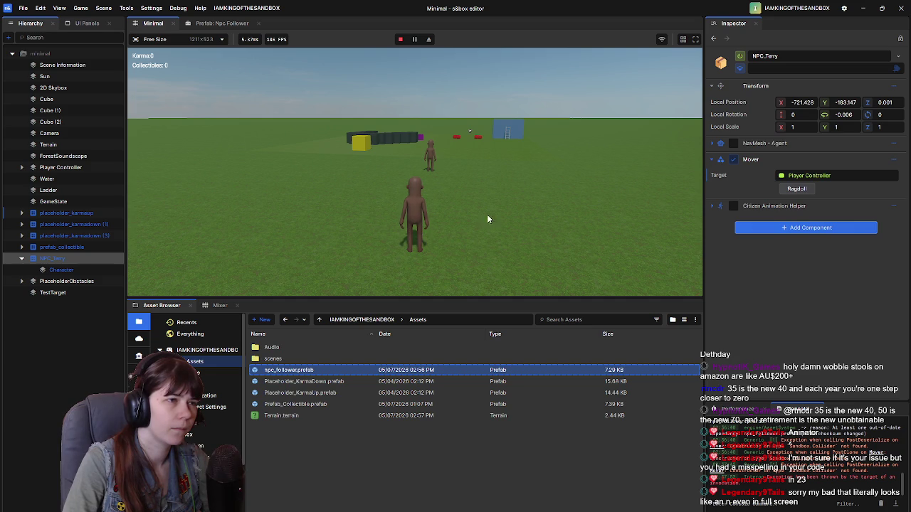
{"action": "left_click", "coordinate": [565, 196]}
{"action": "key", "text": "w"}
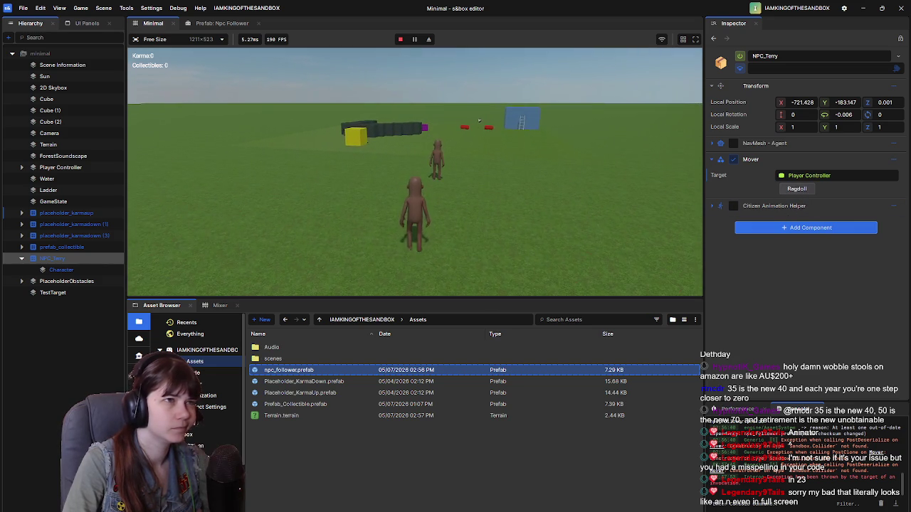
{"action": "left_click", "coordinate": [399, 39]}
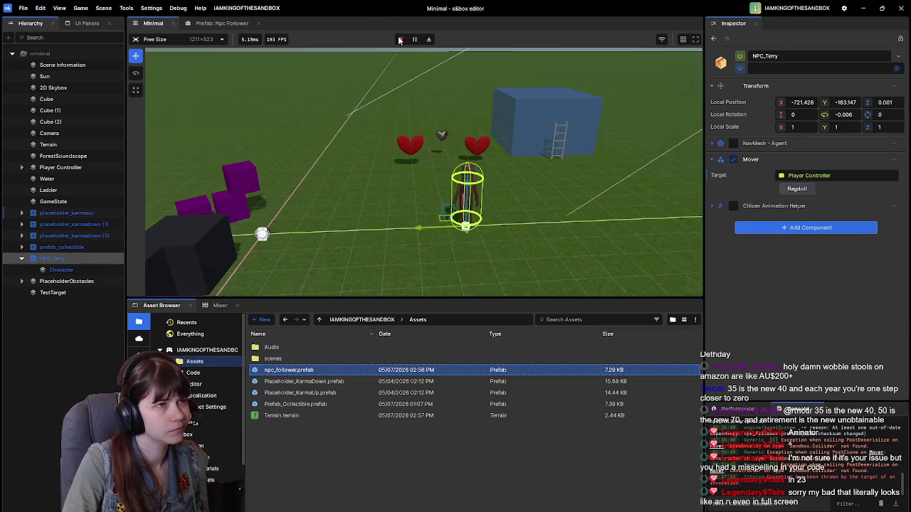
{"action": "left_click_drag", "start_coordinate": [566, 215], "coordinate": [535, 197]}
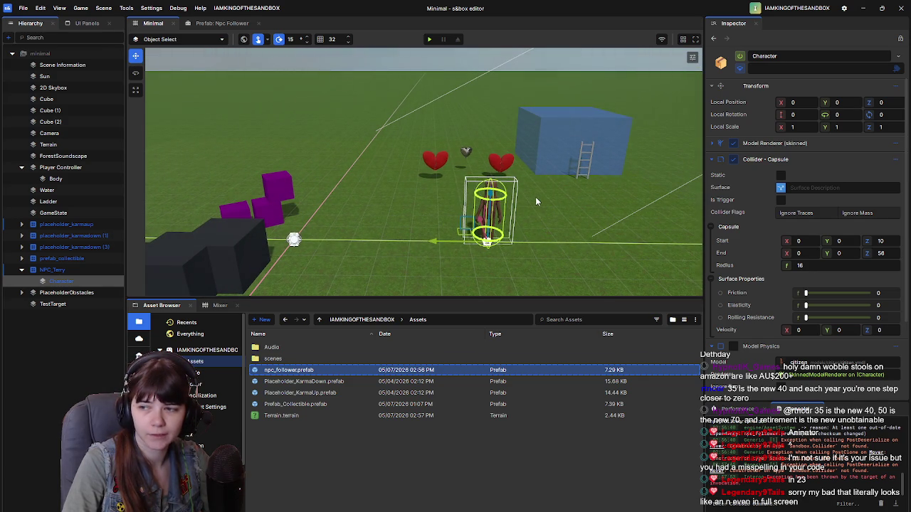
{"action": "mouse_move", "coordinate": [544, 209]}
{"action": "left_mouse_down"}
{"action": "mouse_move", "coordinate": [536, 182]}
{"action": "mouse_move", "coordinate": [545, 201]}
{"action": "mouse_move", "coordinate": [545, 193]}
{"action": "mouse_move", "coordinate": [533, 198]}
{"action": "left_mouse_up"}
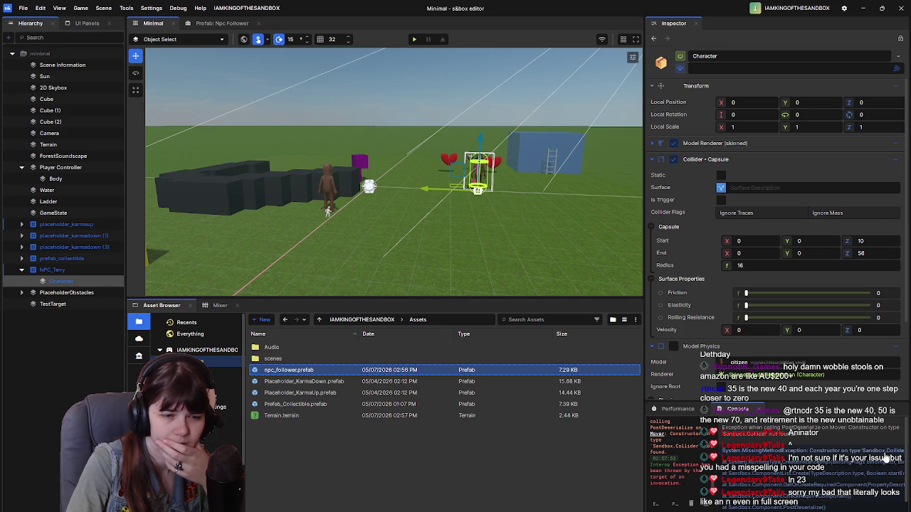
{"action": "left_click", "coordinate": [221, 24]}
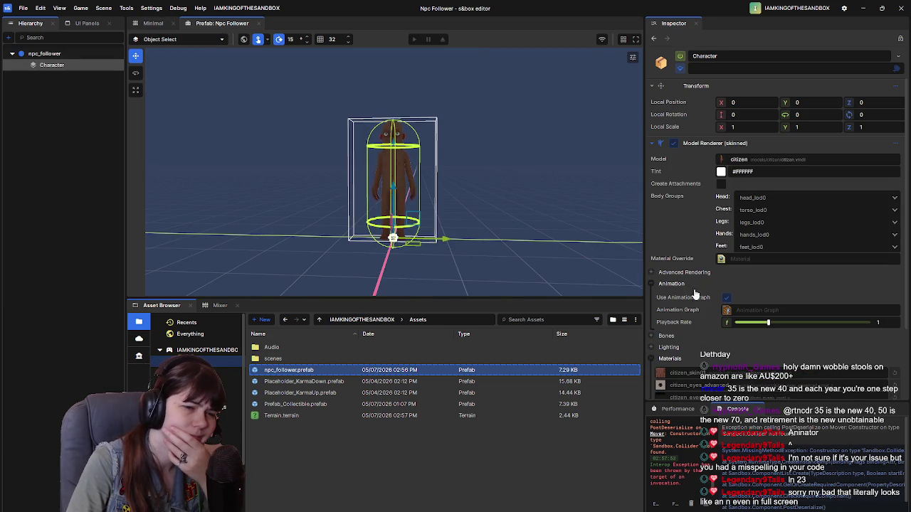
Step: Expand and review the Character's Capsule Collider settings
{"action": "scroll", "coordinate": [724, 299], "scroll_direction": "down", "scroll_amount": 3}
{"action": "mouse_move", "coordinate": [56, 69]}
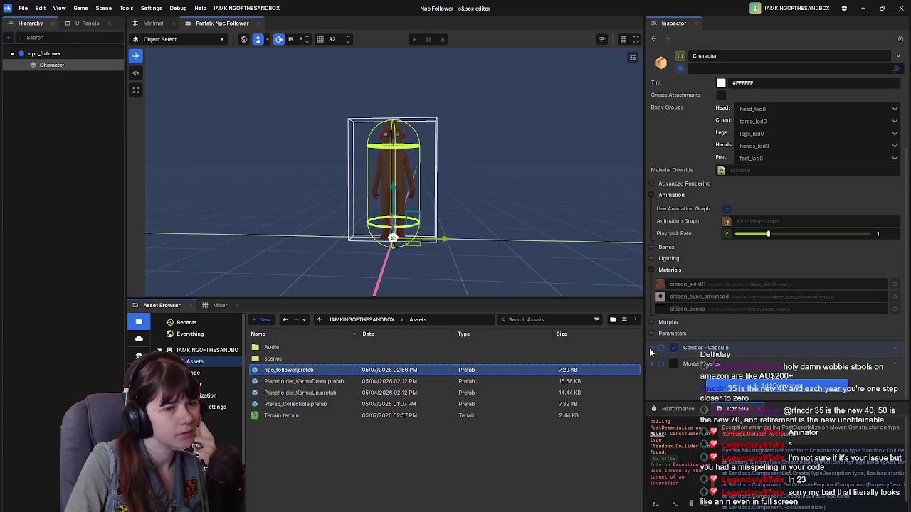
{"action": "left_click", "coordinate": [650, 348]}
{"action": "scroll", "coordinate": [704, 284], "scroll_direction": "down", "scroll_amount": 5}
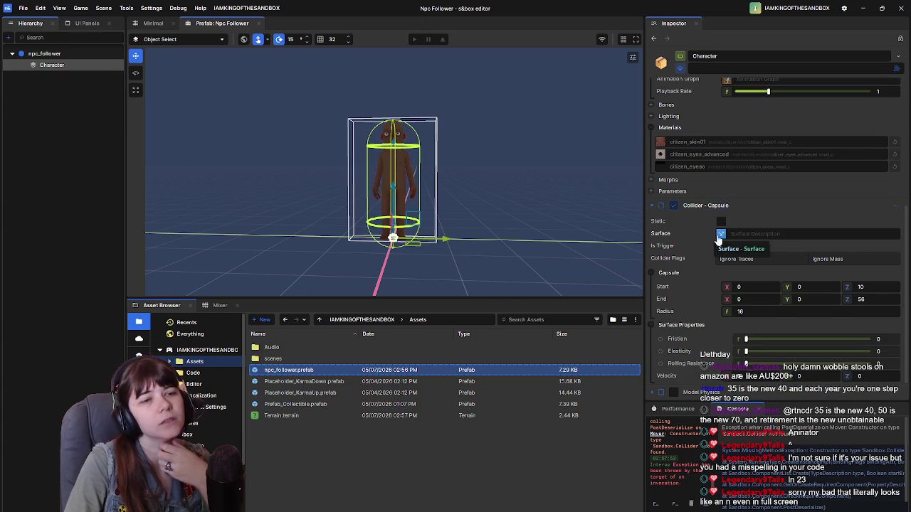
{"action": "scroll", "coordinate": [715, 236], "scroll_direction": "down", "scroll_amount": 1}
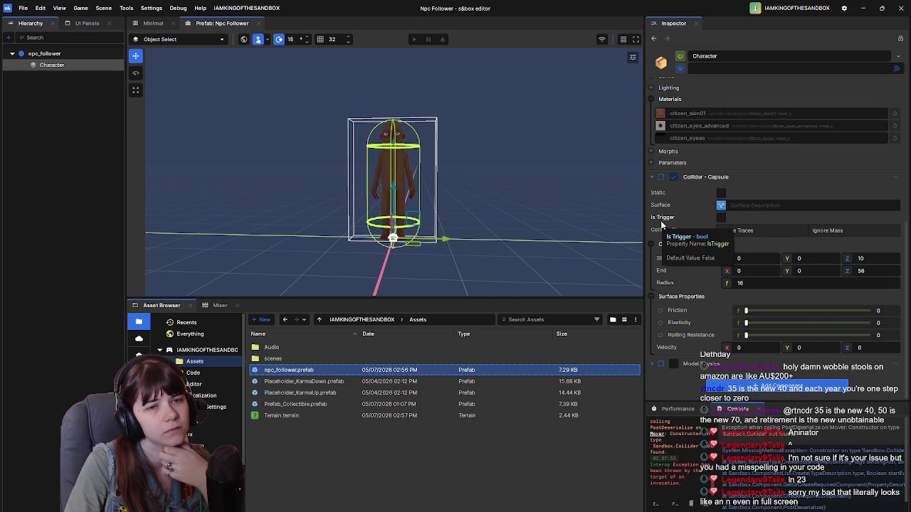
{"action": "scroll", "coordinate": [653, 189], "scroll_direction": "up", "scroll_amount": 6}
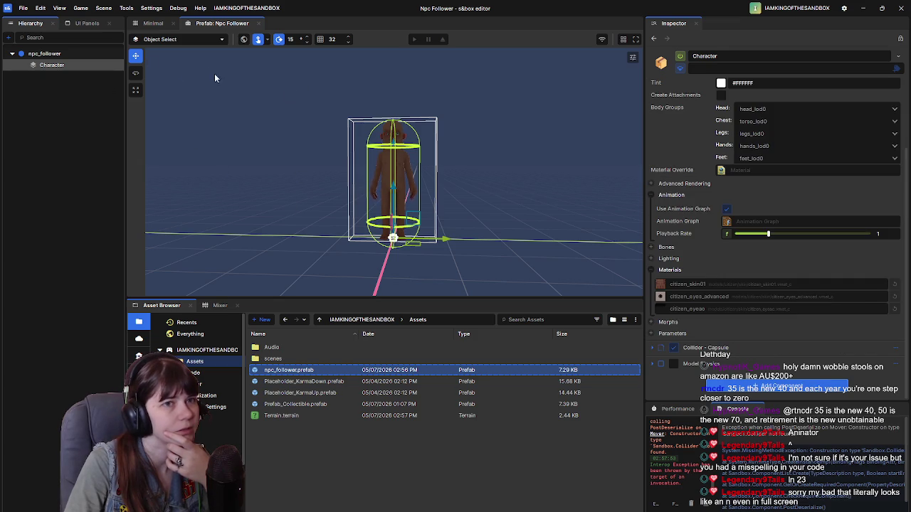
{"action": "scroll", "coordinate": [769, 353], "scroll_direction": "up", "scroll_amount": 3}
{"action": "scroll", "coordinate": [166, 73], "scroll_direction": "up", "scroll_amount": 1}
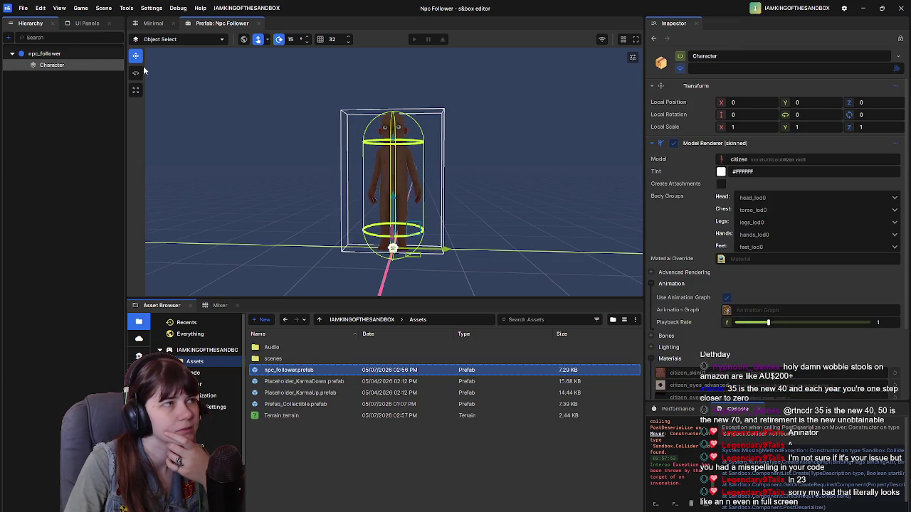
Step: Compare npc_follower's Mover with NPC_Terry's Citizen Animation Helper and NavMesh Agent in the Minimal scene
{"action": "left_click", "coordinate": [68, 56]}
{"action": "left_click", "coordinate": [894, 160]}
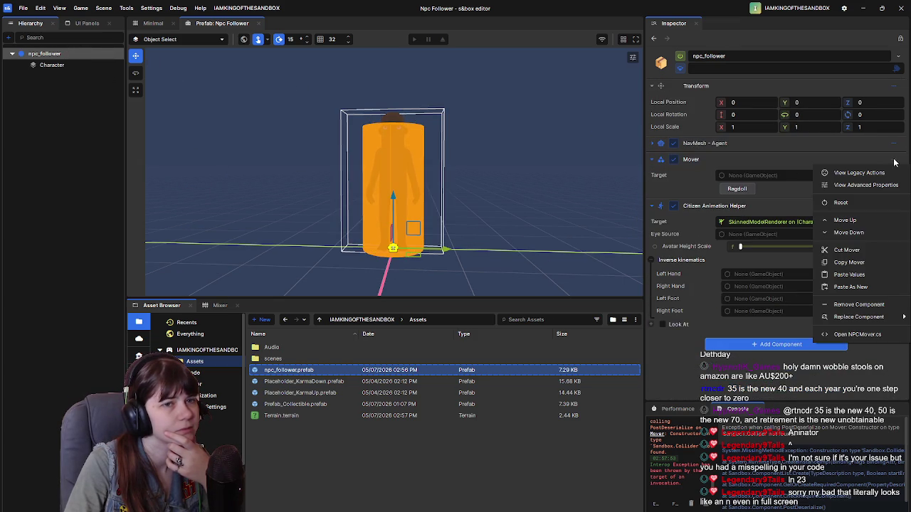
{"action": "left_click", "coordinate": [683, 360]}
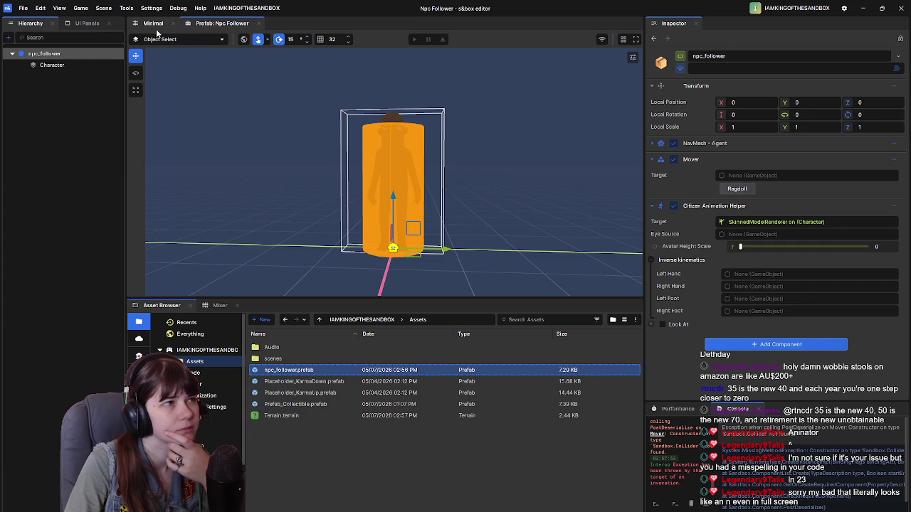
{"action": "left_click", "coordinate": [152, 22]}
{"action": "left_click", "coordinate": [59, 273]}
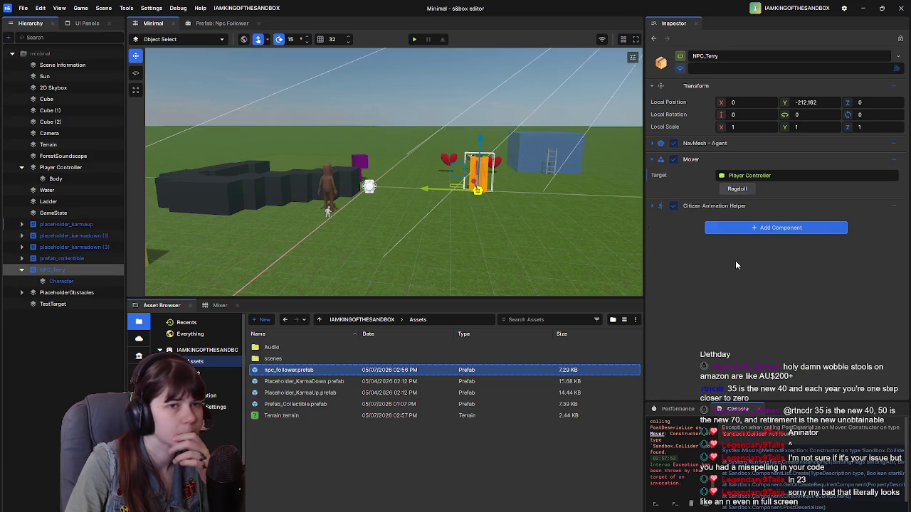
{"action": "left_click", "coordinate": [651, 206]}
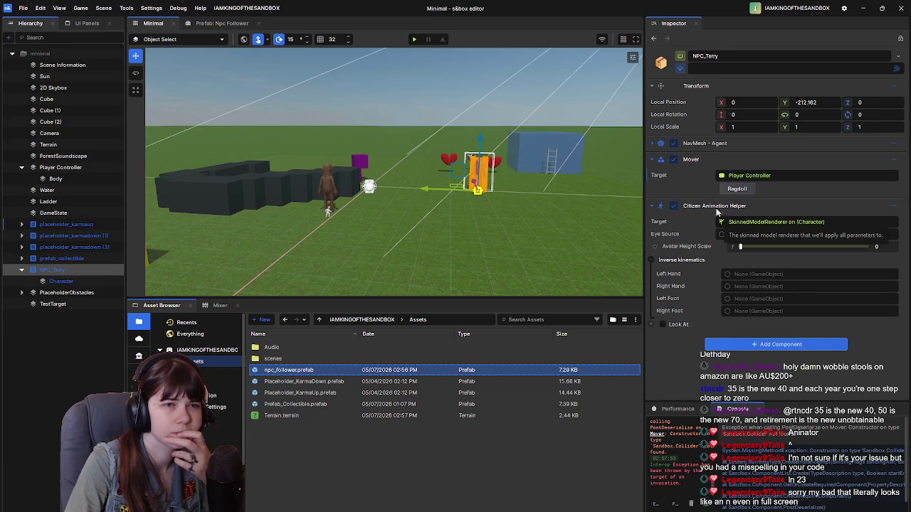
{"action": "left_click", "coordinate": [651, 144]}
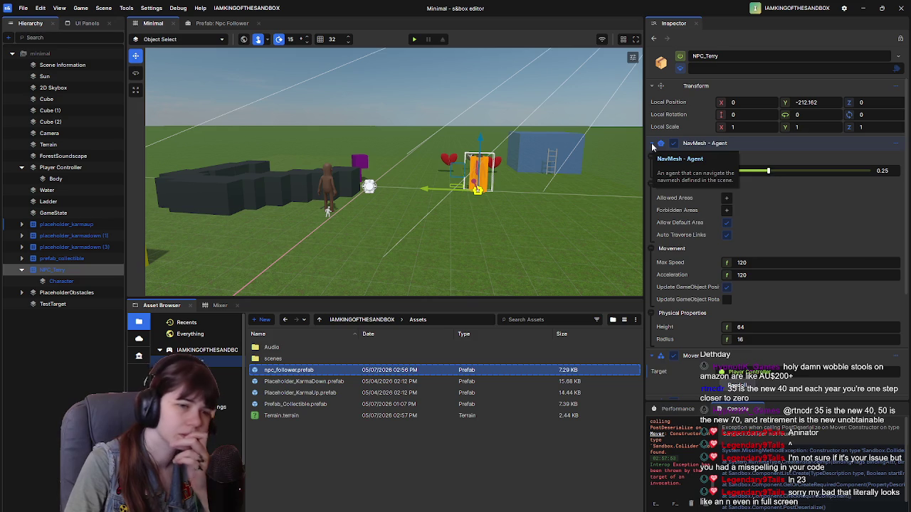
{"action": "left_click", "coordinate": [652, 144]}
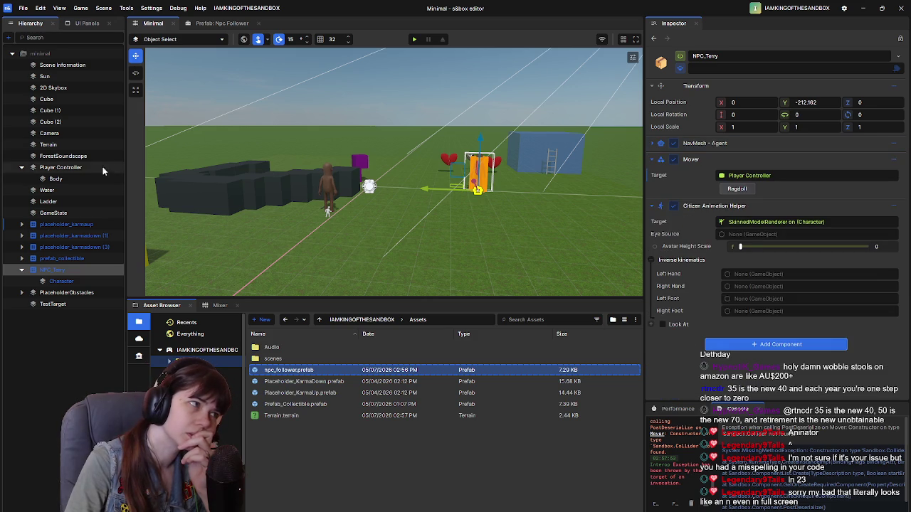
Step: Open NPCMover.cs from the Npc Follower prefab's Mover component menu
{"action": "left_click", "coordinate": [229, 25]}
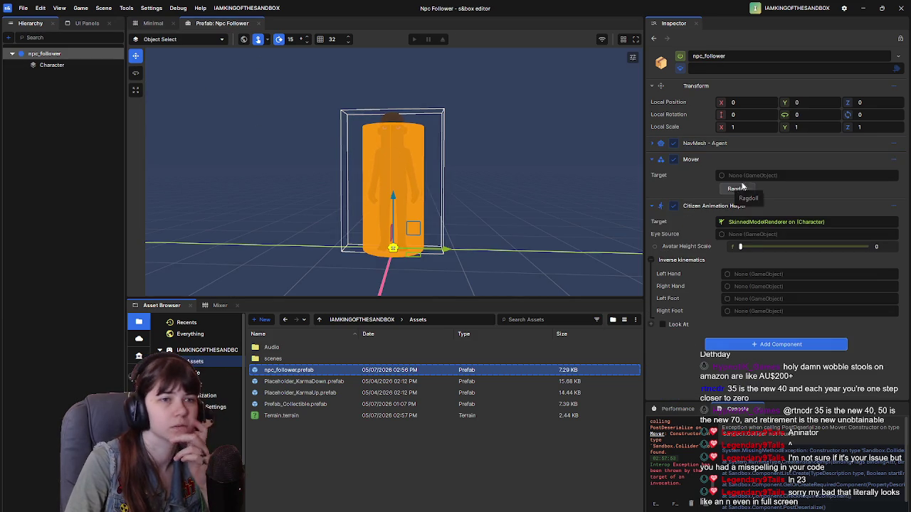
{"action": "left_click", "coordinate": [900, 161]}
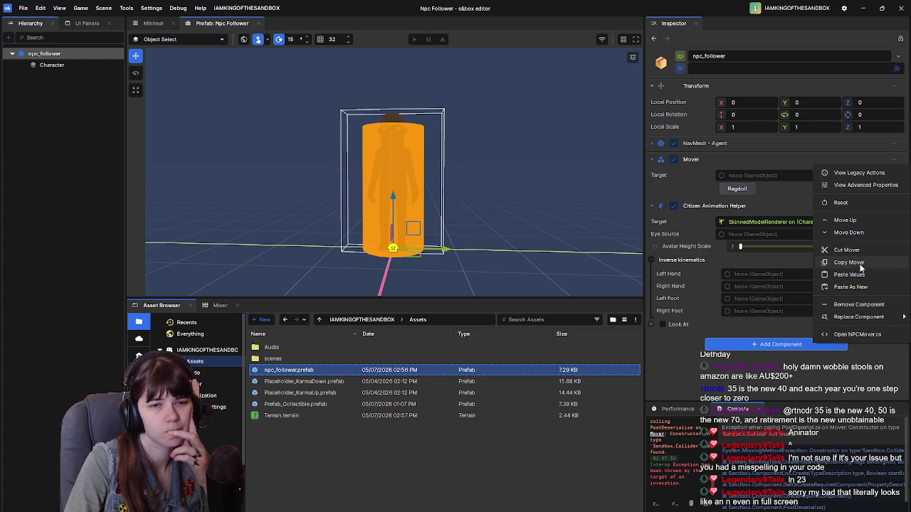
{"action": "left_click", "coordinate": [857, 334]}
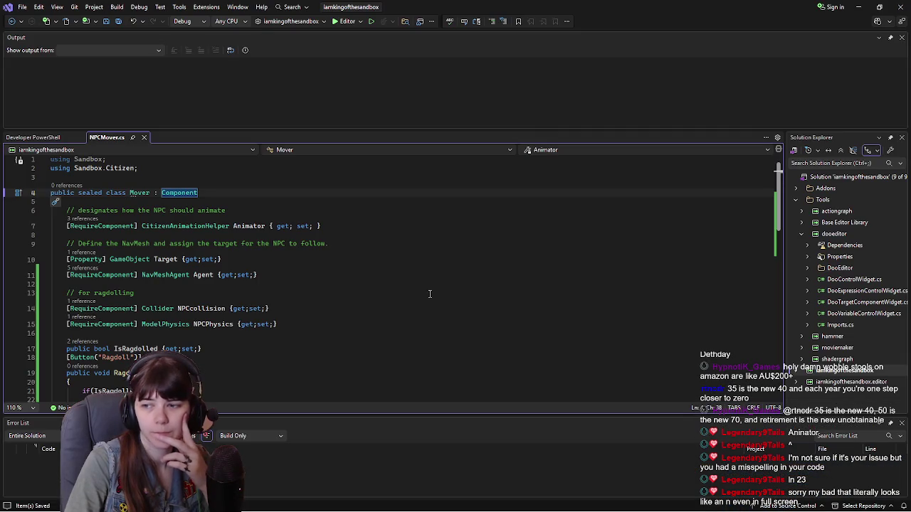
{"action": "scroll", "coordinate": [193, 240], "scroll_direction": "down", "scroll_amount": 1}
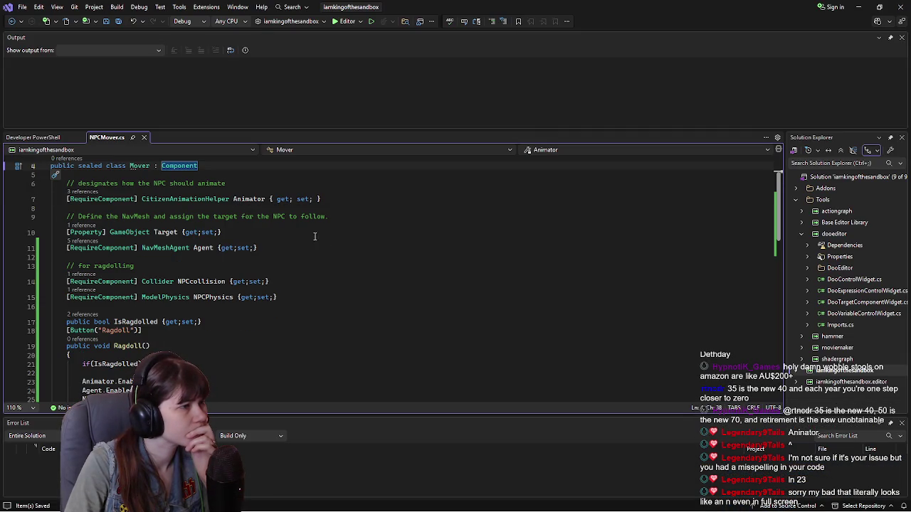
{"action": "left_click", "coordinate": [278, 199]}
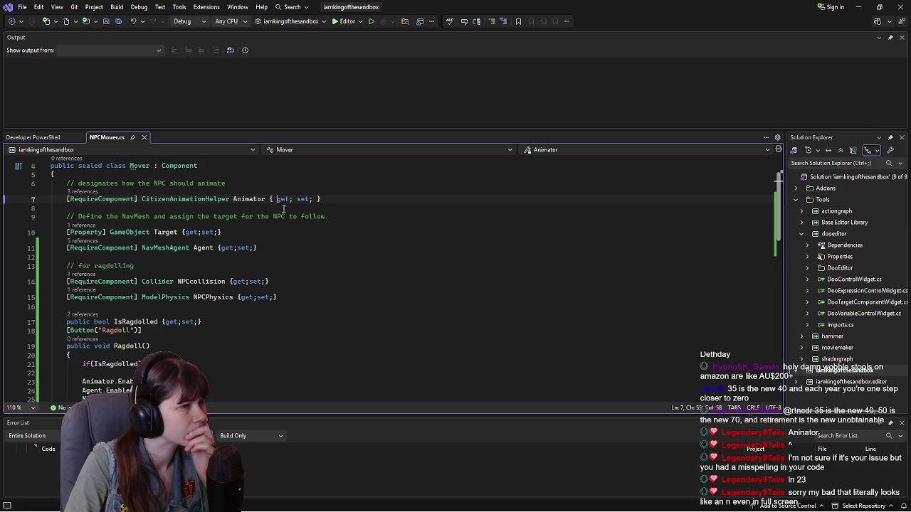
{"action": "key", "text": "BackSpace"}
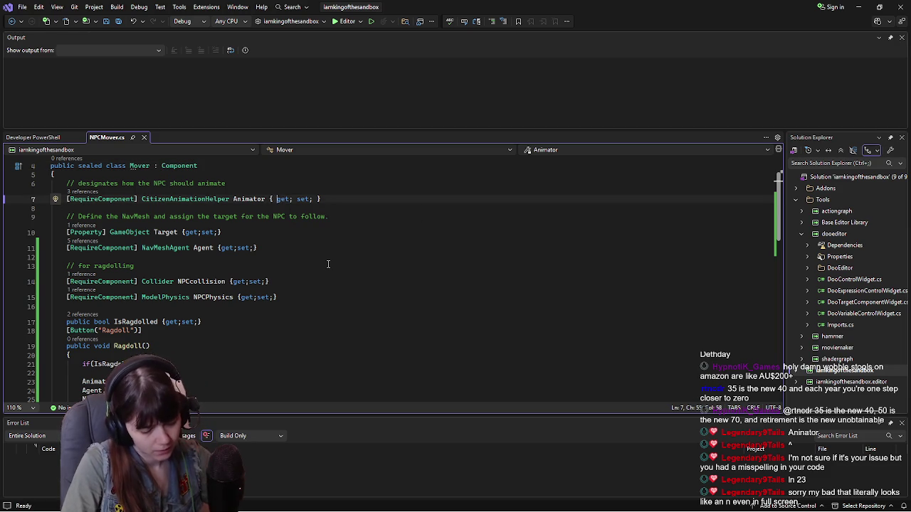
{"action": "left_click", "coordinate": [309, 198]}
{"action": "key", "text": "BackSpace"}
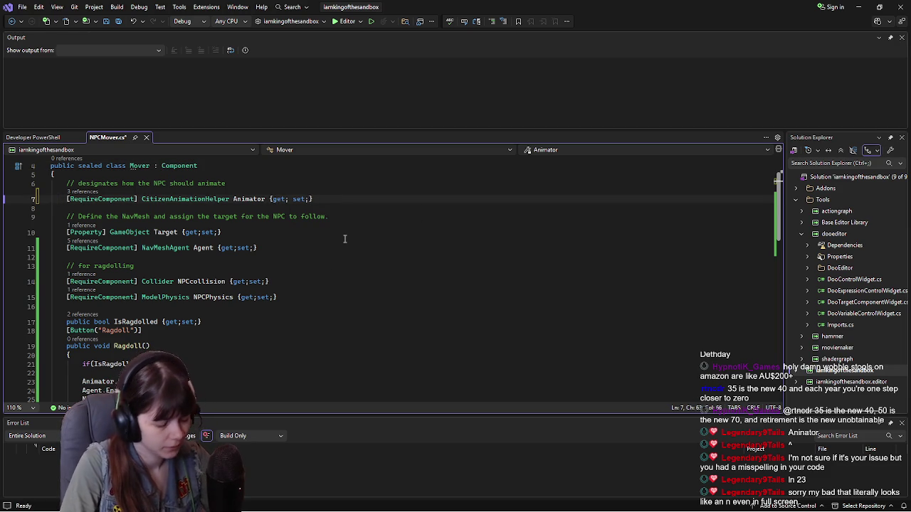
{"action": "key", "text": "ctrl+s"}
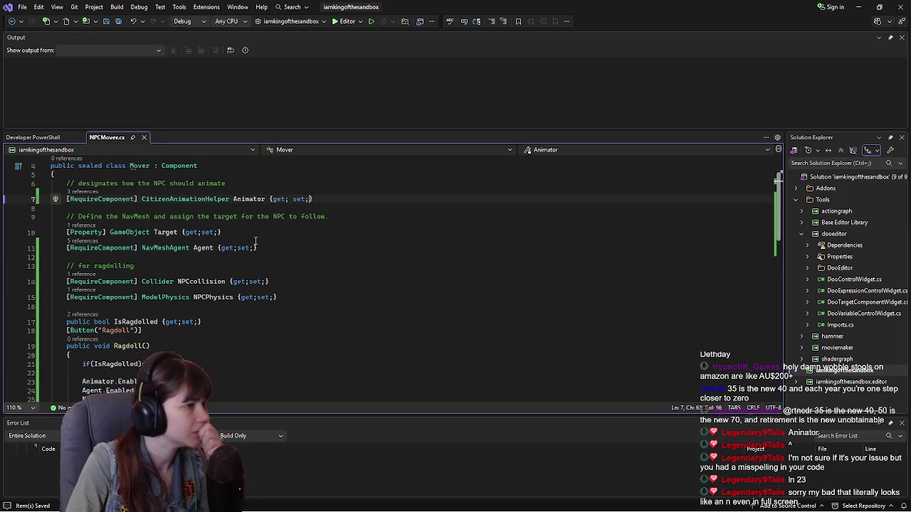
{"action": "scroll", "coordinate": [190, 228], "scroll_direction": "down", "scroll_amount": 2}
{"action": "left_click", "coordinate": [191, 228]}
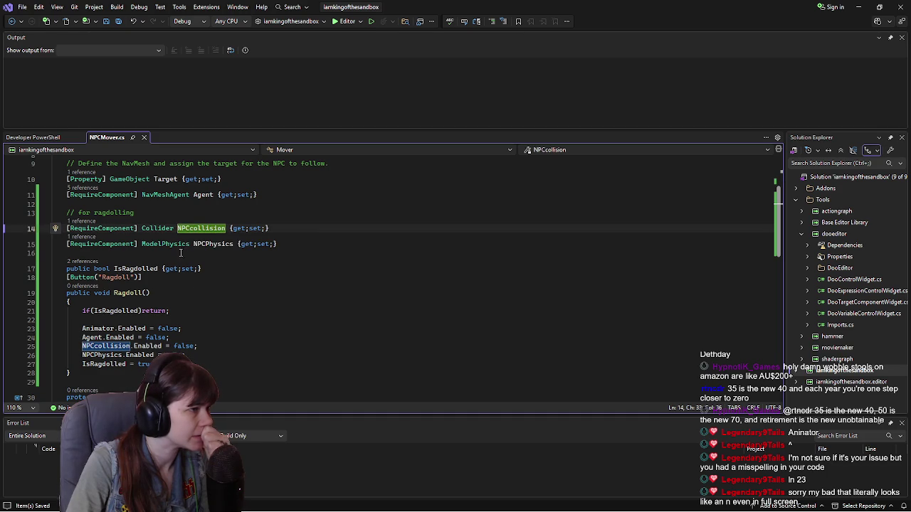
{"action": "left_click", "coordinate": [162, 228]}
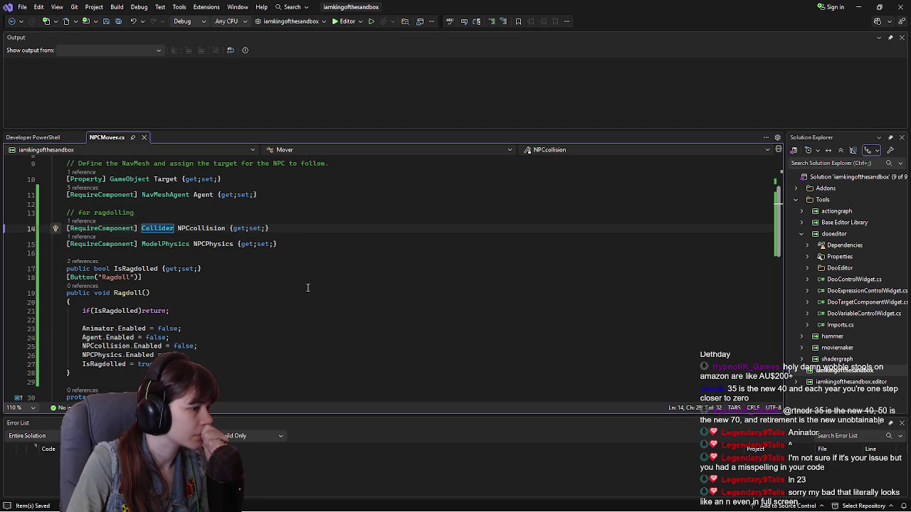
{"action": "left_click_drag", "start_coordinate": [140, 228], "coordinate": [175, 228]}
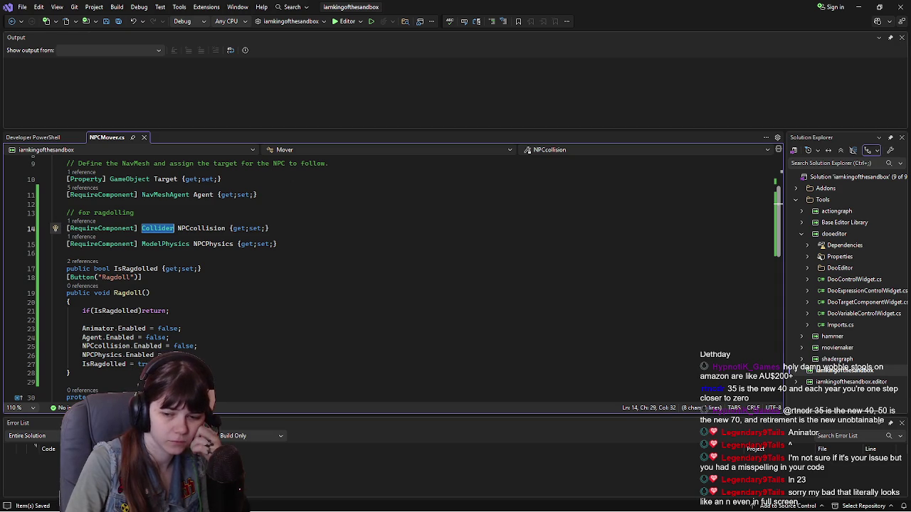
{"action": "key", "text": "alt+Tab"}
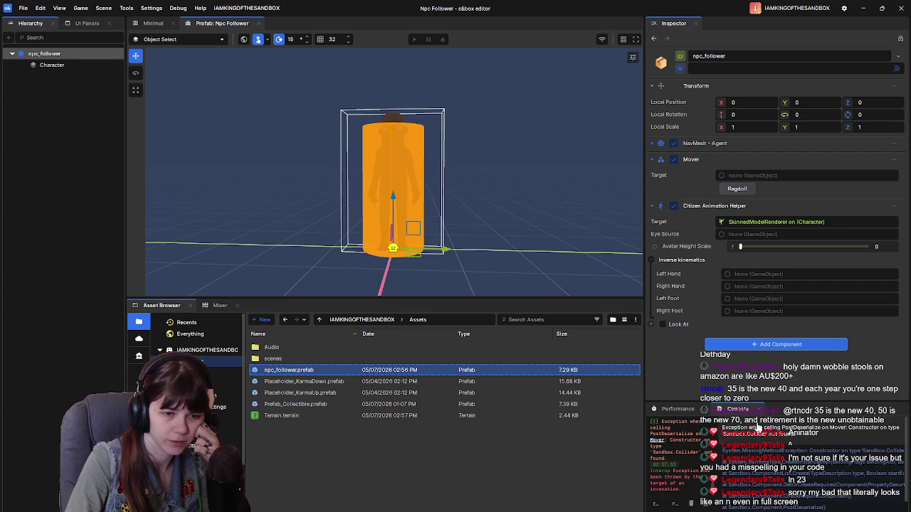
Step: Widen the Console to read the missing Sandbox.Collider constructor error, then go to the browser
{"action": "left_click", "coordinate": [687, 462]}
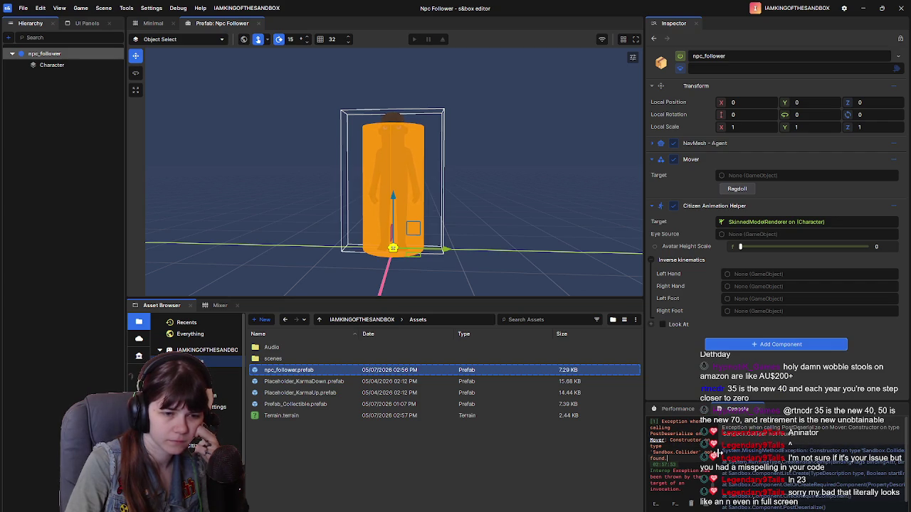
{"action": "left_click_drag", "start_coordinate": [717, 458], "coordinate": [903, 459]}
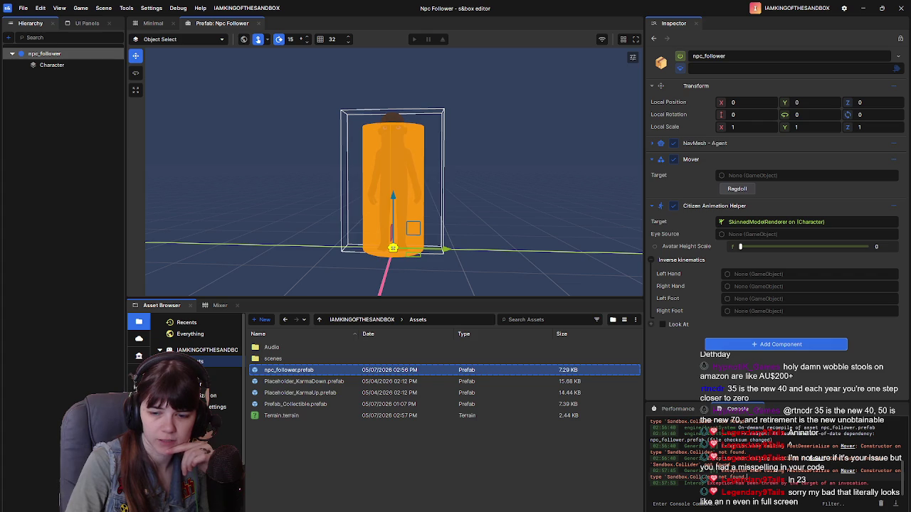
{"action": "key", "text": "alt+Tab"}
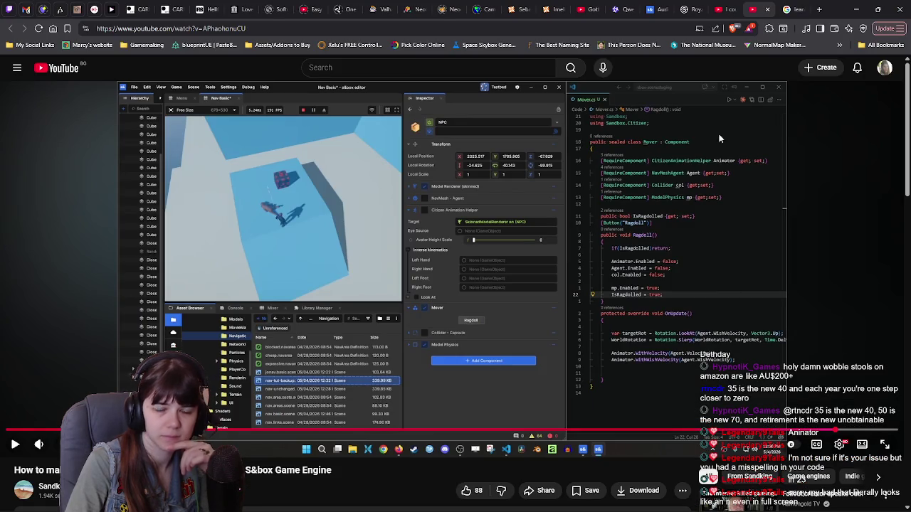
Step: Bring the s&box docs tab forward and open the API Reference class list
{"action": "left_click", "coordinate": [795, 7]}
{"action": "left_click_drag", "start_coordinate": [655, 10], "coordinate": [755, 9]}
{"action": "left_click", "coordinate": [42, 27]}
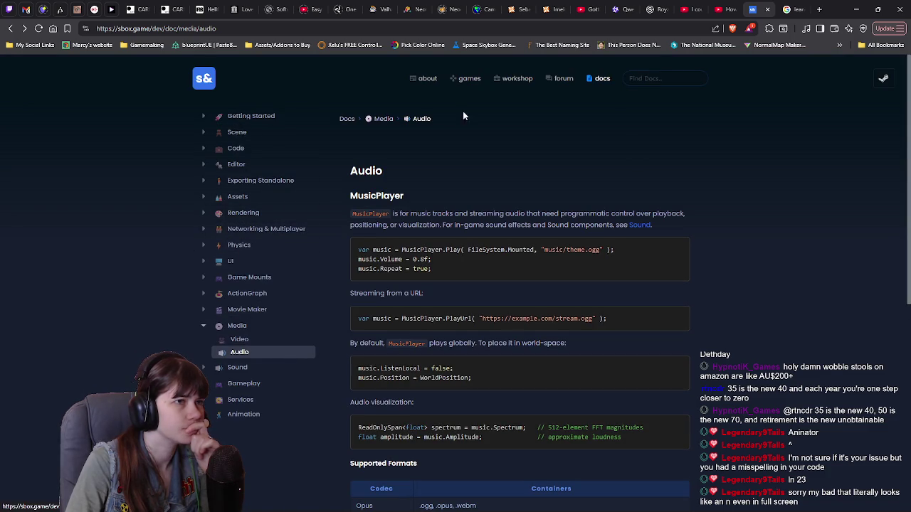
{"action": "mouse_move", "coordinate": [598, 80]}
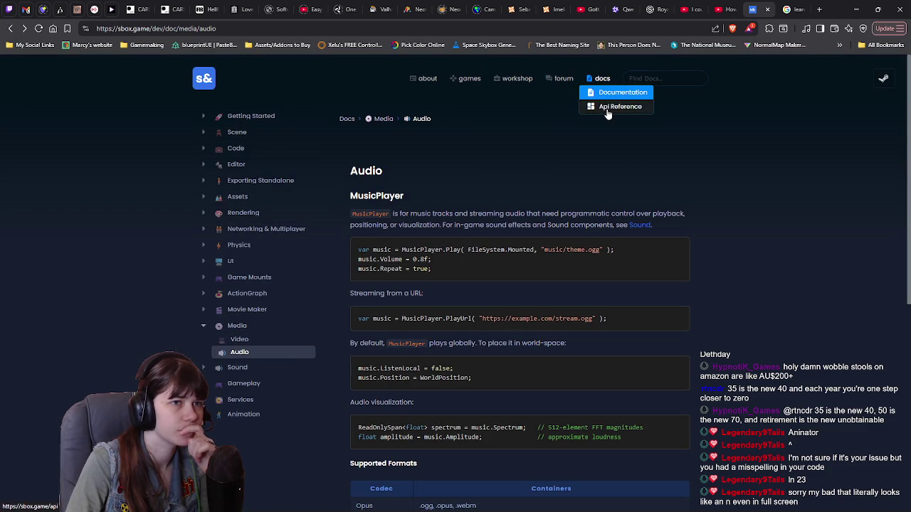
{"action": "left_click", "coordinate": [607, 110]}
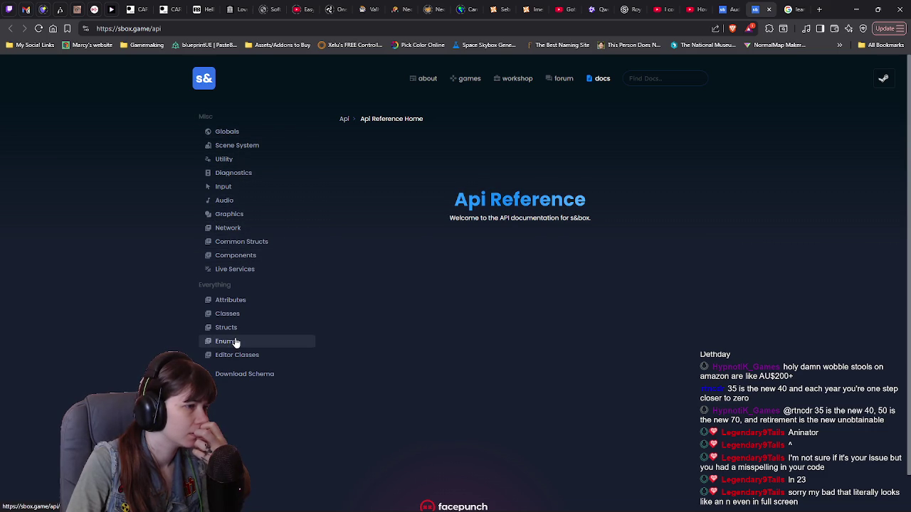
{"action": "left_click", "coordinate": [238, 315]}
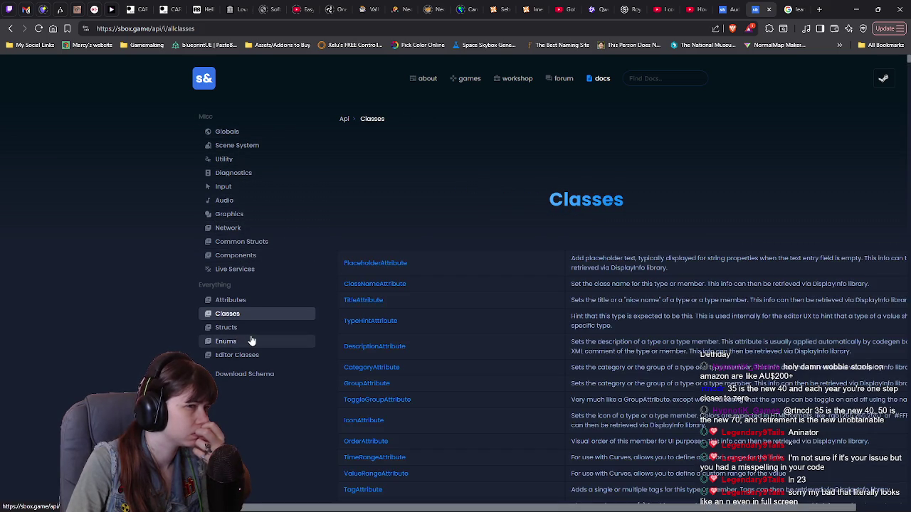
Step: Search the docs for 'collider' and open the Collider, then CapsuleCollider API pages
{"action": "left_click", "coordinate": [663, 80]}
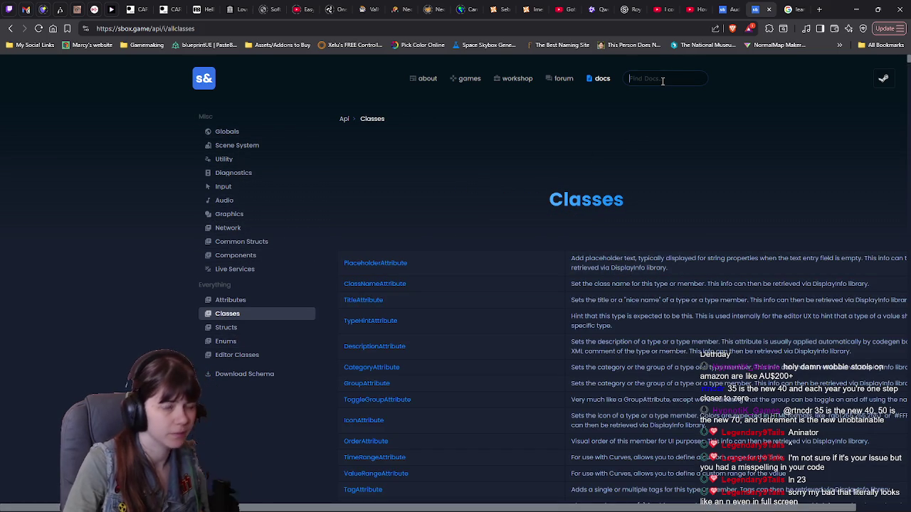
{"action": "type", "text": "collider"}
{"action": "key", "text": "Return"}
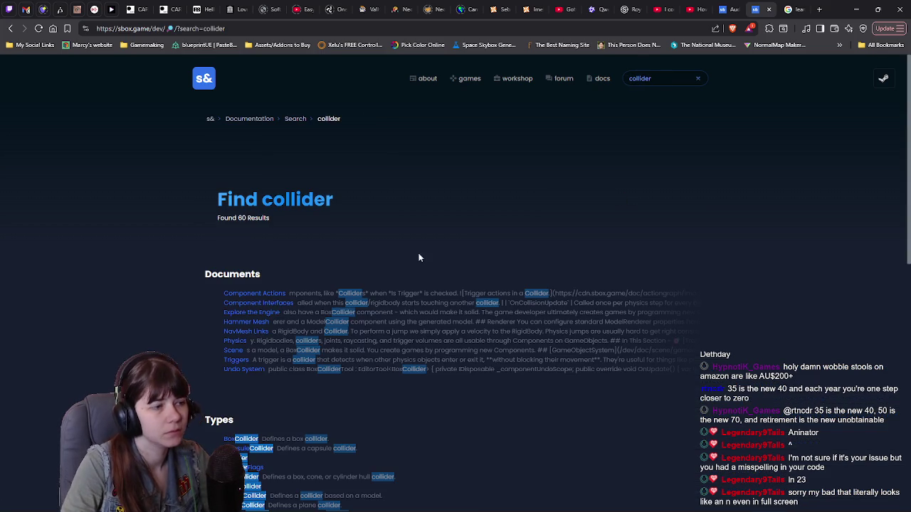
{"action": "scroll", "coordinate": [174, 302], "scroll_direction": "down", "scroll_amount": 2}
{"action": "left_click", "coordinate": [229, 317]}
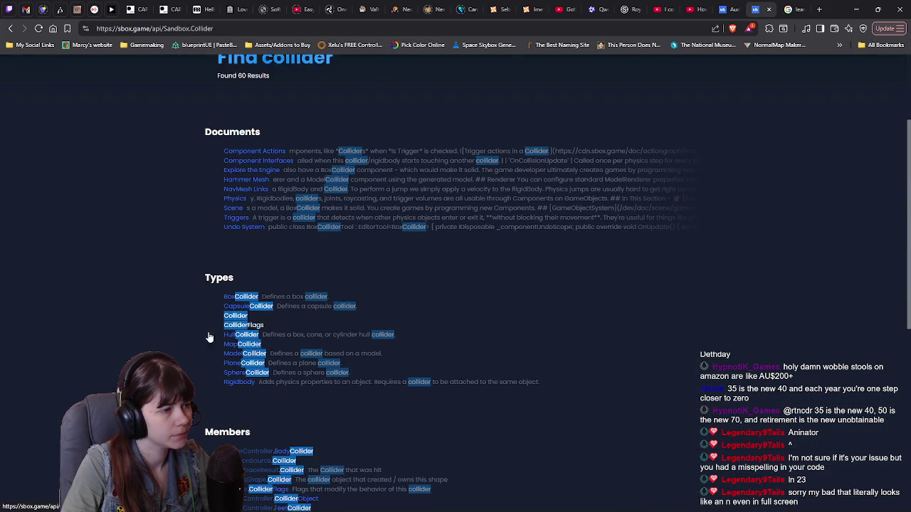
{"action": "scroll", "coordinate": [202, 330], "scroll_direction": "down", "scroll_amount": 1}
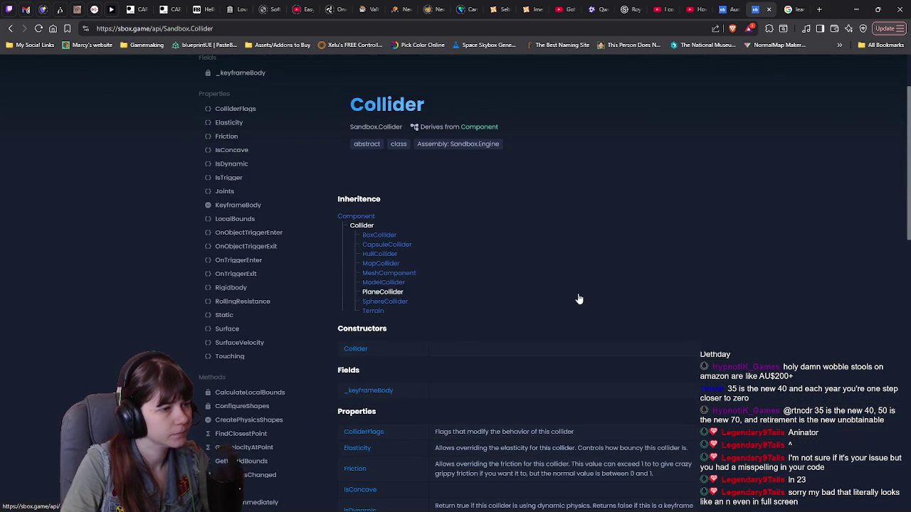
{"action": "left_click", "coordinate": [395, 245]}
{"action": "scroll", "coordinate": [527, 278], "scroll_direction": "down", "scroll_amount": 2}
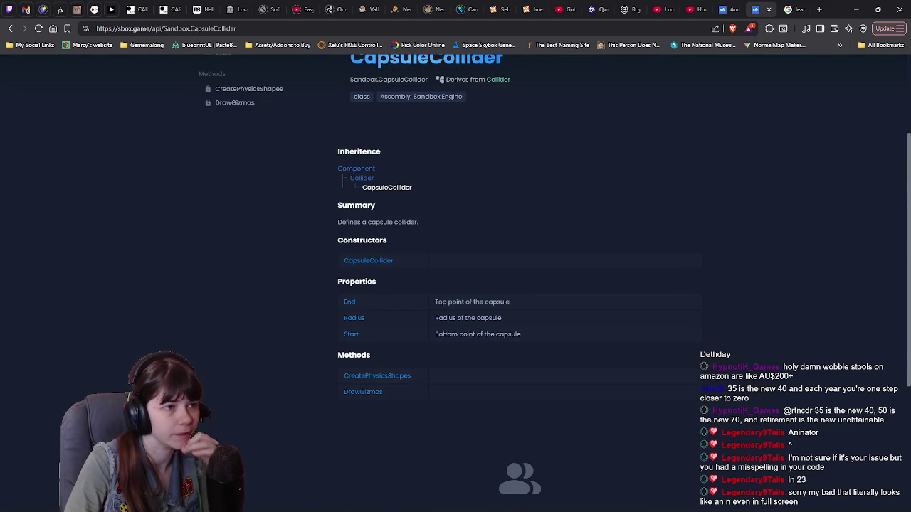
{"action": "key", "text": "alt+Tab"}
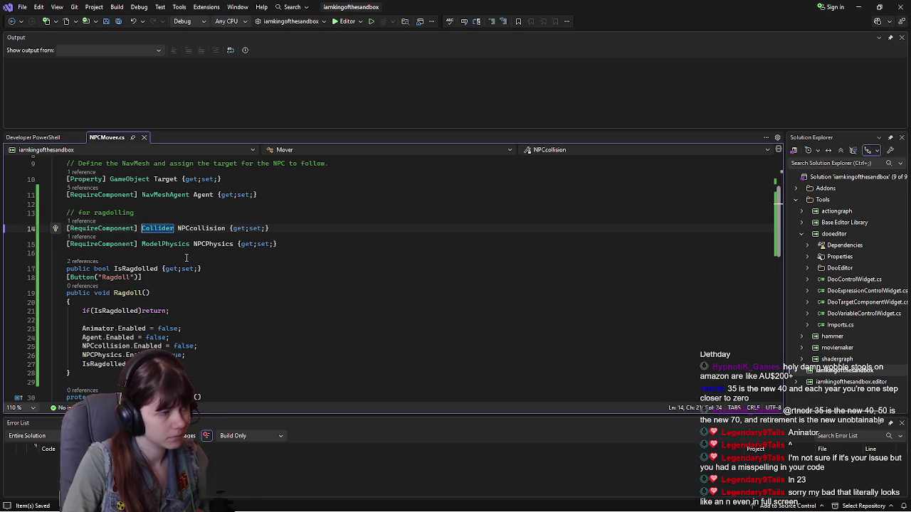
Step: Retype the NPCcollision property's type from Collider to CapsuleCollider and save NPCMover.cs
{"action": "key", "text": "Left"}
{"action": "type", "text": "c"}
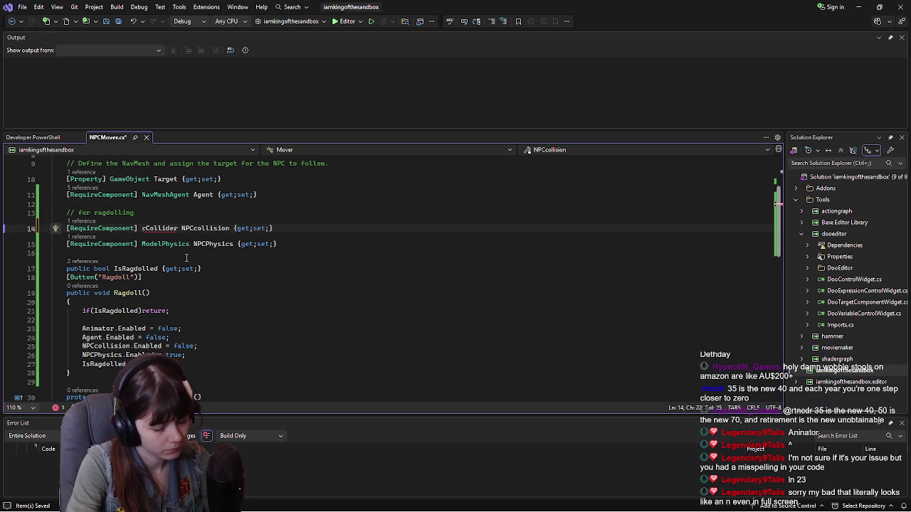
{"action": "key", "text": "BackSpace"}
{"action": "type", "text": "Capsule"}
{"action": "key", "text": "ctrl+s"}
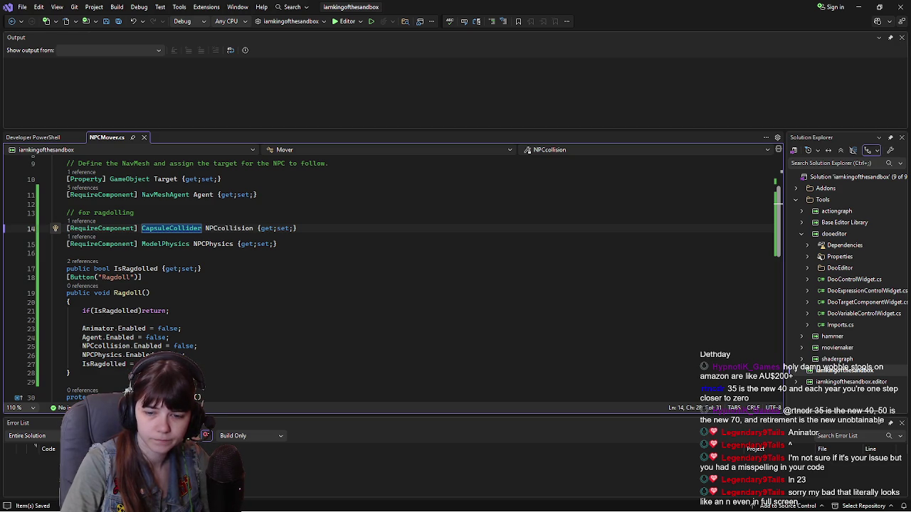
{"action": "key", "text": "alt+Tab"}
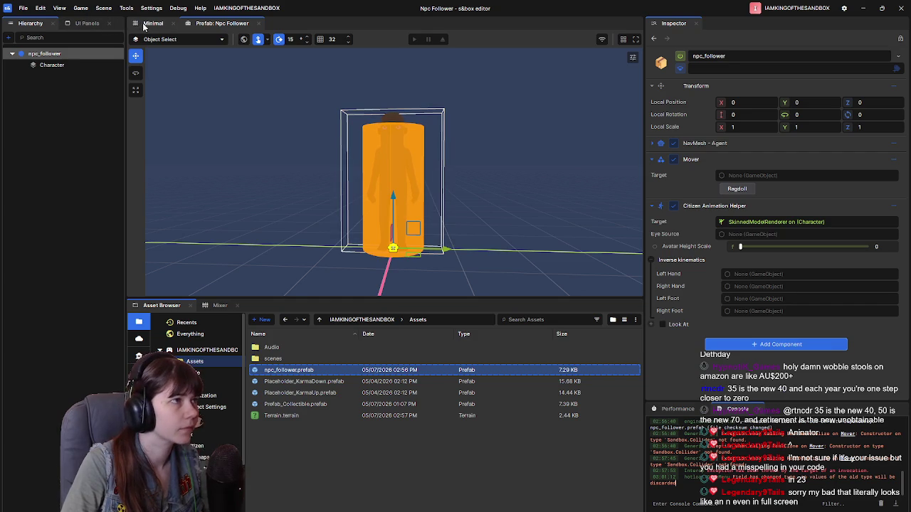
Step: Open the Minimal scene after a brief look at the Npc Follower prefab
{"action": "left_click", "coordinate": [153, 23]}
{"action": "left_click", "coordinate": [222, 23]}
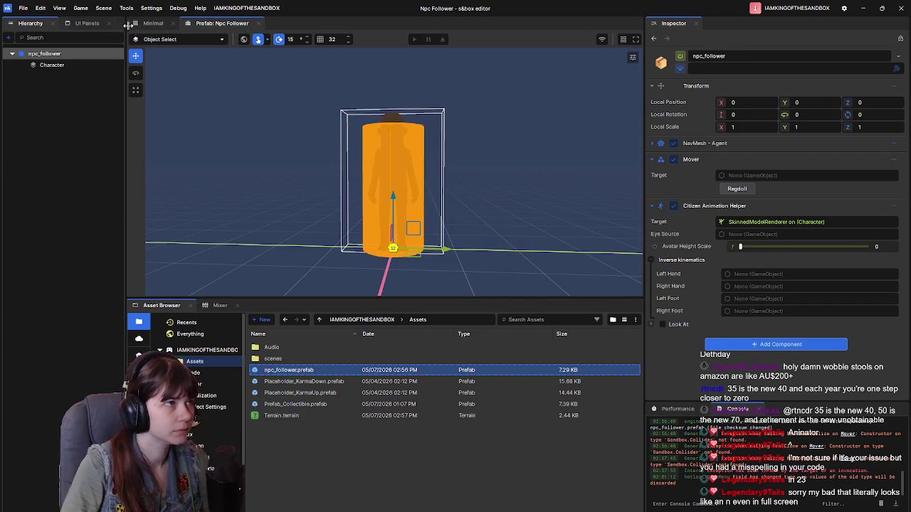
{"action": "left_click", "coordinate": [153, 23]}
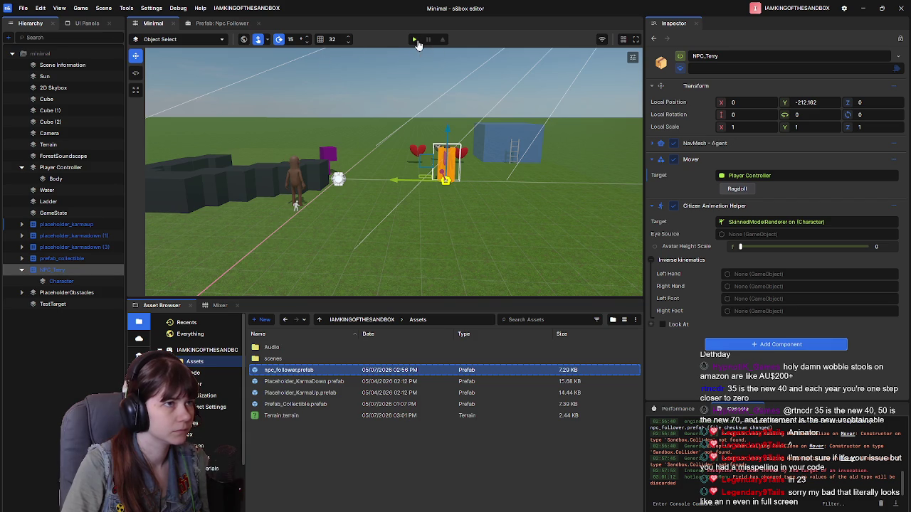
Step: Playtest the Minimal scene, backing the player away so NPC_Terry follows, then leave play mode
{"action": "left_click", "coordinate": [415, 39]}
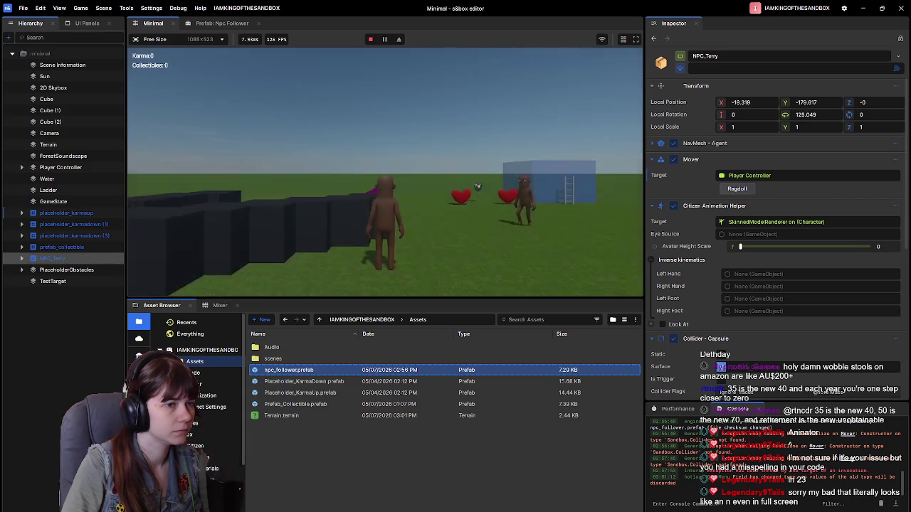
{"action": "key", "text": "s"}
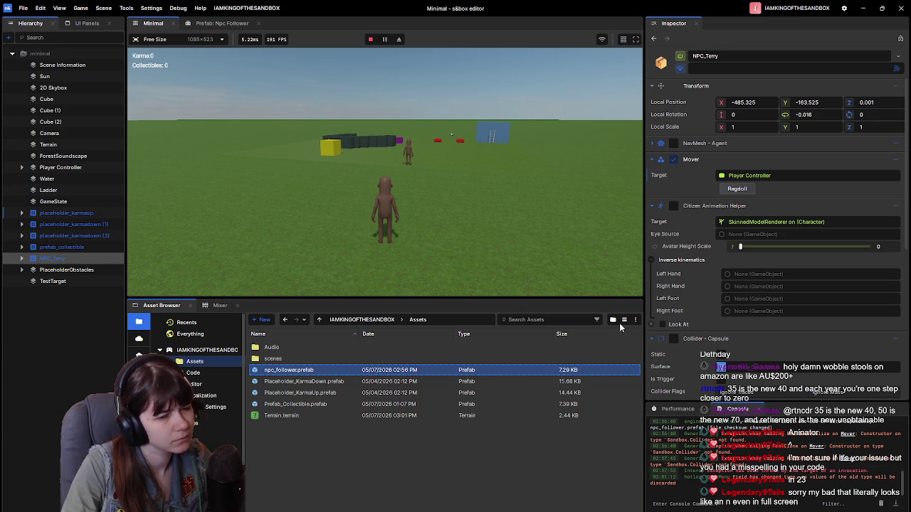
{"action": "left_click", "coordinate": [541, 235]}
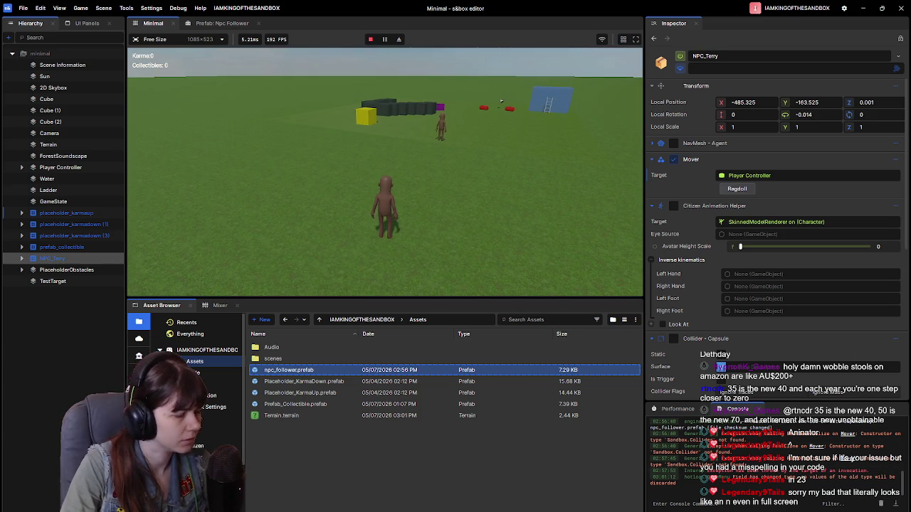
{"action": "key", "text": "Escape"}
{"action": "left_click", "coordinate": [221, 265]}
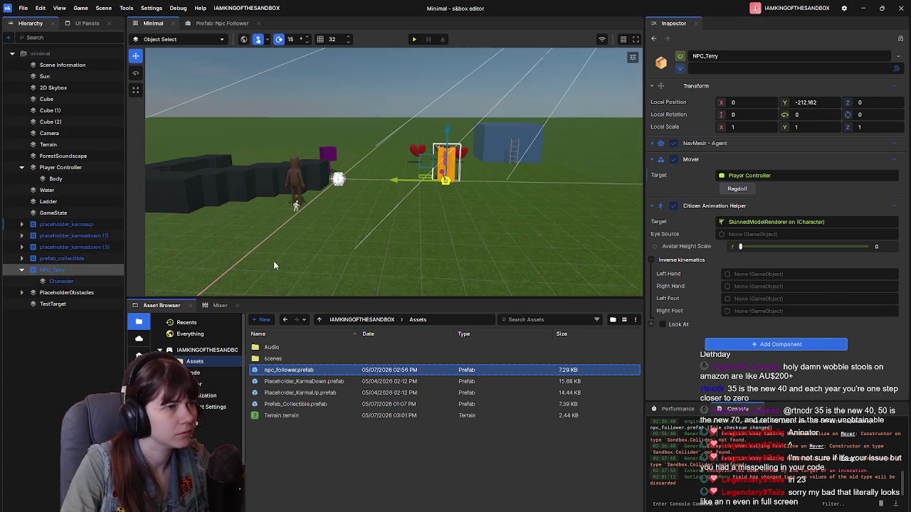
Step: Playtest the scene walking backward so NPC_Terry follows, clear the console, then leave the game
{"action": "left_click", "coordinate": [414, 40]}
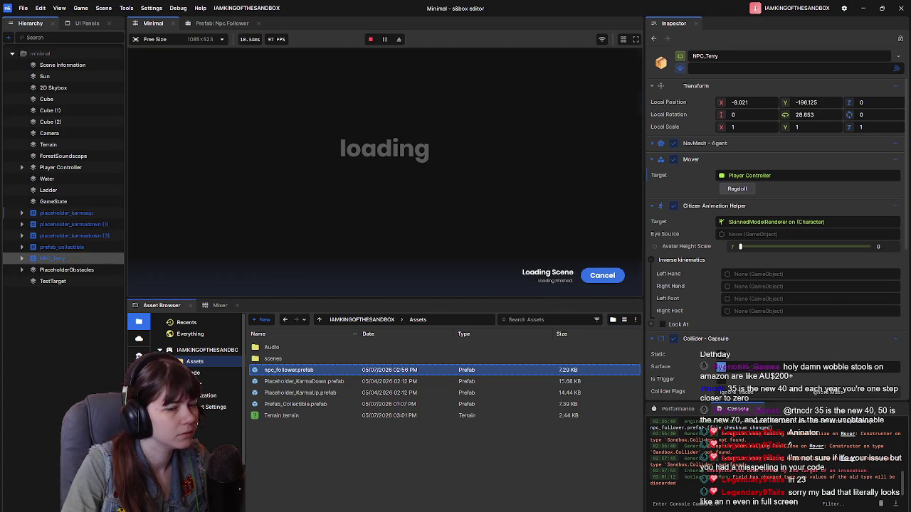
{"action": "key", "text": "s"}
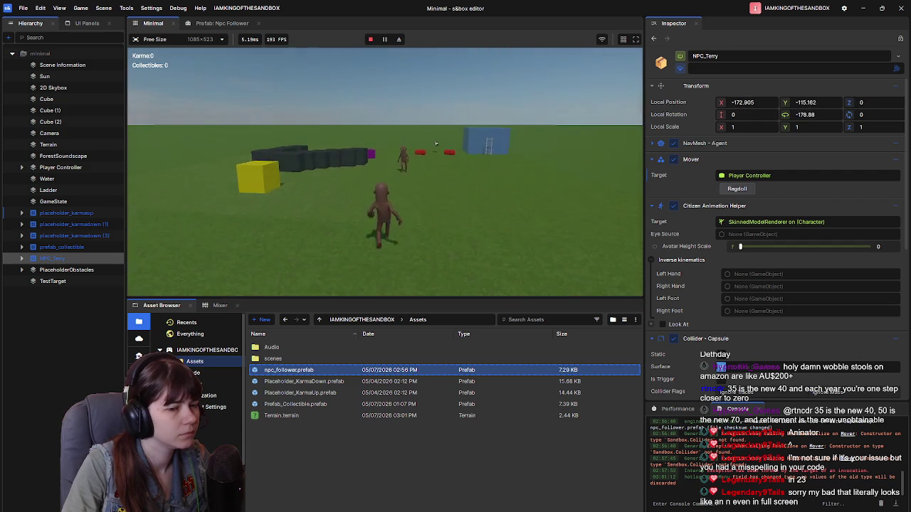
{"action": "key", "text": "s"}
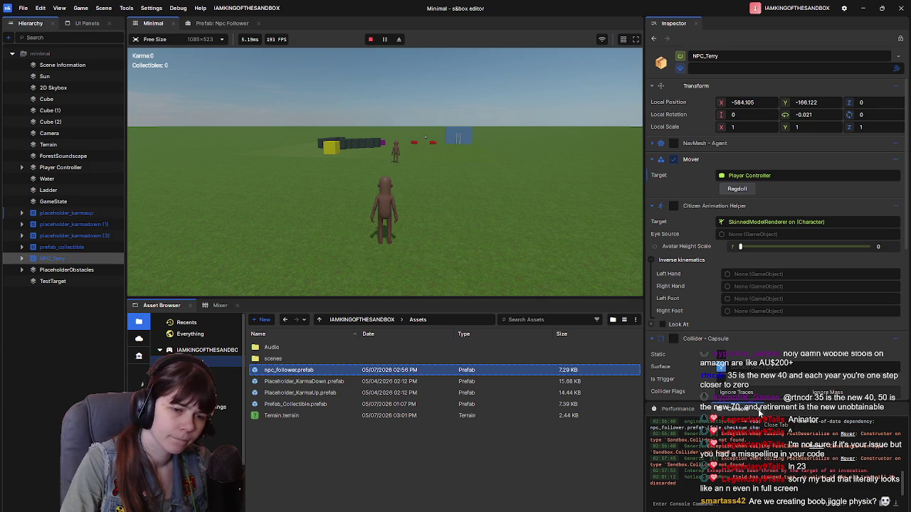
{"action": "left_click", "coordinate": [885, 504]}
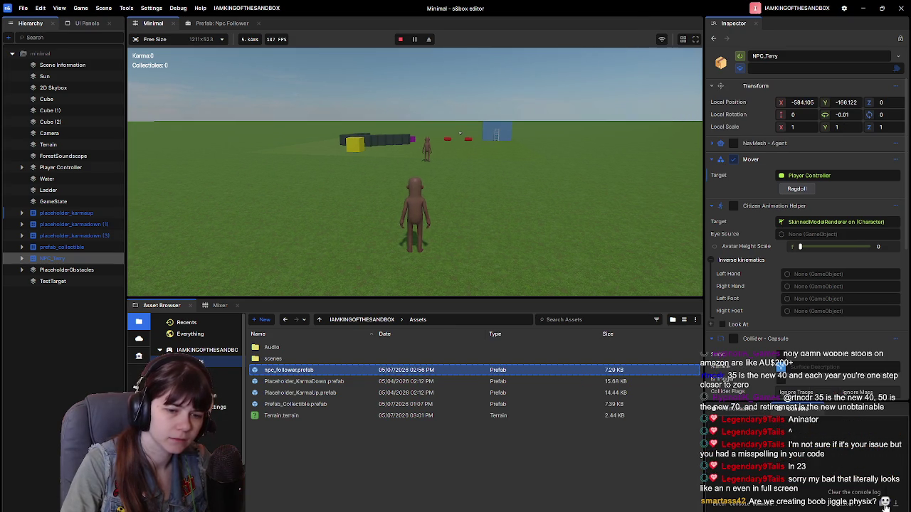
{"action": "left_click", "coordinate": [493, 209]}
{"action": "key", "text": "Escape"}
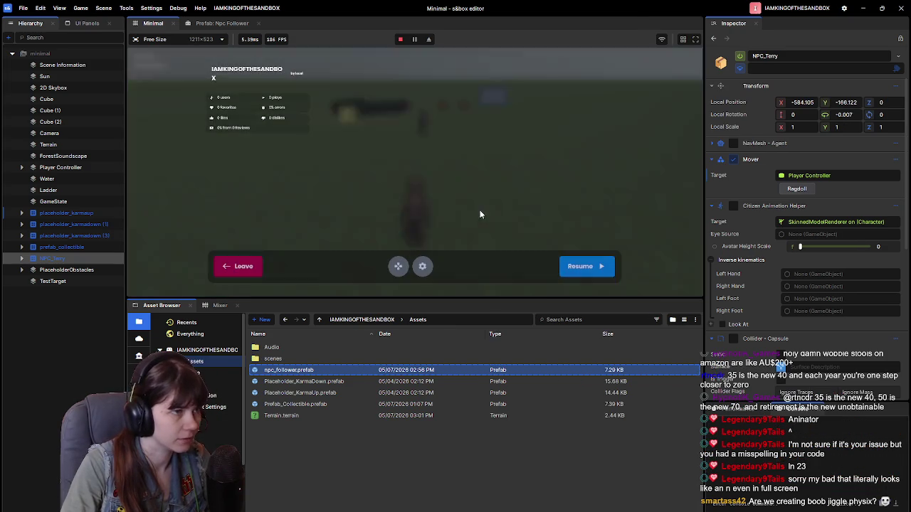
{"action": "left_click", "coordinate": [240, 267]}
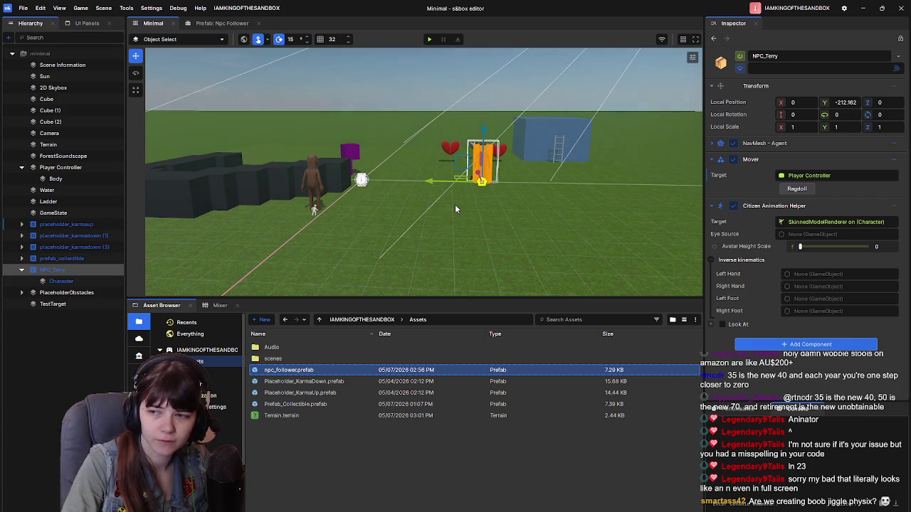
Step: Play the scene again, walk the player backward away from the NPC, then return to NPCMover.cs
{"action": "left_click", "coordinate": [429, 39]}
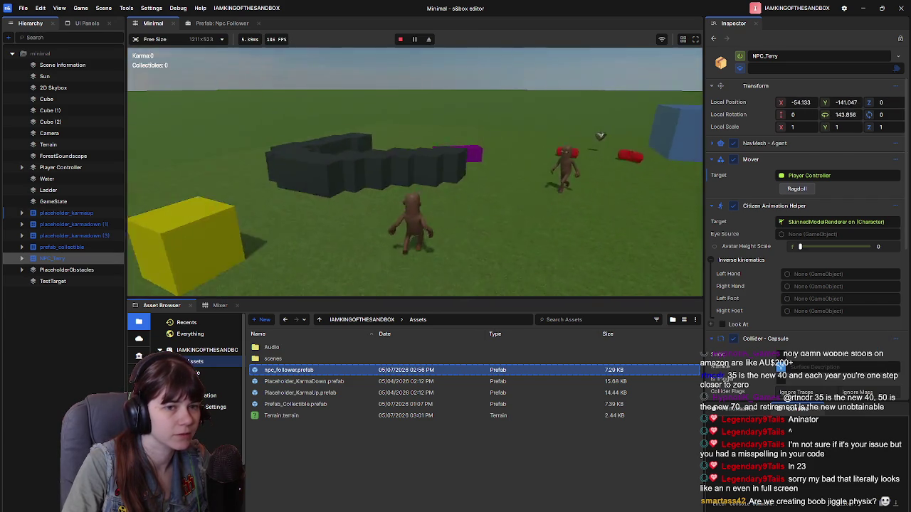
{"action": "key", "text": "s"}
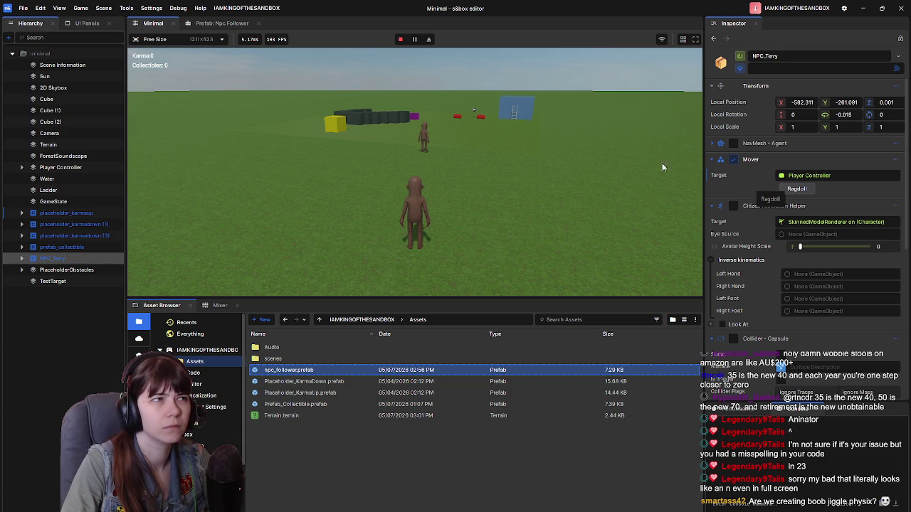
{"action": "key", "text": "alt+Tab"}
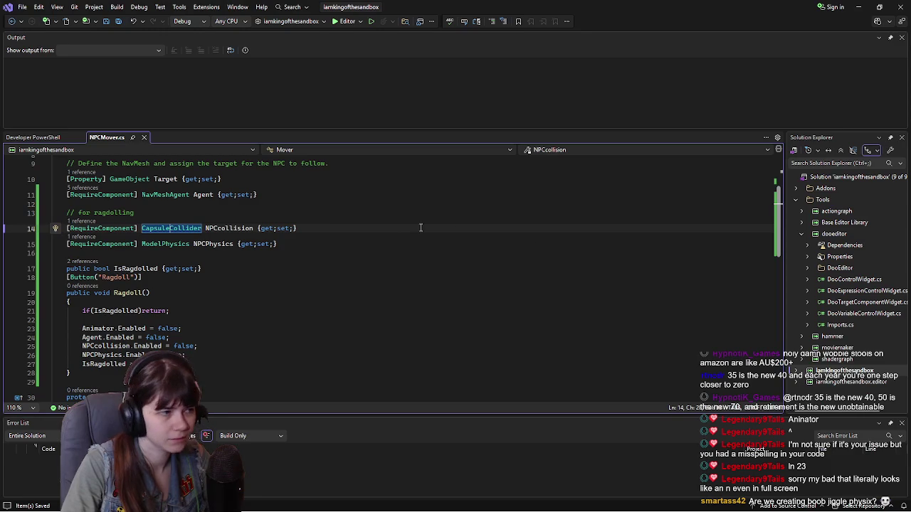
Step: Inspect the NPCcollision declaration and its use inside the Ragdoll() method
{"action": "left_click", "coordinate": [203, 268]}
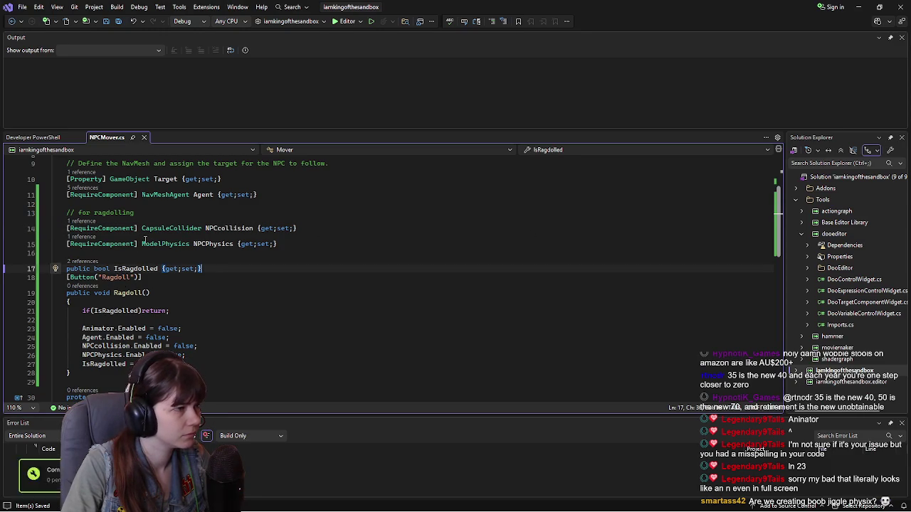
{"action": "left_click", "coordinate": [223, 227]}
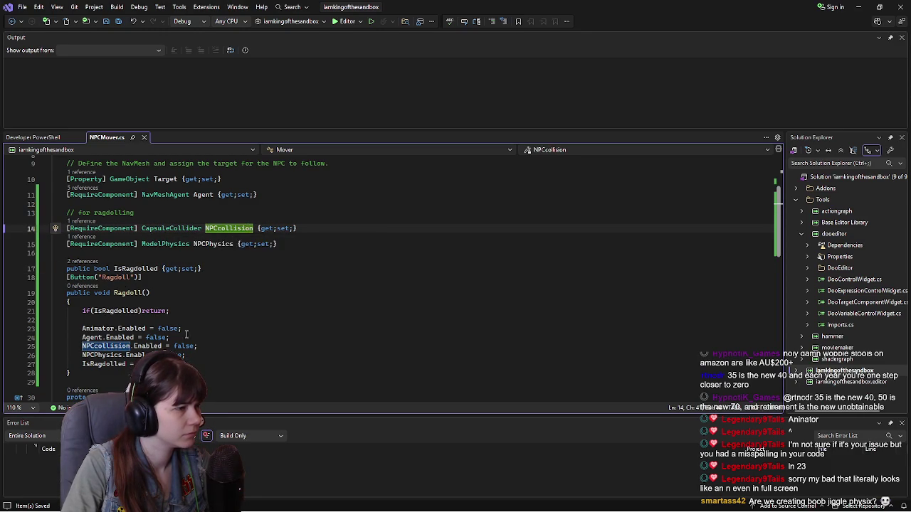
{"action": "scroll", "coordinate": [228, 285], "scroll_direction": "down", "scroll_amount": 1}
{"action": "left_click", "coordinate": [225, 317]}
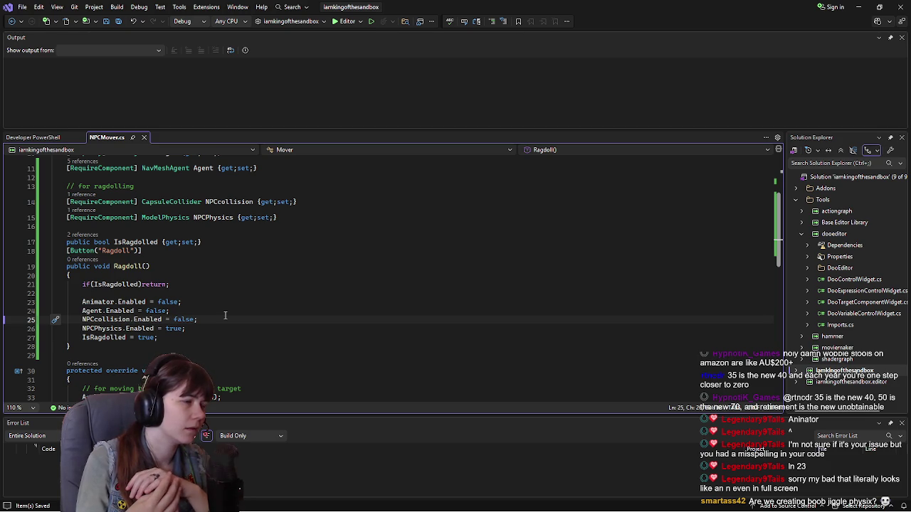
Step: Remove the blank line above IsRagdolled and add empty lines after Ragdoll()'s closing brace
{"action": "left_click", "coordinate": [219, 242]}
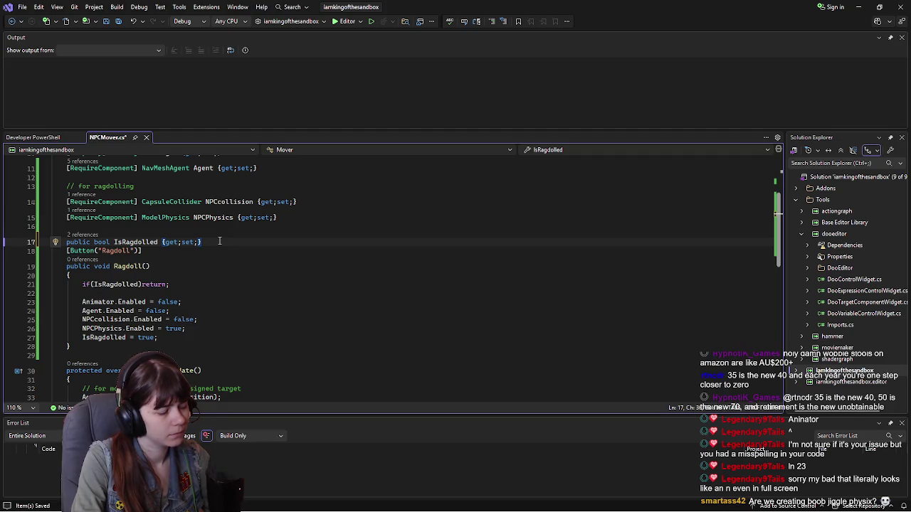
{"action": "left_click", "coordinate": [190, 225]}
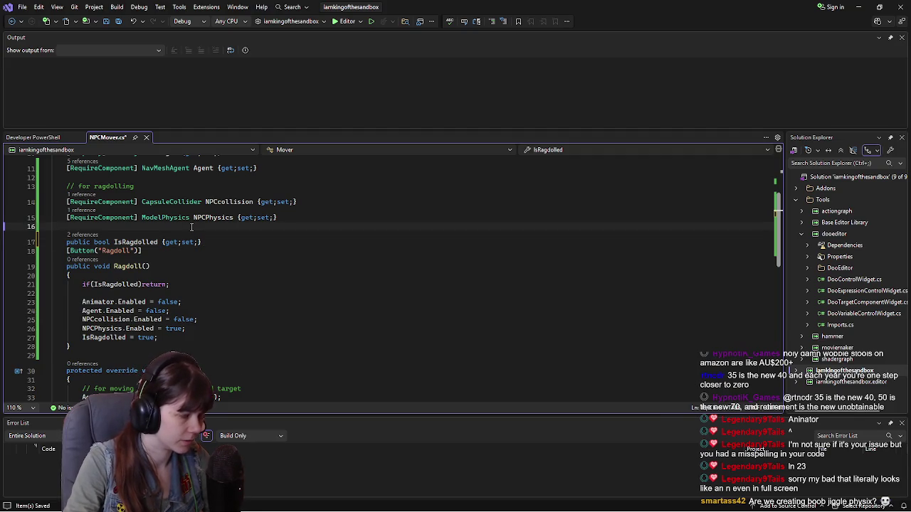
{"action": "key", "text": "Delete"}
{"action": "scroll", "coordinate": [240, 268], "scroll_direction": "down", "scroll_amount": 1}
{"action": "left_click", "coordinate": [129, 312]}
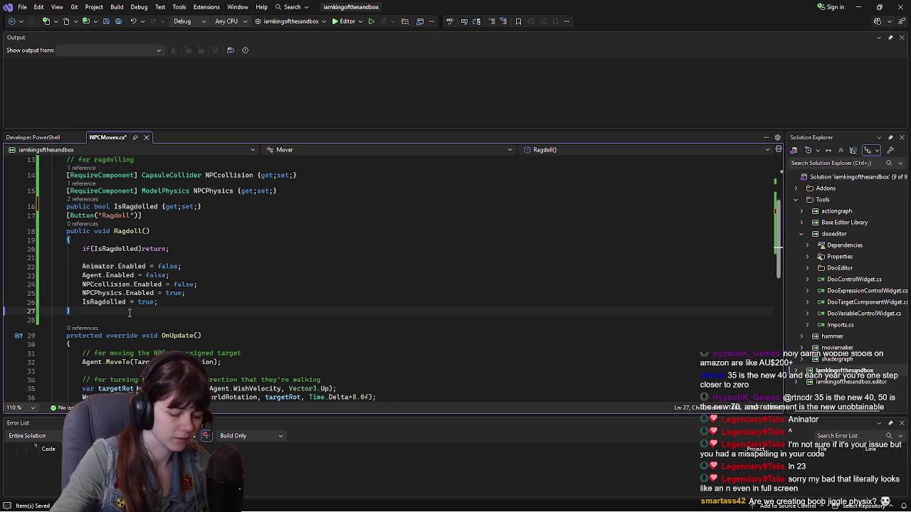
{"action": "key", "text": "Return"}
{"action": "key", "text": "Return"}
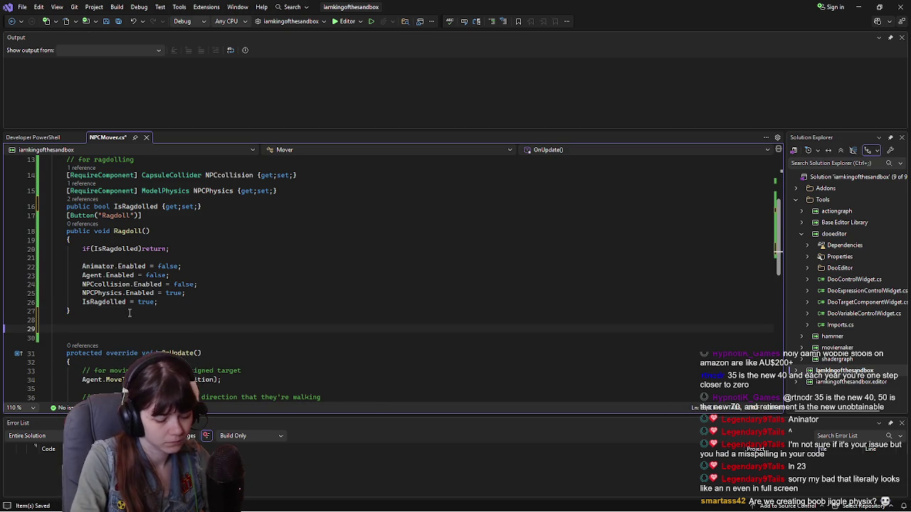
Step: Write a comment below Ragdoll() saying the new method restores the non-ragdolled state
{"action": "type", "text": "/ for returning the NPC to their original (non-ragdolled_ state"}
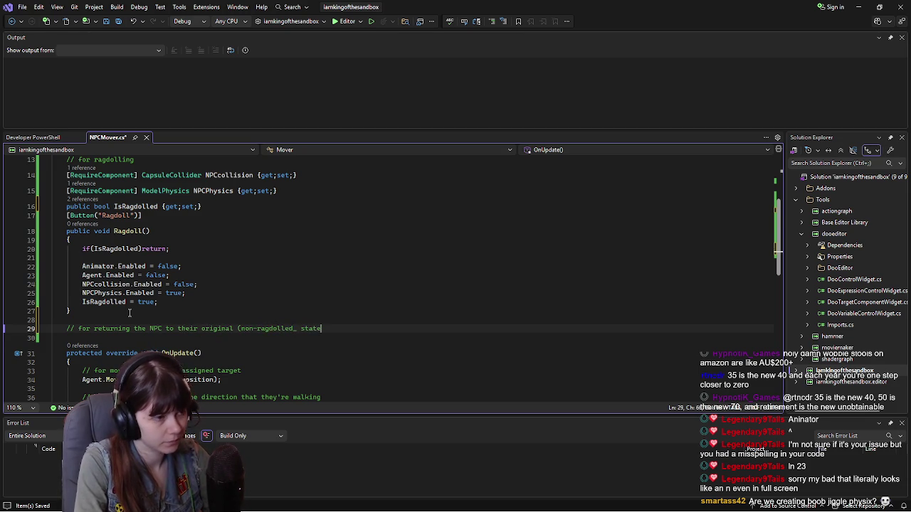
{"action": "key", "text": "Return"}
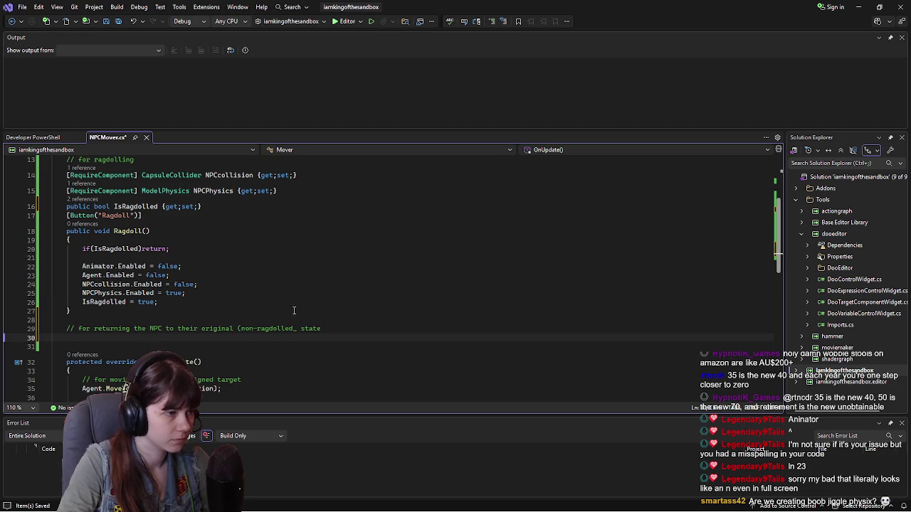
{"action": "left_click", "coordinate": [298, 328]}
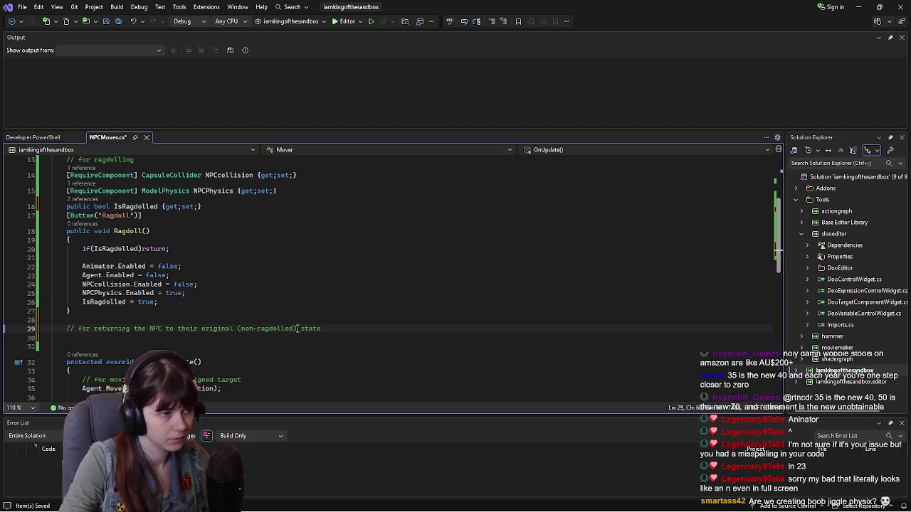
{"action": "left_click", "coordinate": [195, 338]}
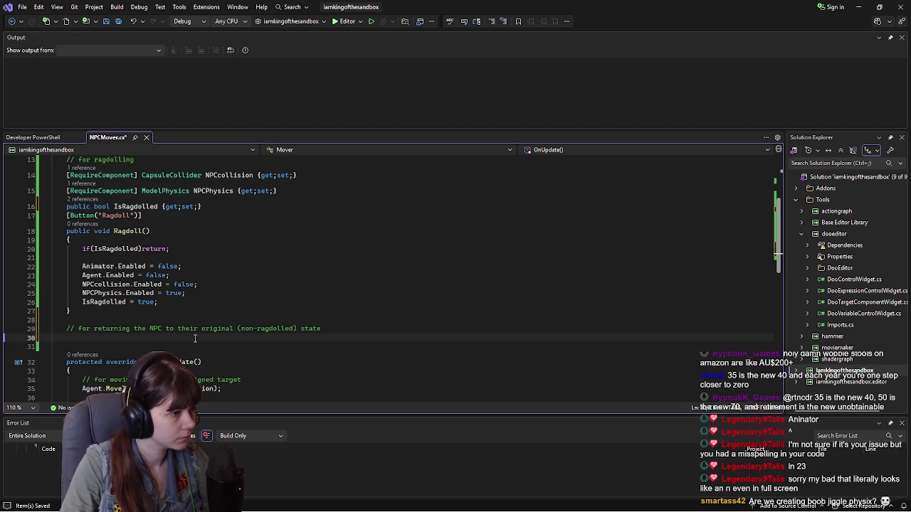
Step: Add the [Button("DefaultState")] attribute and declare public void DefaultState() beneath it
{"action": "type", "text": "{"}
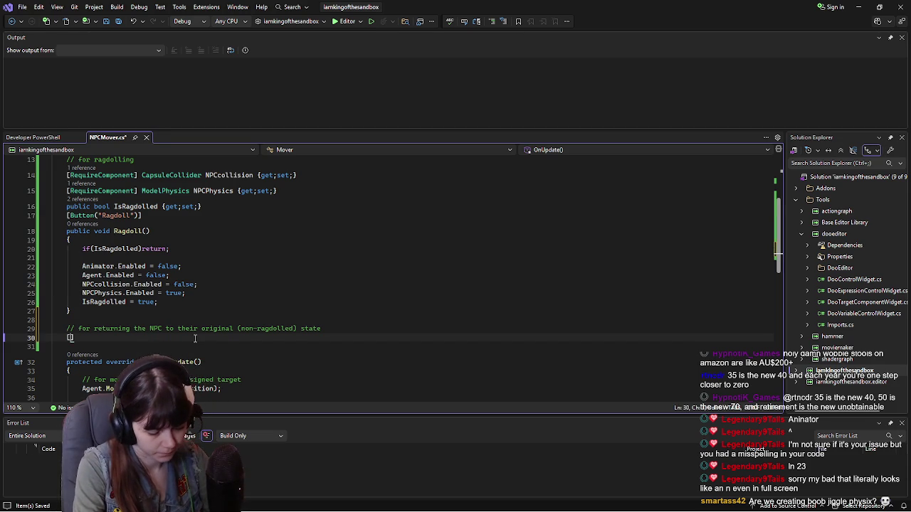
{"action": "type", "text": "Button"}
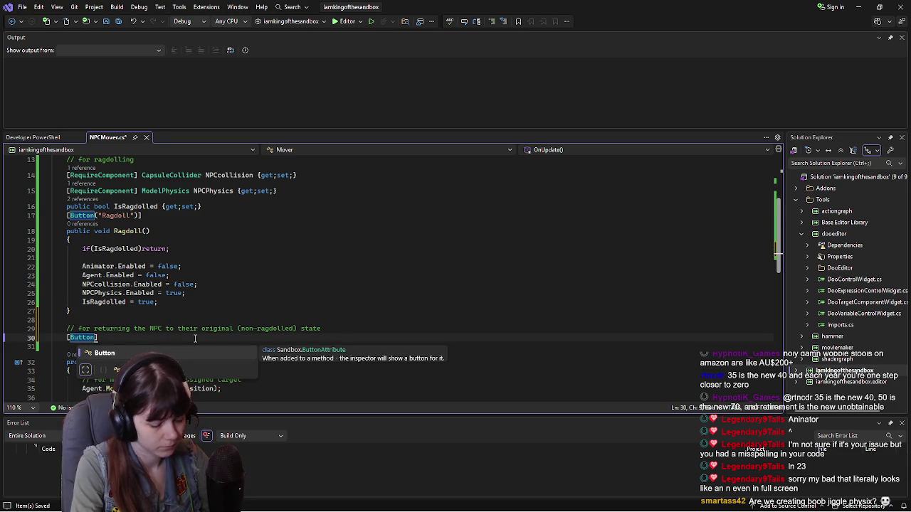
{"action": "type", "text": "(\"Default"}
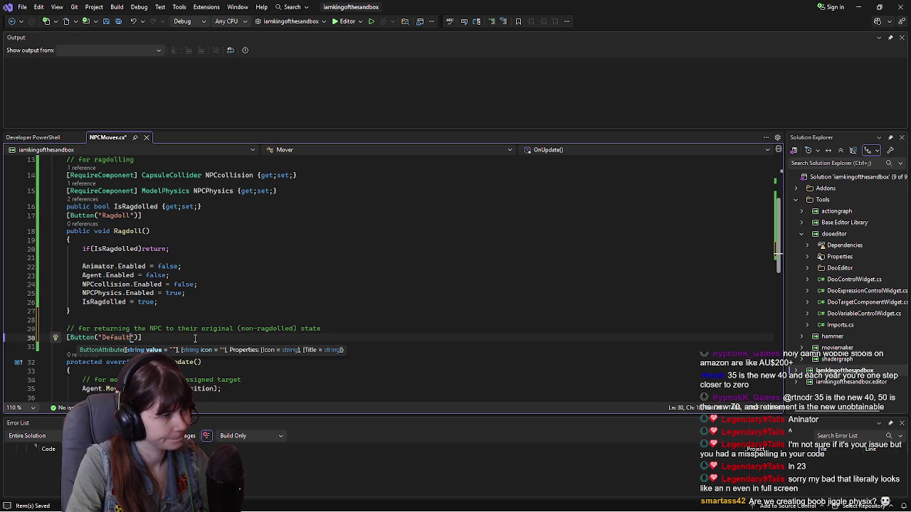
{"action": "key", "text": "Escape"}
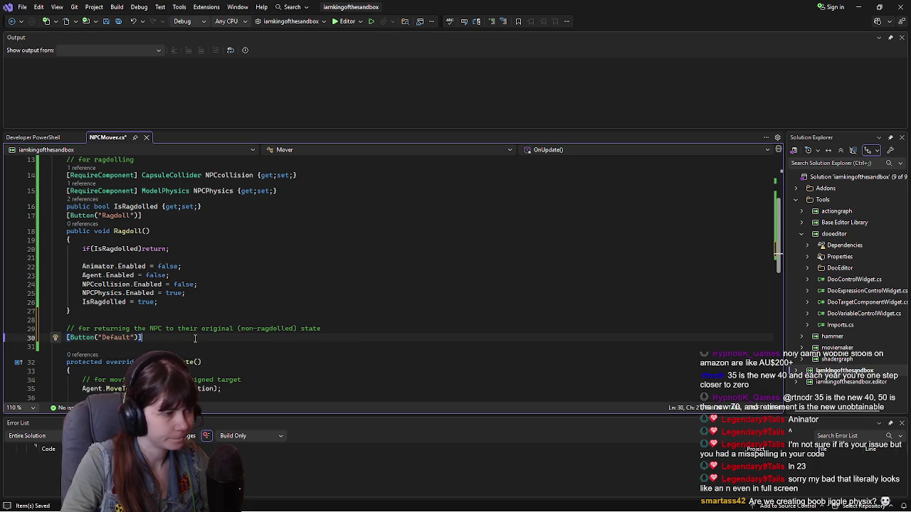
{"action": "key", "text": "Return"}
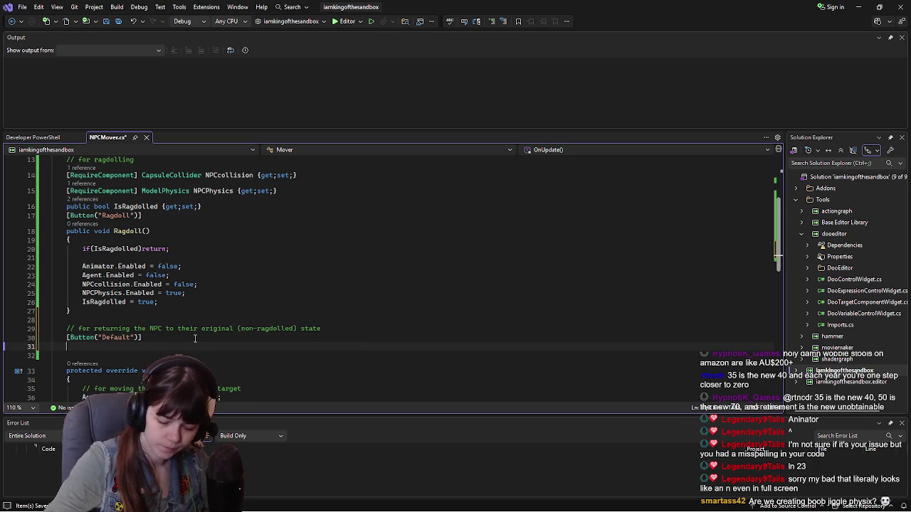
{"action": "left_click", "coordinate": [133, 338]}
{"action": "type", "text": "State"}
{"action": "left_click", "coordinate": [160, 350]}
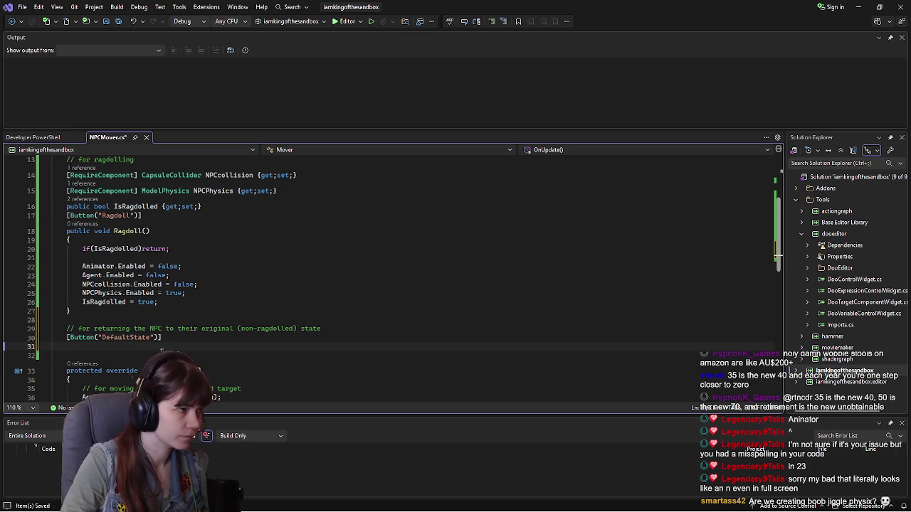
{"action": "type", "text": "public"}
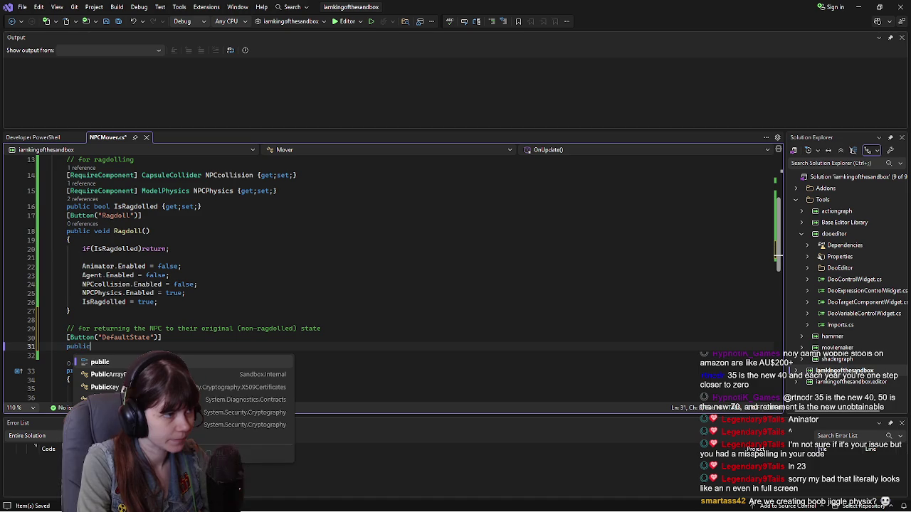
{"action": "type", "text": " void"}
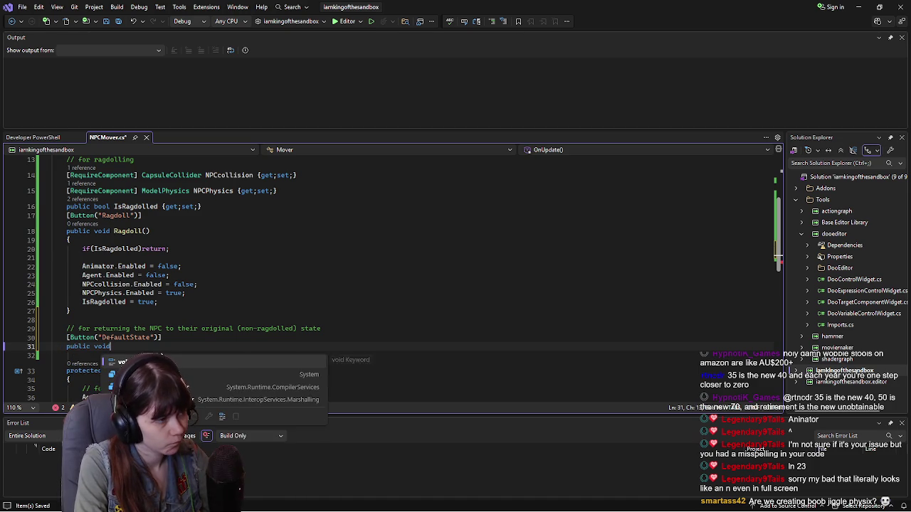
{"action": "type", "text": " DefaultState("}
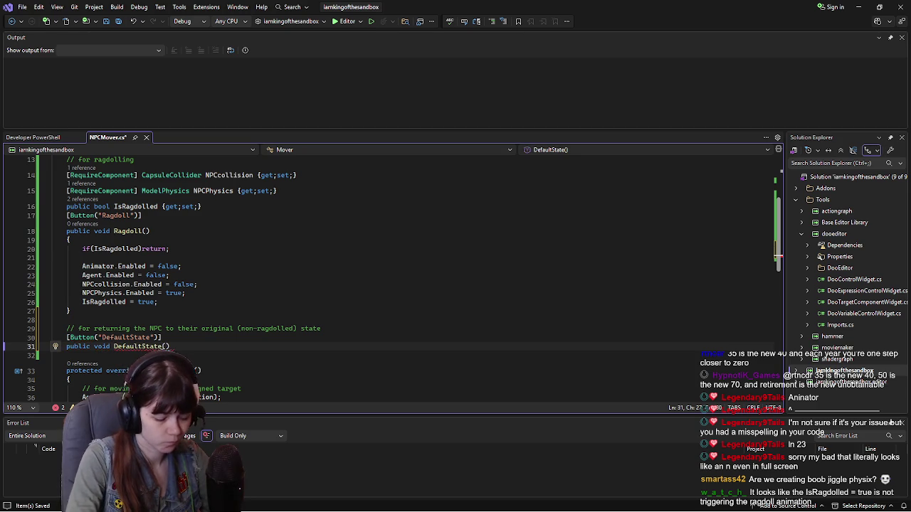
{"action": "key", "text": "Return"}
Step: Open DefaultState()'s body and paste in Ragdoll()'s five Enabled assignment lines
{"action": "type", "text": "{"}
{"action": "key", "text": "Return"}
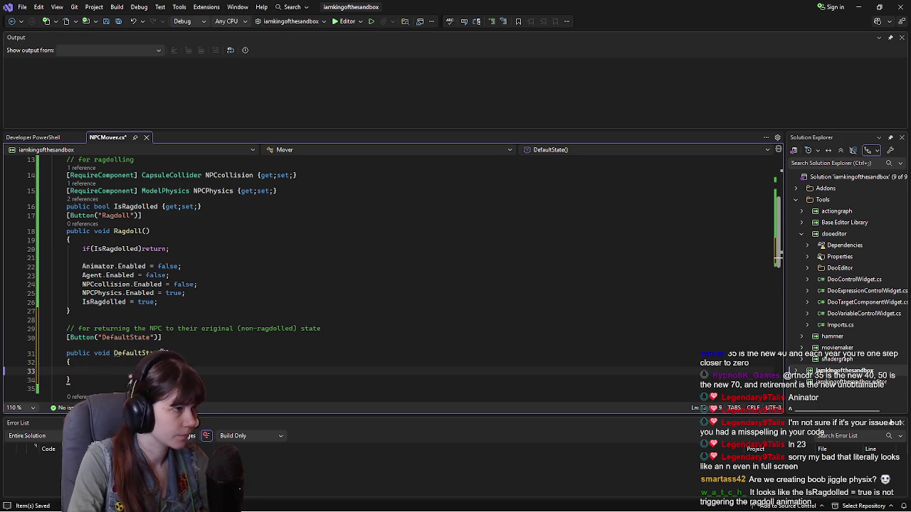
{"action": "mouse_move", "coordinate": [83, 248]}
{"action": "left_mouse_down"}
{"action": "mouse_move", "coordinate": [169, 250]}
{"action": "mouse_move", "coordinate": [158, 301]}
{"action": "left_mouse_up"}
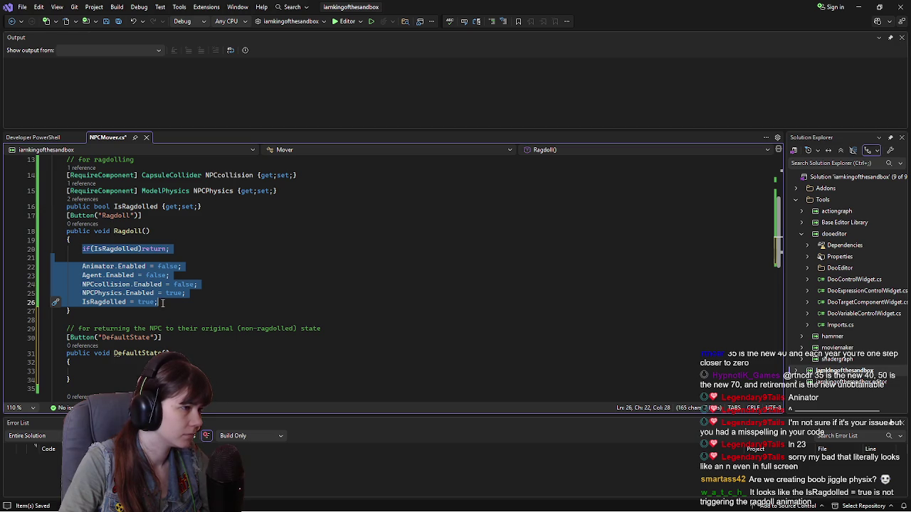
{"action": "left_click", "coordinate": [162, 303]}
{"action": "mouse_move", "coordinate": [163, 304]}
{"action": "left_mouse_down"}
{"action": "mouse_move", "coordinate": [53, 292]}
{"action": "mouse_move", "coordinate": [46, 254]}
{"action": "left_mouse_up"}
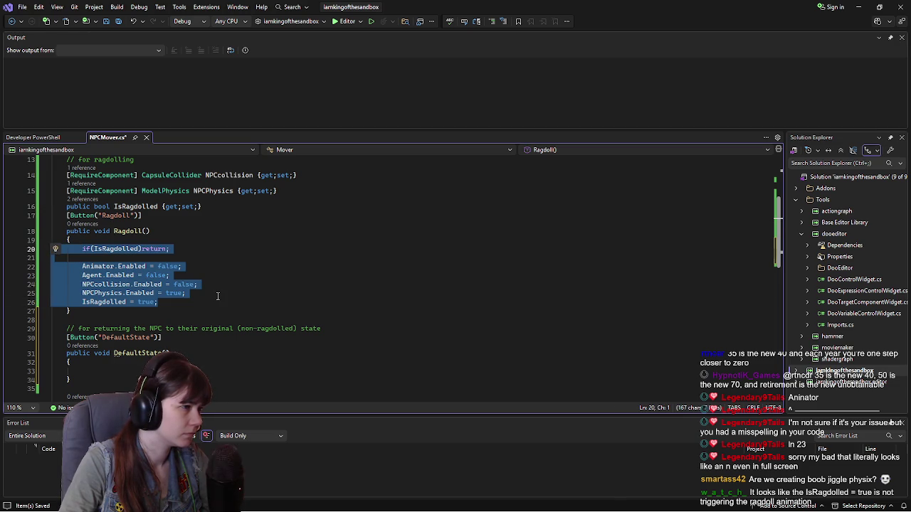
{"action": "left_click", "coordinate": [165, 302]}
{"action": "left_click_drag", "start_coordinate": [158, 302], "coordinate": [50, 266]}
{"action": "key", "text": "ctrl+c"}
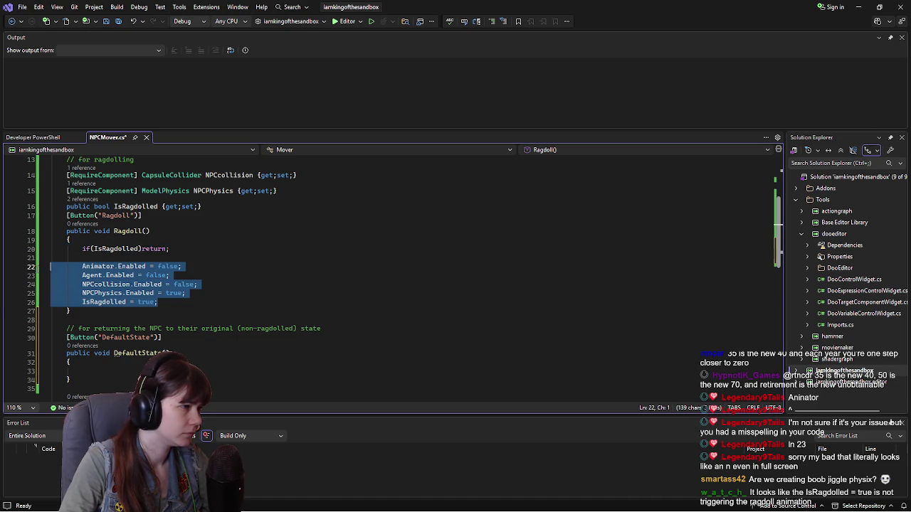
{"action": "scroll", "coordinate": [148, 333], "scroll_direction": "down", "scroll_amount": 1}
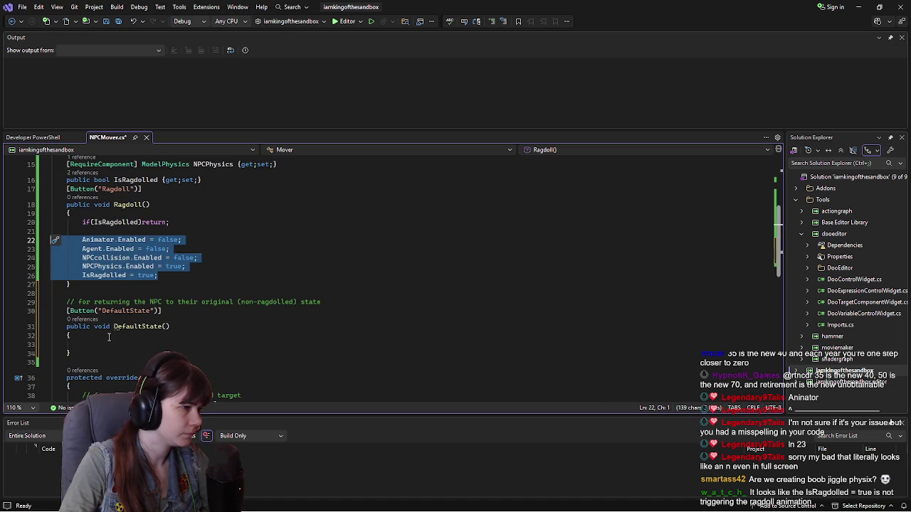
{"action": "left_click", "coordinate": [110, 339]}
{"action": "key", "text": "ctrl+v"}
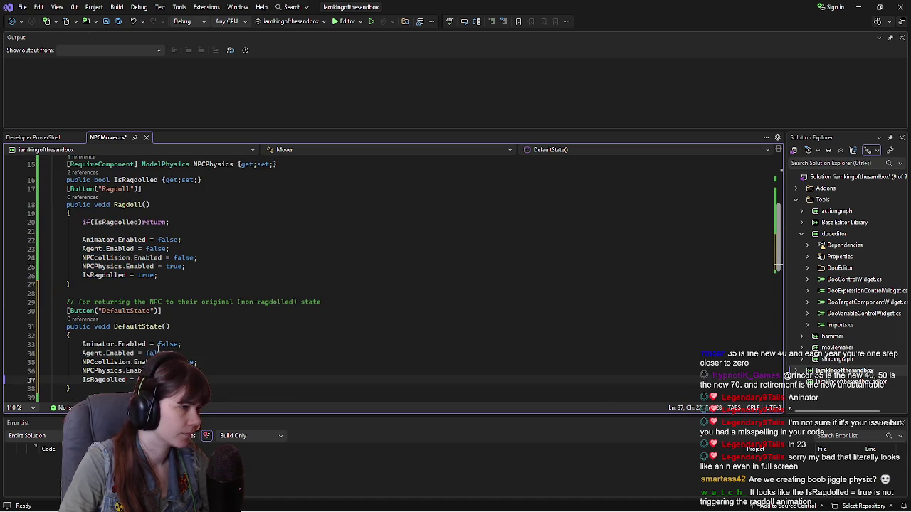
Step: Change the Animator, Agent and NPCcollision Enabled values in DefaultState() to true
{"action": "scroll", "coordinate": [217, 296], "scroll_direction": "down", "scroll_amount": 1}
{"action": "left_click_drag", "start_coordinate": [158, 317], "coordinate": [176, 316]}
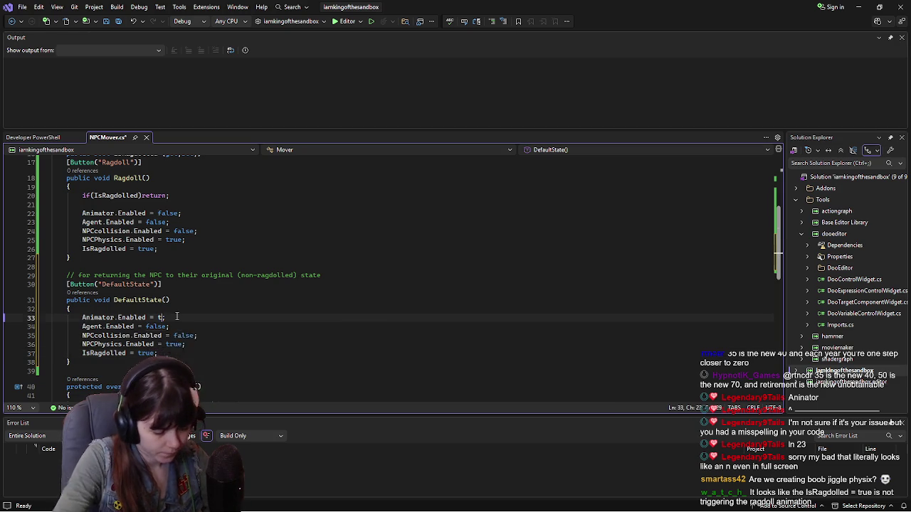
{"action": "type", "text": "true"}
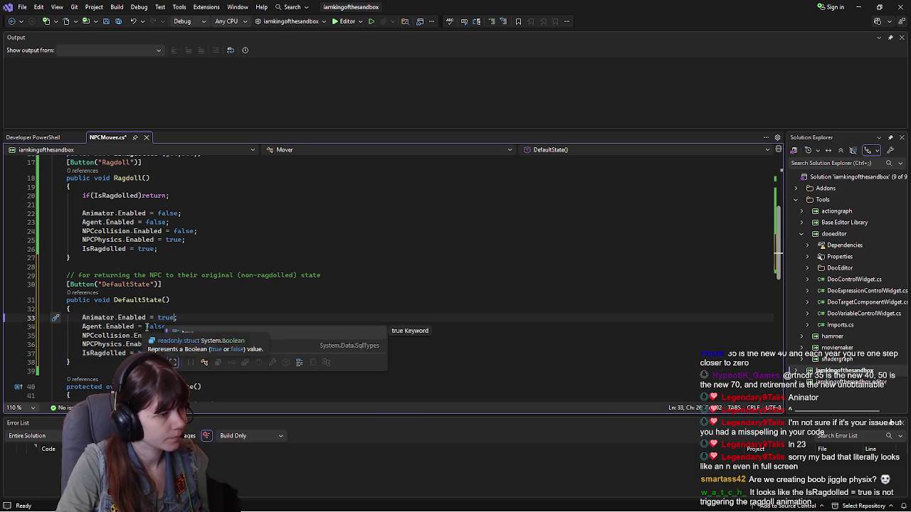
{"action": "left_click_drag", "start_coordinate": [146, 326], "coordinate": [166, 328]}
{"action": "type", "text": "true"}
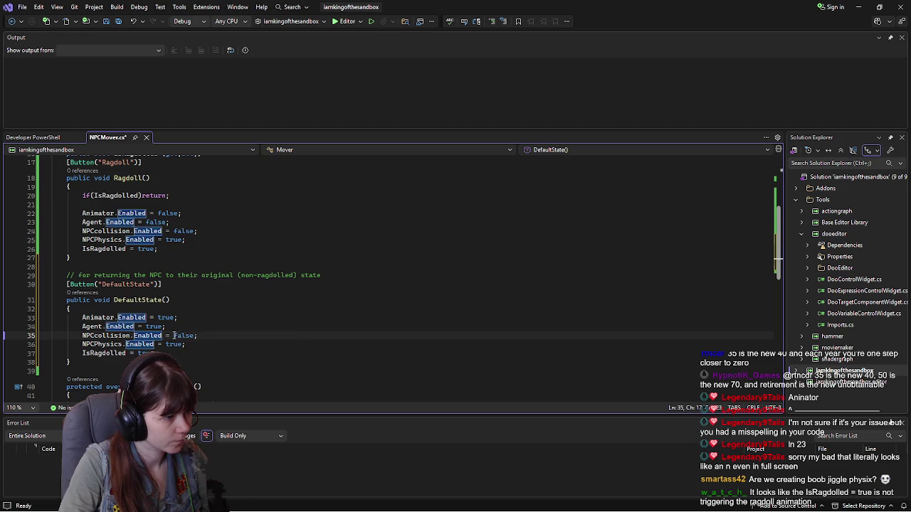
{"action": "left_click_drag", "start_coordinate": [174, 336], "coordinate": [194, 338]}
{"action": "type", "text": "true"}
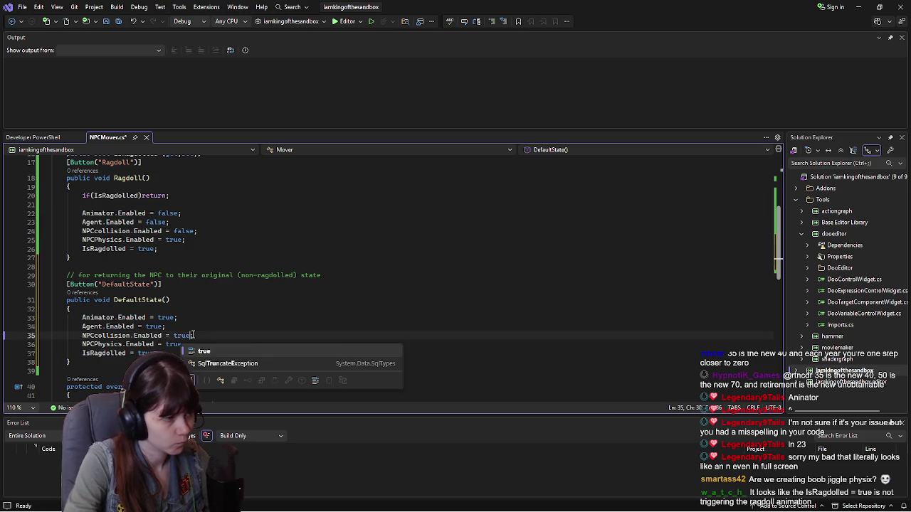
Step: Set NPCPhysics.Enabled and IsRagdolled to false in DefaultState() and save NPCMover.cs
{"action": "left_click", "coordinate": [149, 344]}
{"action": "left_click_drag", "start_coordinate": [166, 345], "coordinate": [184, 344]}
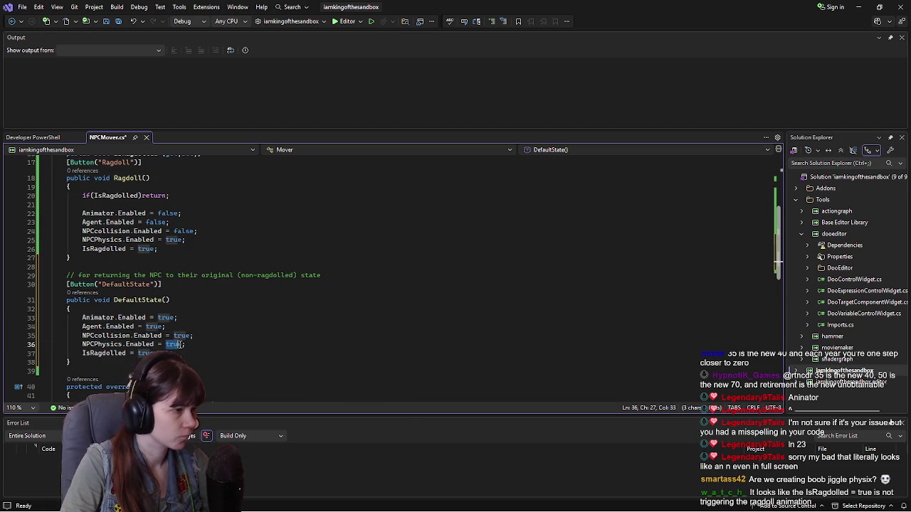
{"action": "type", "text": "fa"}
{"action": "key", "text": "Tab"}
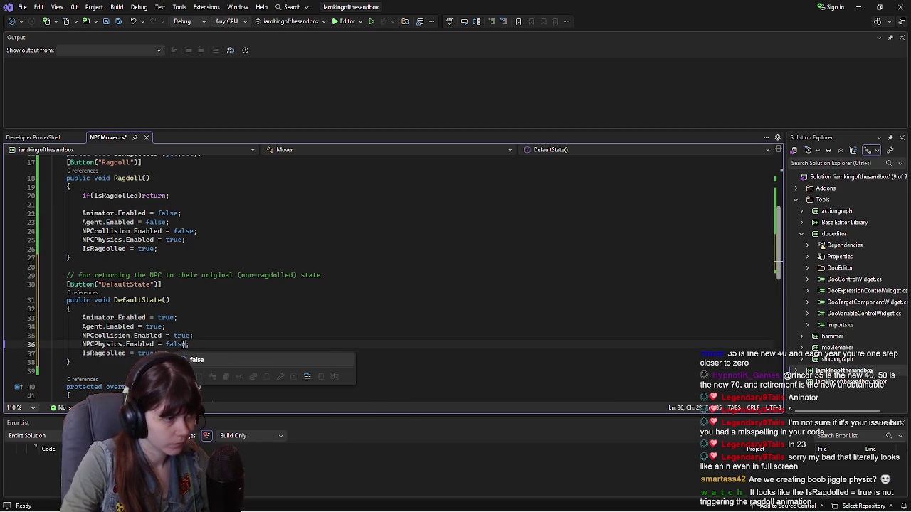
{"action": "left_click", "coordinate": [147, 353]}
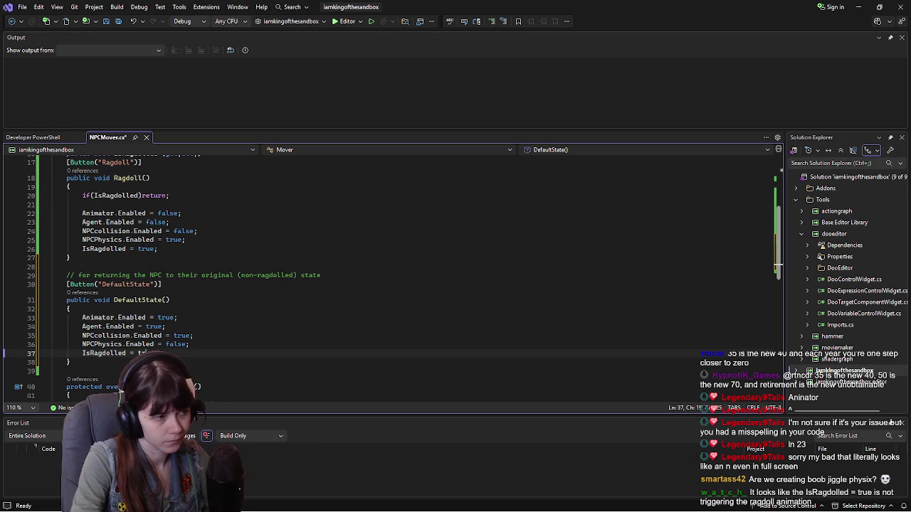
{"action": "type", "text": "fal"}
{"action": "key", "text": "Tab"}
{"action": "key", "text": "ctrl+s"}
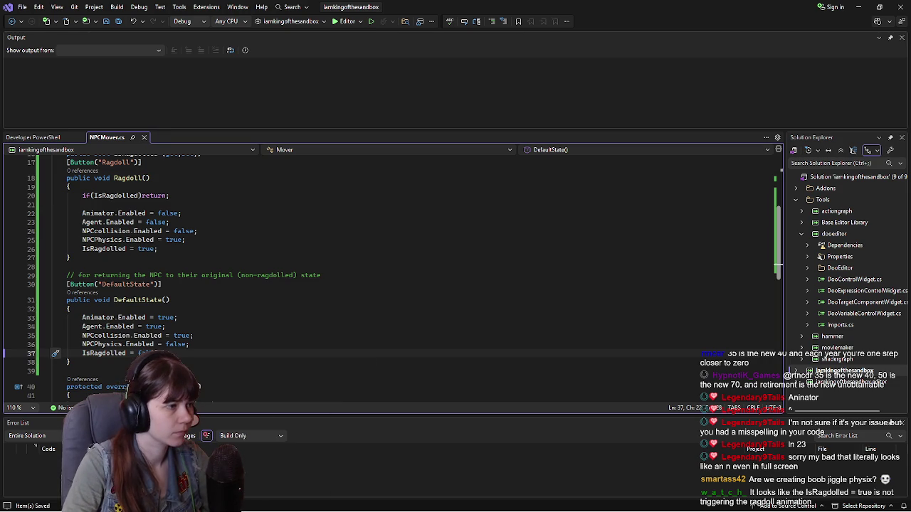
{"action": "left_click", "coordinate": [165, 317]}
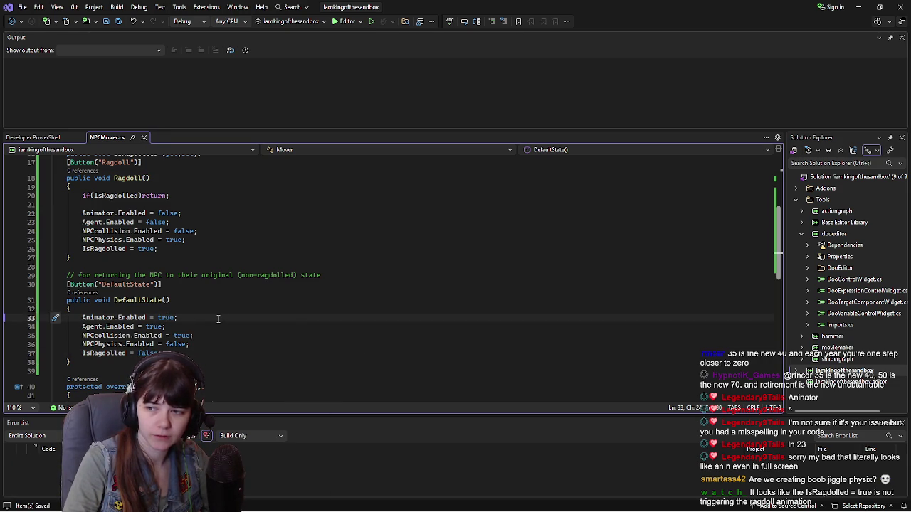
{"action": "scroll", "coordinate": [218, 319], "scroll_direction": "up", "scroll_amount": 2}
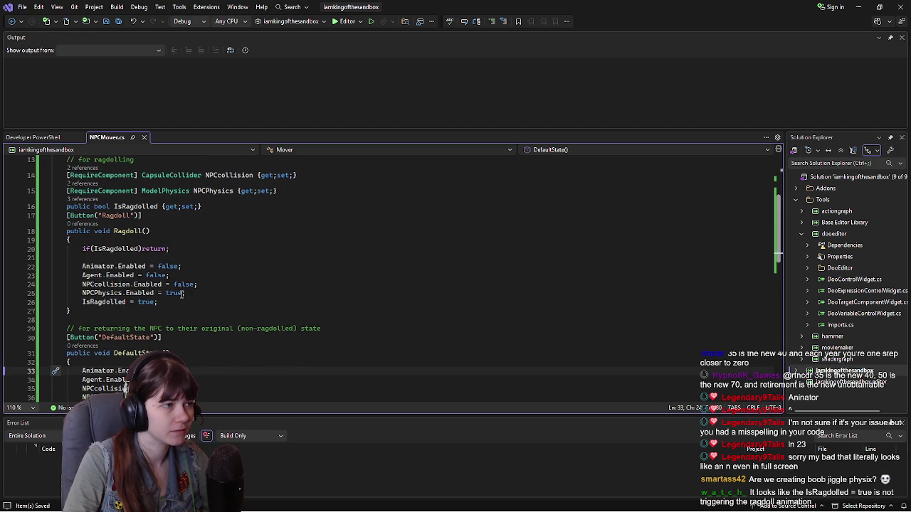
{"action": "left_click", "coordinate": [175, 306]}
{"action": "scroll", "coordinate": [276, 335], "scroll_direction": "down", "scroll_amount": 1}
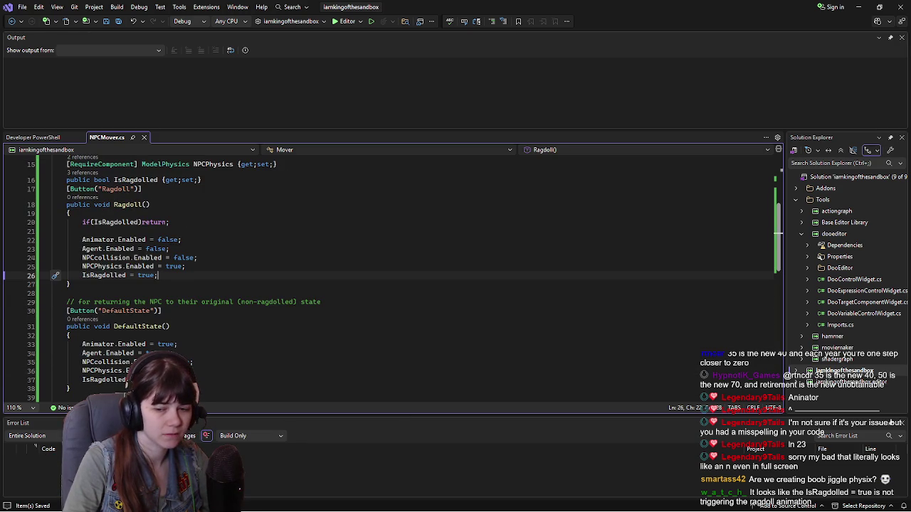
{"action": "key", "text": "alt+Tab"}
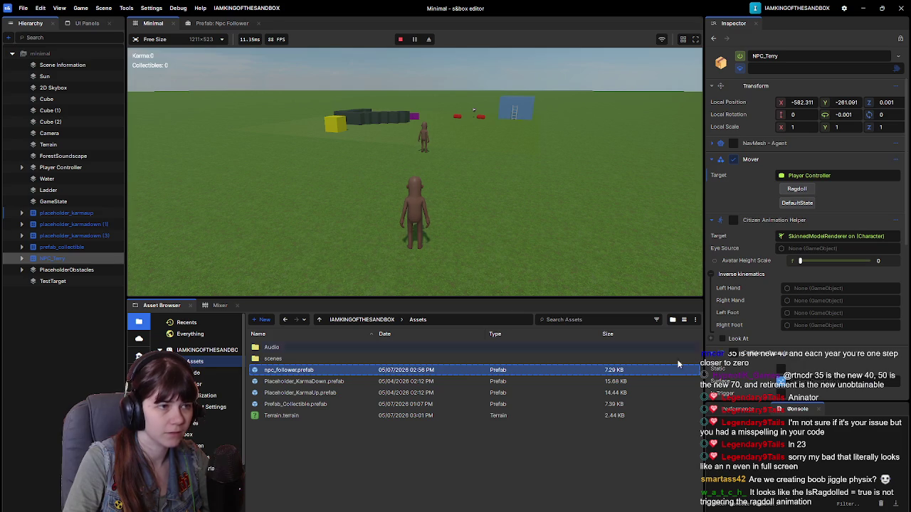
{"action": "key", "text": "alt+Tab"}
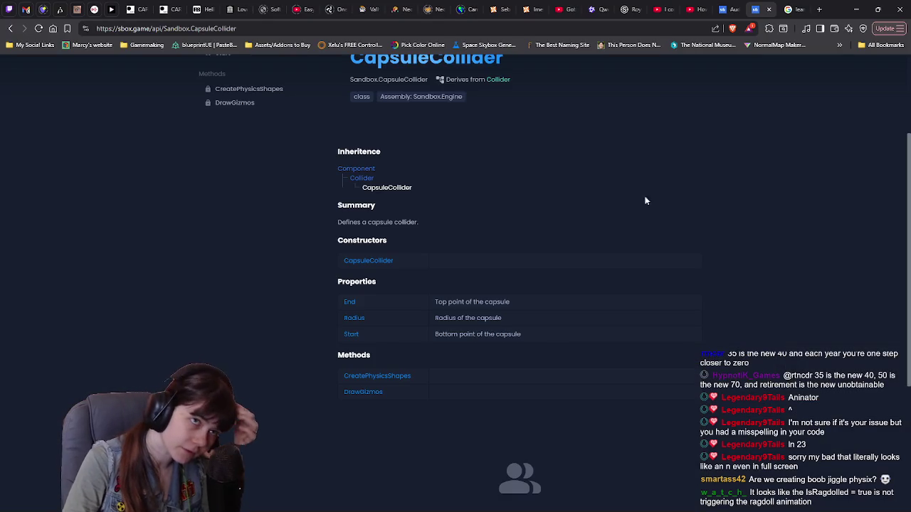
{"action": "left_click", "coordinate": [696, 9]}
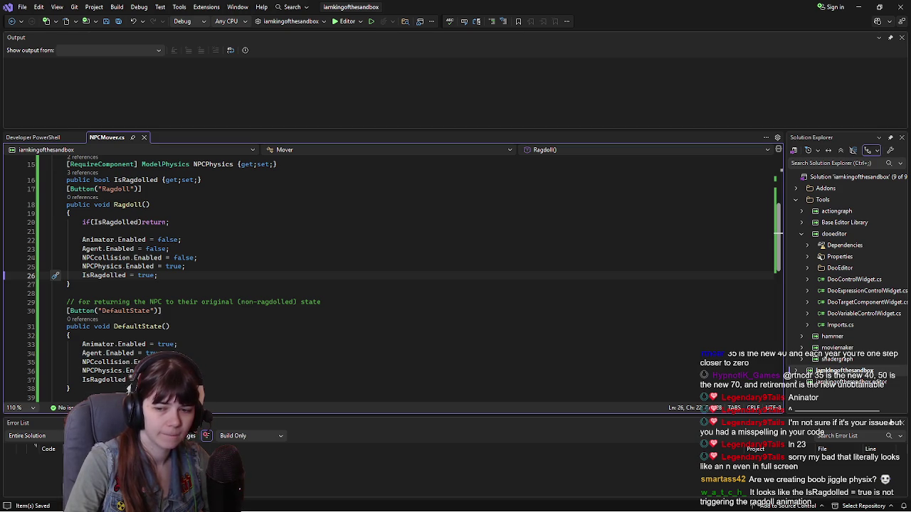
Step: Drag NPC_Terry to local position 1799.529, 231.137 in the Minimal scene and deselect it
{"action": "key", "text": "alt+Tab"}
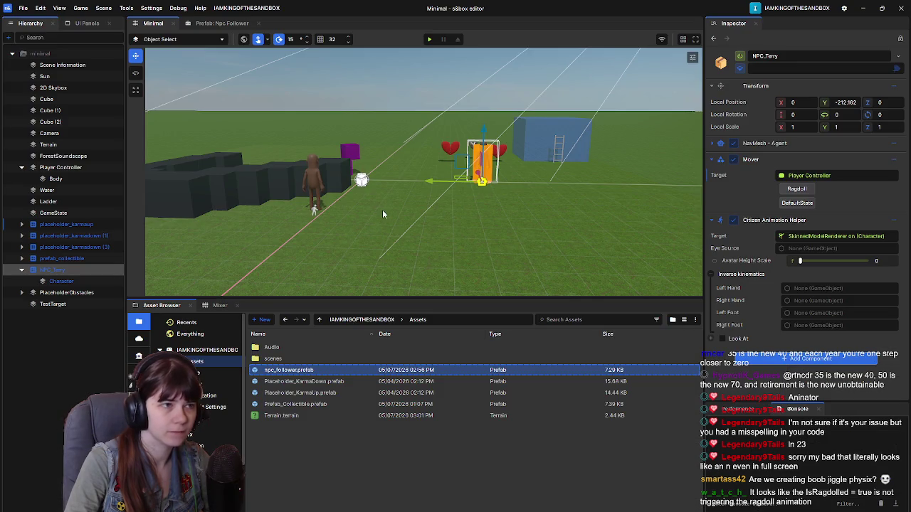
{"action": "scroll", "coordinate": [385, 214], "scroll_direction": "down", "scroll_amount": 5}
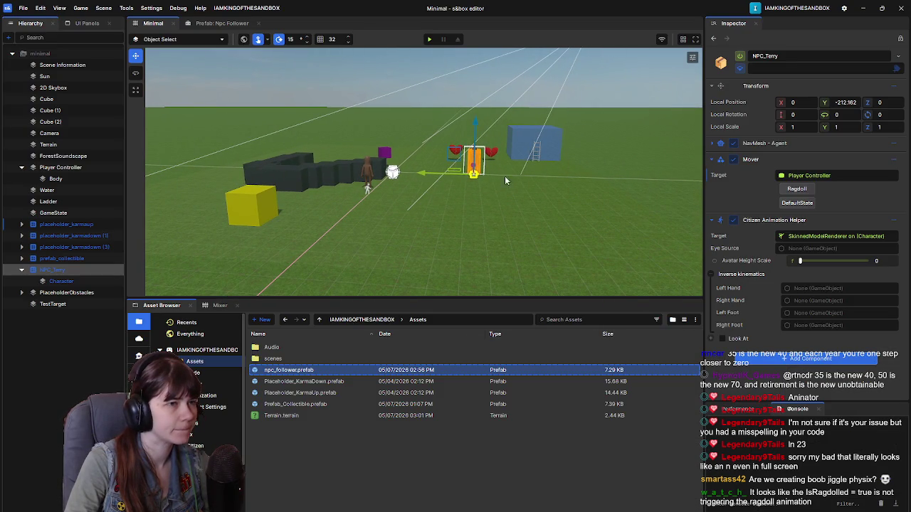
{"action": "left_click_drag", "start_coordinate": [509, 183], "coordinate": [518, 256]}
{"action": "mouse_move", "coordinate": [541, 213]}
{"action": "left_mouse_down"}
{"action": "mouse_move", "coordinate": [486, 192]}
{"action": "mouse_move", "coordinate": [371, 79]}
{"action": "left_mouse_up"}
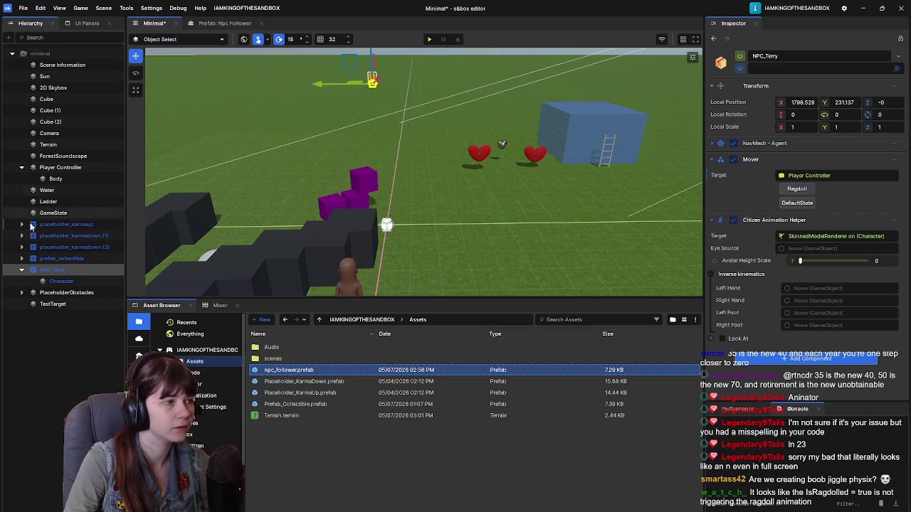
{"action": "left_click", "coordinate": [416, 50]}
{"action": "left_click", "coordinate": [429, 40]}
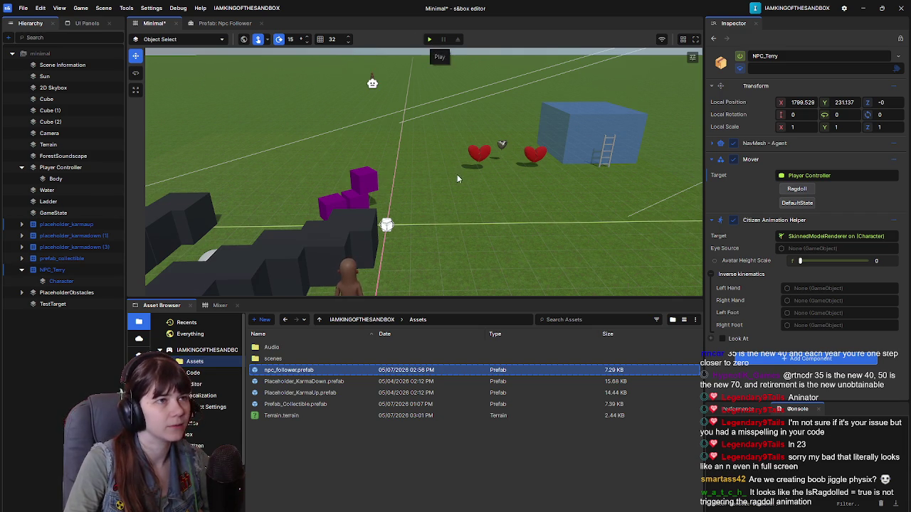
{"action": "left_click", "coordinate": [429, 39]}
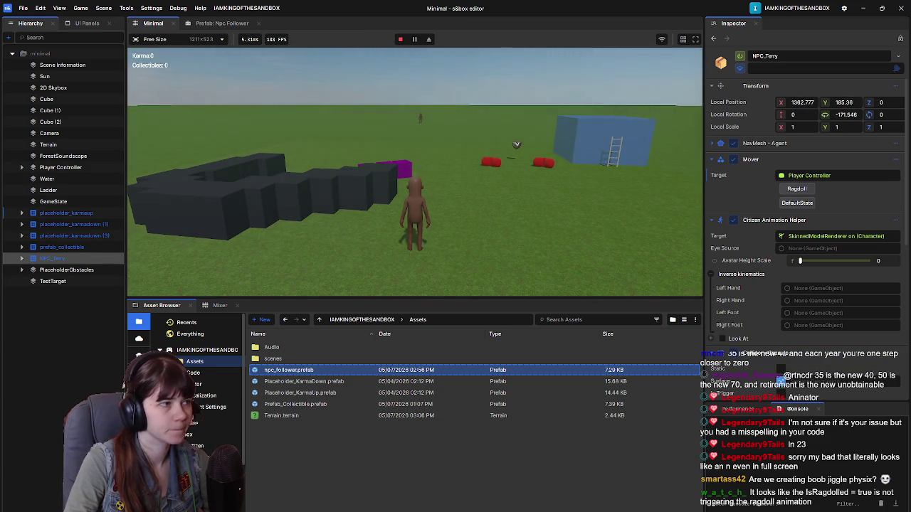
{"action": "key", "text": "w"}
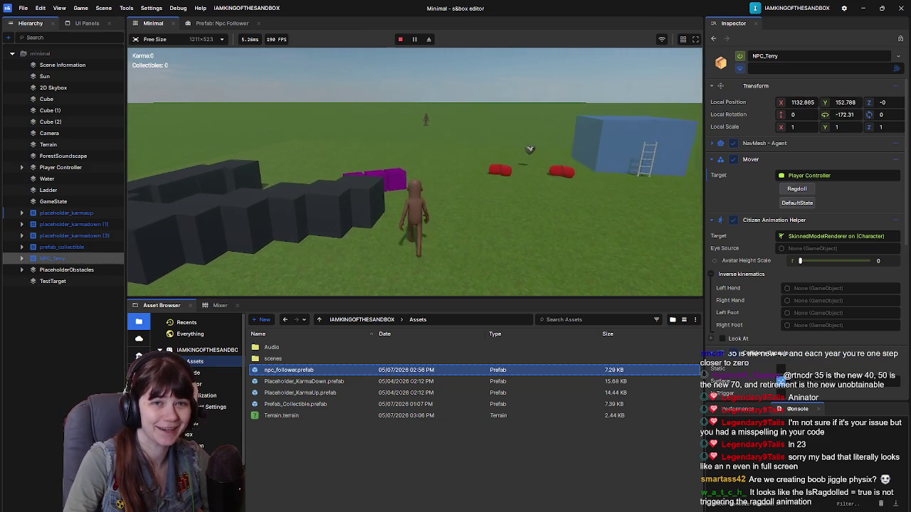
{"action": "key", "text": "w"}
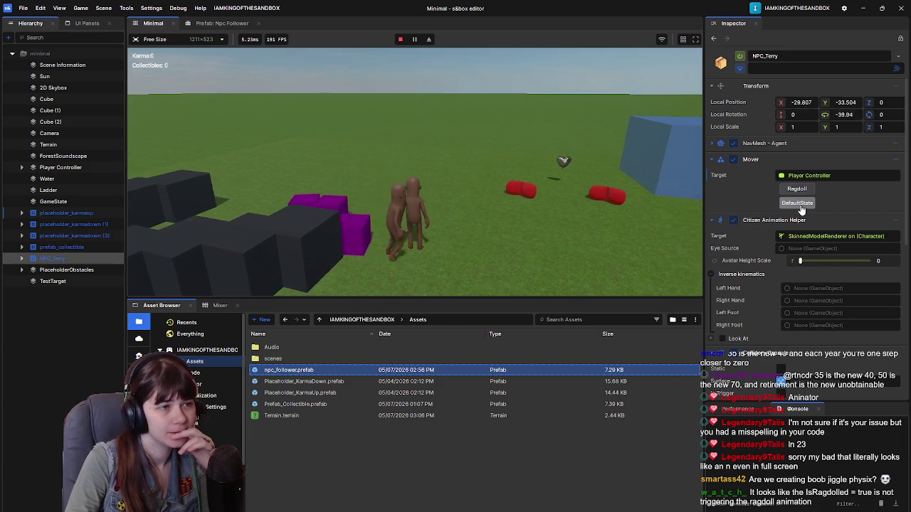
{"action": "left_click", "coordinate": [490, 208]}
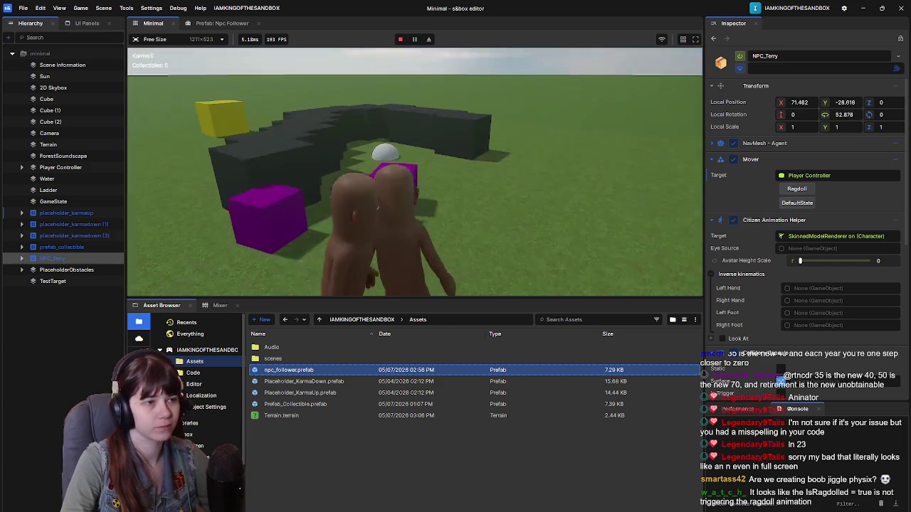
{"action": "key", "text": "Escape"}
{"action": "left_click", "coordinate": [242, 266]}
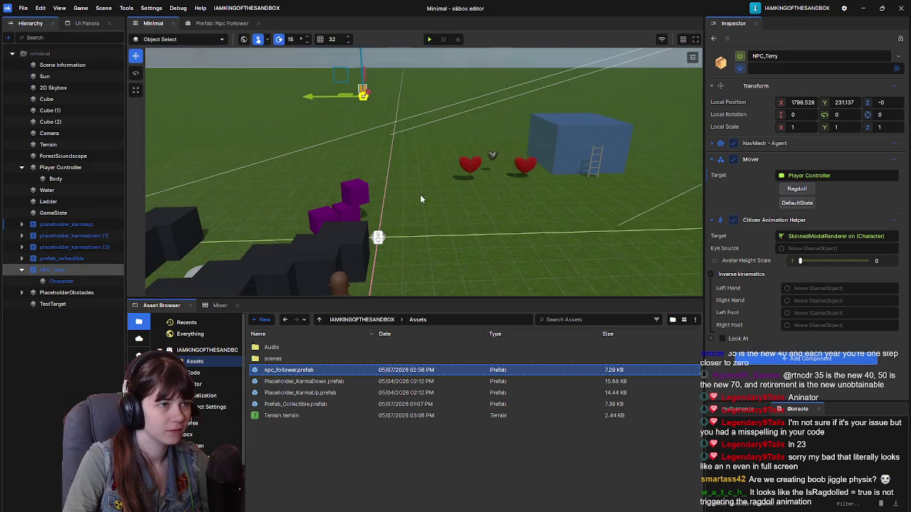
Step: Fly, pan and rotate the scene camera around NPC_Terry, then return to NPCMover.cs in Visual Studio
{"action": "key", "text": "w"}
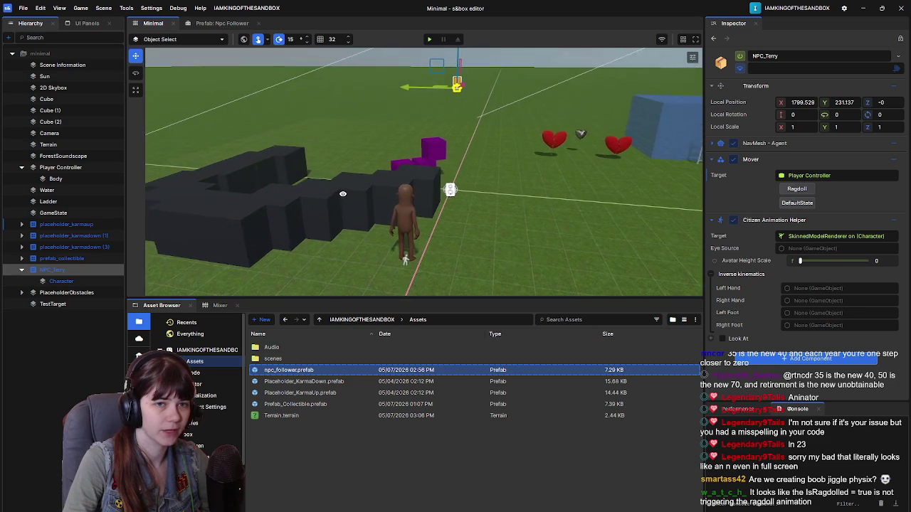
{"action": "right_click", "coordinate": [509, 181]}
{"action": "left_click", "coordinate": [656, 216]}
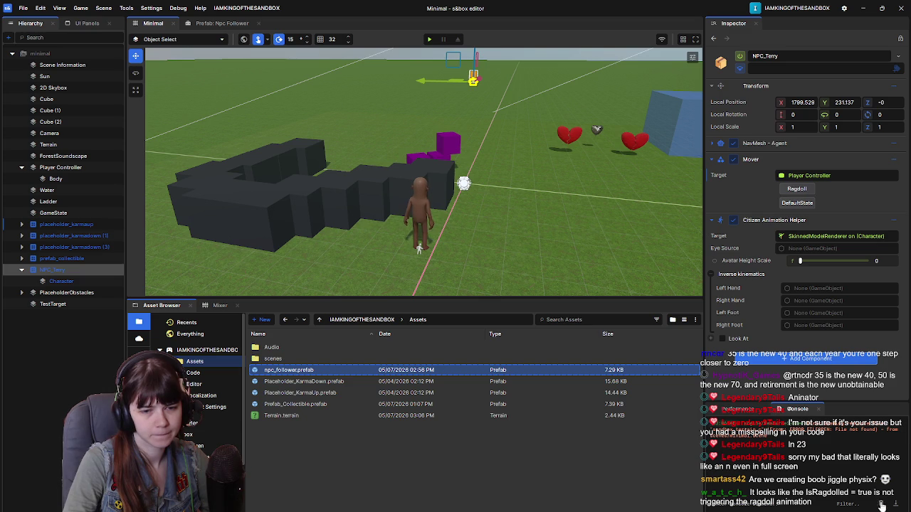
{"action": "left_click_drag", "start_coordinate": [466, 225], "coordinate": [482, 224]}
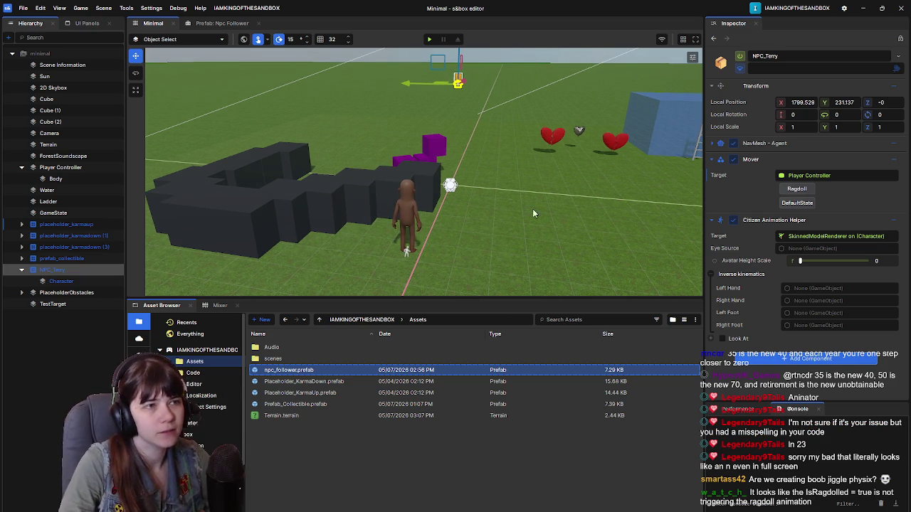
{"action": "left_click_drag", "start_coordinate": [542, 210], "coordinate": [512, 190]}
{"action": "key", "text": "alt+Tab"}
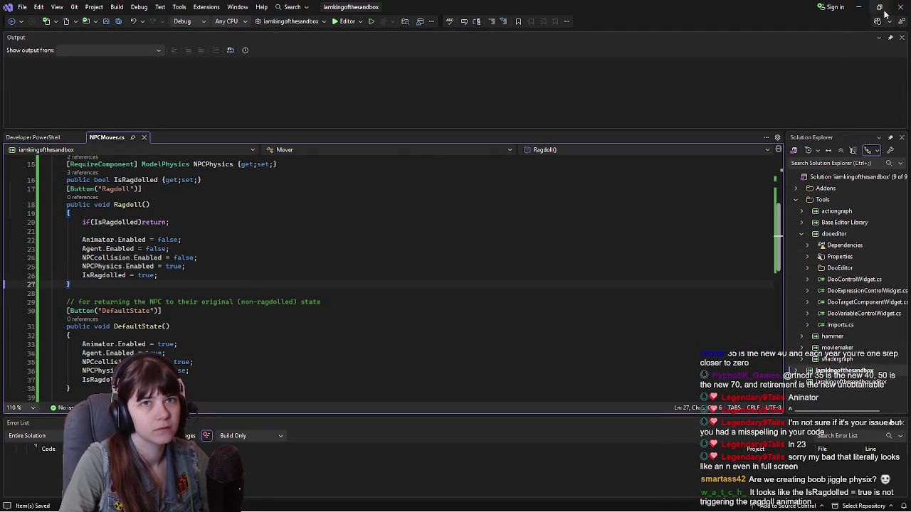
Step: Close the CapsuleCollider API docs tab and minimize the browser to reveal the s&box launcher
{"action": "key", "text": "alt+Tab"}
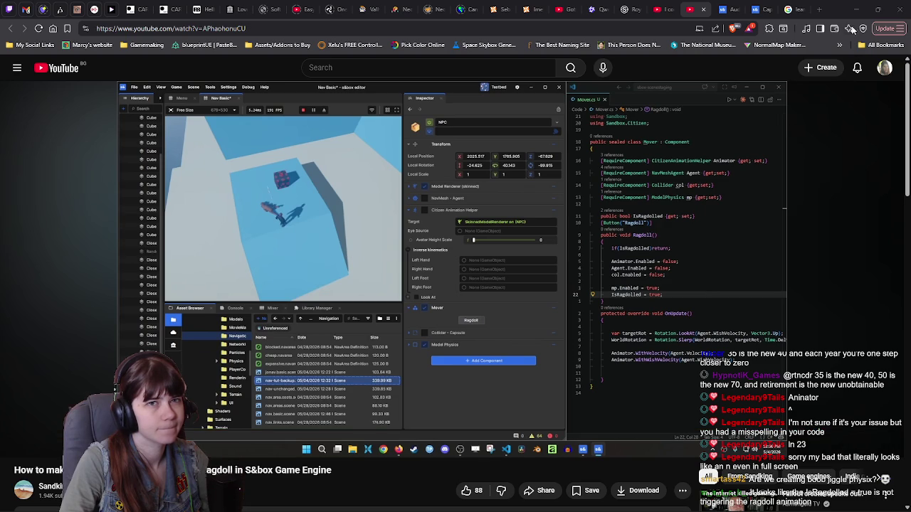
{"action": "left_click", "coordinate": [763, 5]}
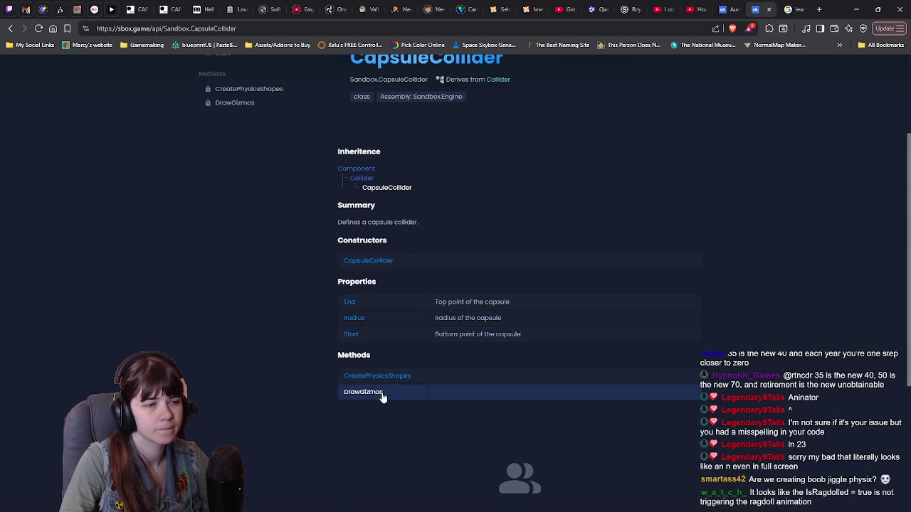
{"action": "scroll", "coordinate": [647, 260], "scroll_direction": "up", "scroll_amount": 2}
{"action": "left_click", "coordinate": [729, 9]}
{"action": "left_click", "coordinate": [760, 9]}
{"action": "left_click", "coordinate": [769, 9]}
{"action": "left_click", "coordinate": [856, 9]}
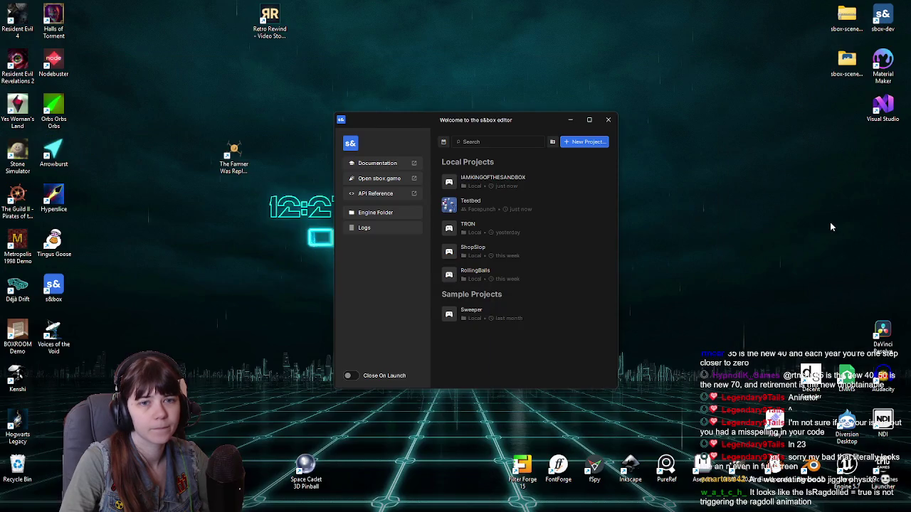
Step: Launch the Testbed project from Local Projects and empty the Recycle Bin while it loads
{"action": "left_click", "coordinate": [466, 202]}
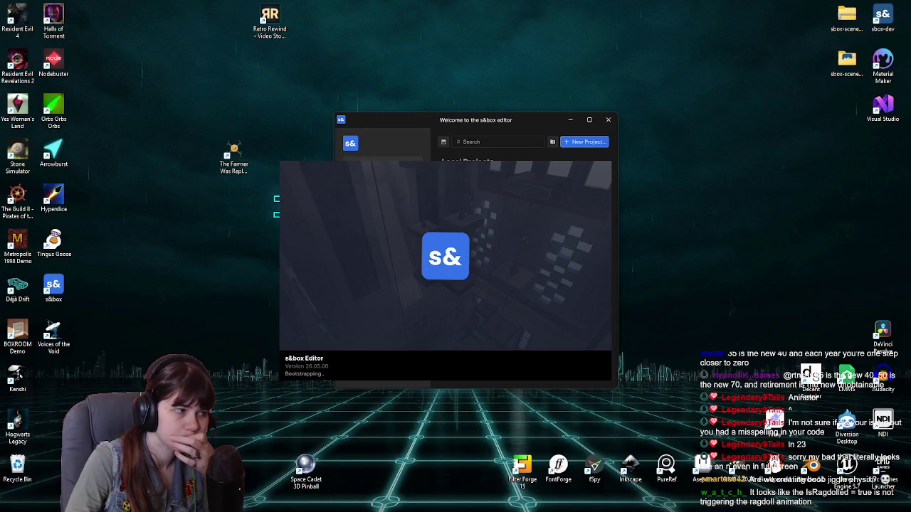
{"action": "right_click", "coordinate": [22, 474]}
{"action": "left_click", "coordinate": [67, 393]}
{"action": "key", "text": "Return"}
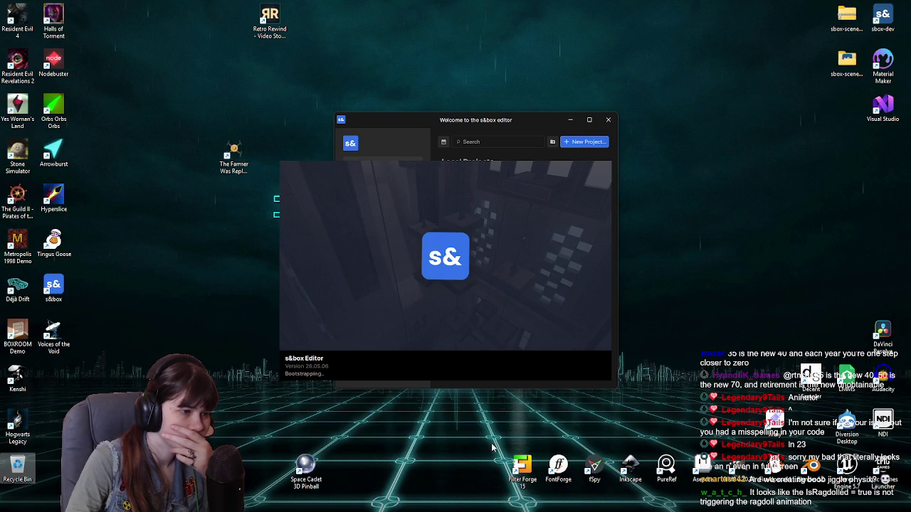
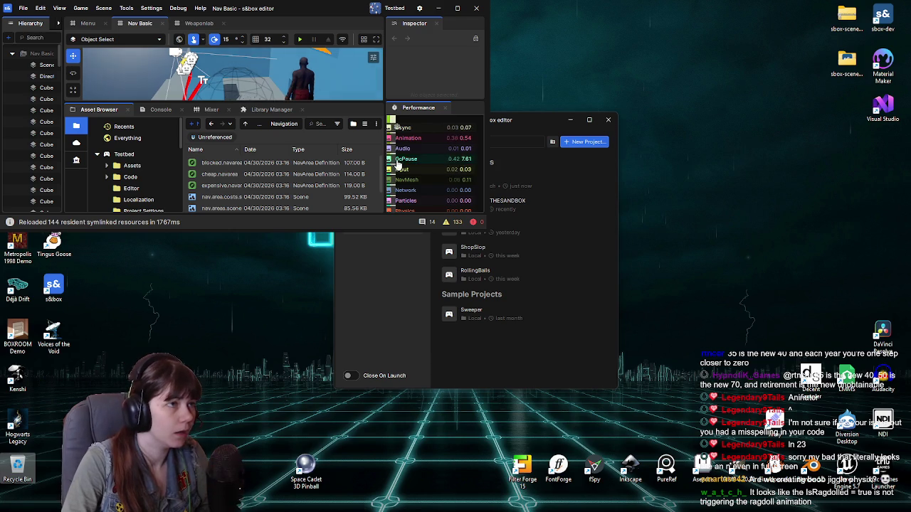
Step: Maximize the editor and look around the Nav Basic scene toward the dome
{"action": "left_click", "coordinate": [457, 8]}
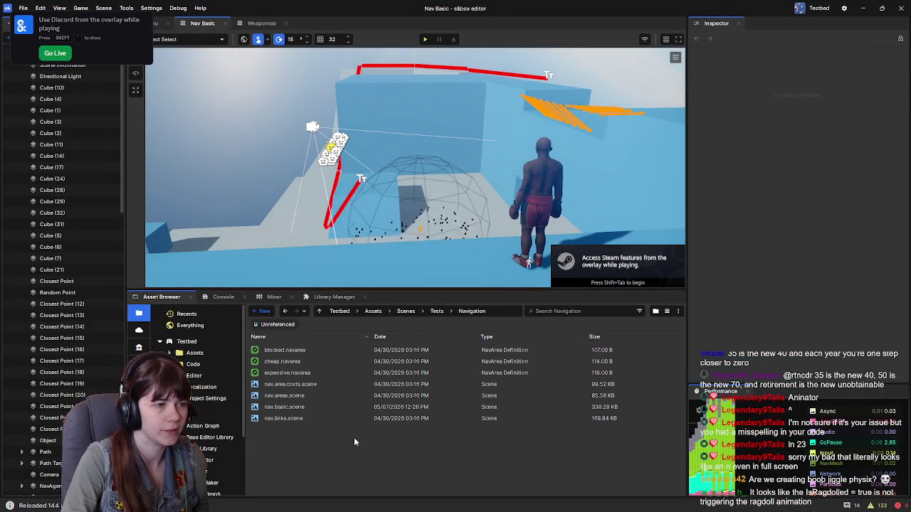
{"action": "left_click_drag", "start_coordinate": [391, 241], "coordinate": [360, 202]}
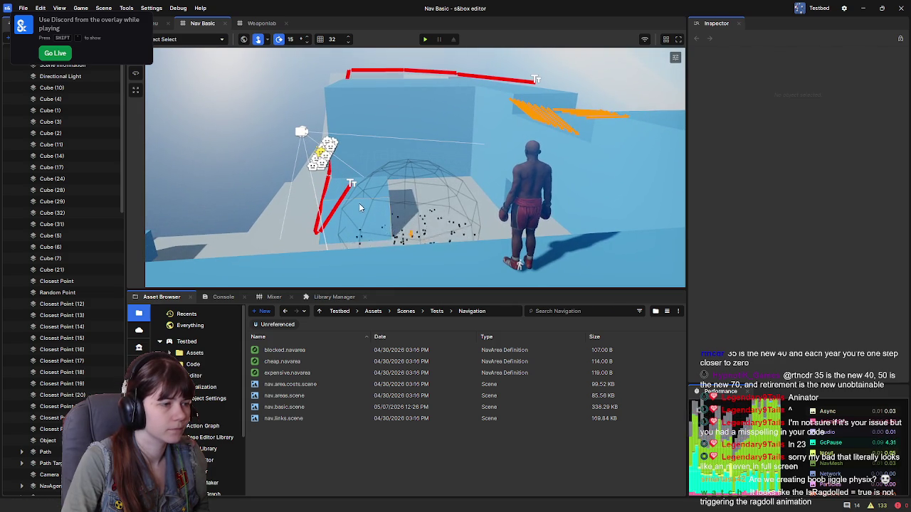
{"action": "scroll", "coordinate": [68, 412], "scroll_direction": "down", "scroll_amount": 15}
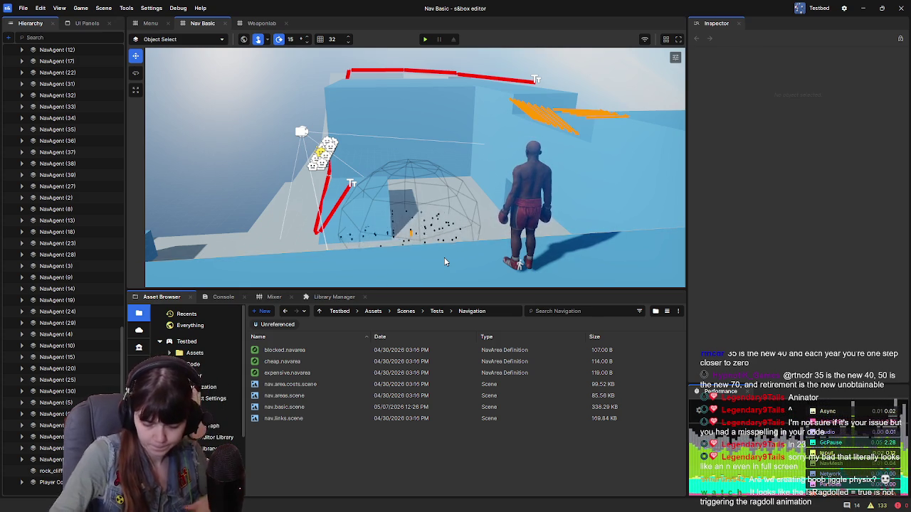
{"action": "scroll", "coordinate": [61, 136], "scroll_direction": "up", "scroll_amount": 3}
{"action": "scroll", "coordinate": [62, 136], "scroll_direction": "up", "scroll_amount": 15}
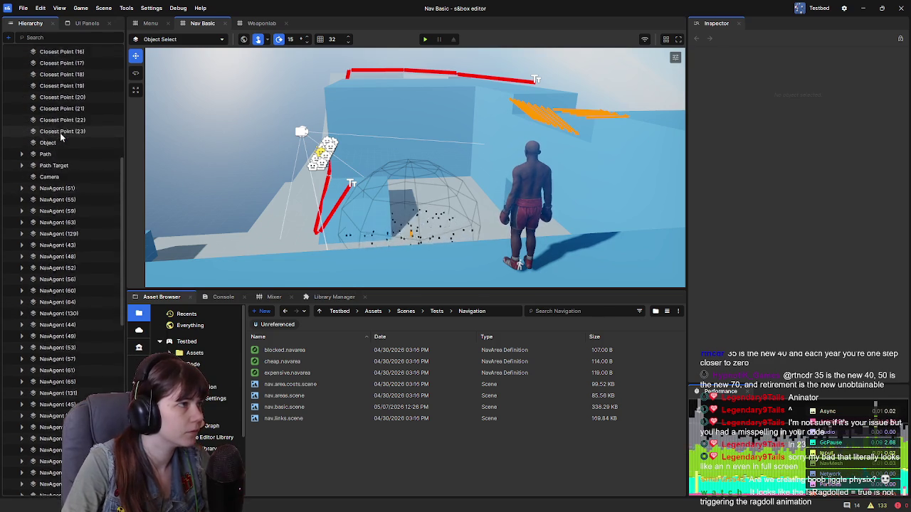
{"action": "left_click_drag", "start_coordinate": [389, 217], "coordinate": [389, 217]}
{"action": "scroll", "coordinate": [33, 300], "scroll_direction": "down", "scroll_amount": 5}
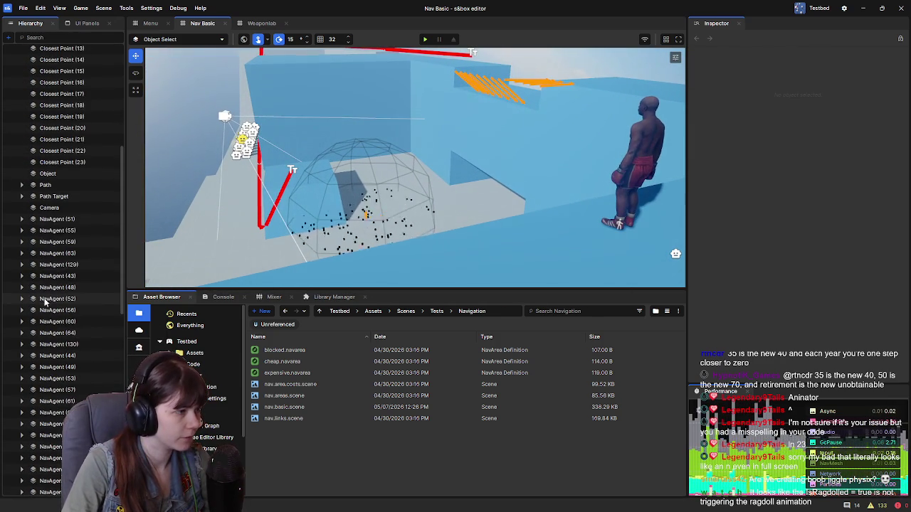
Step: Select NavAgent (51) in the Hierarchy, then switch to the web browser
{"action": "left_click", "coordinate": [64, 220]}
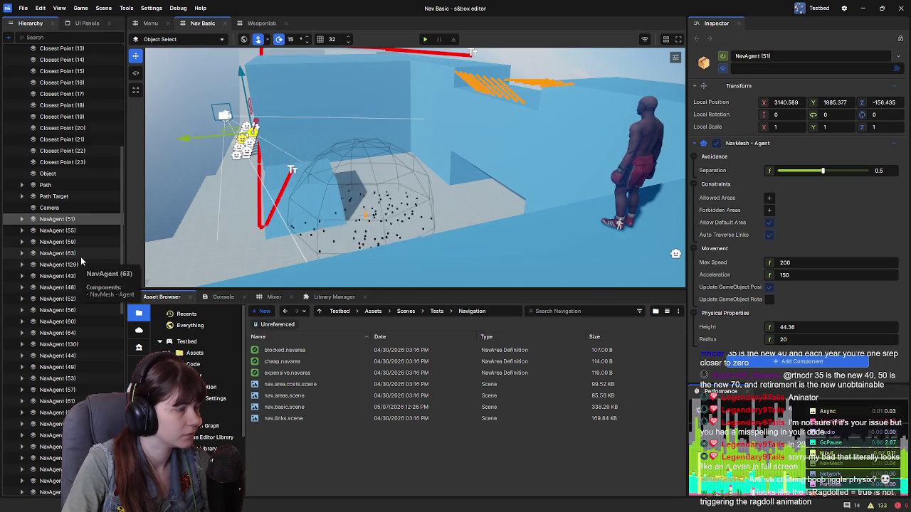
{"action": "scroll", "coordinate": [79, 261], "scroll_direction": "up", "scroll_amount": 8}
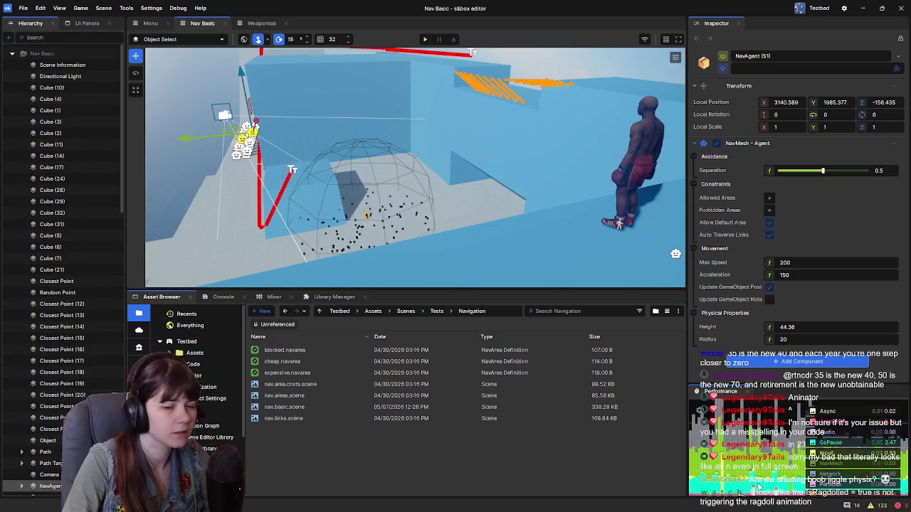
{"action": "key", "text": "alt+Tab"}
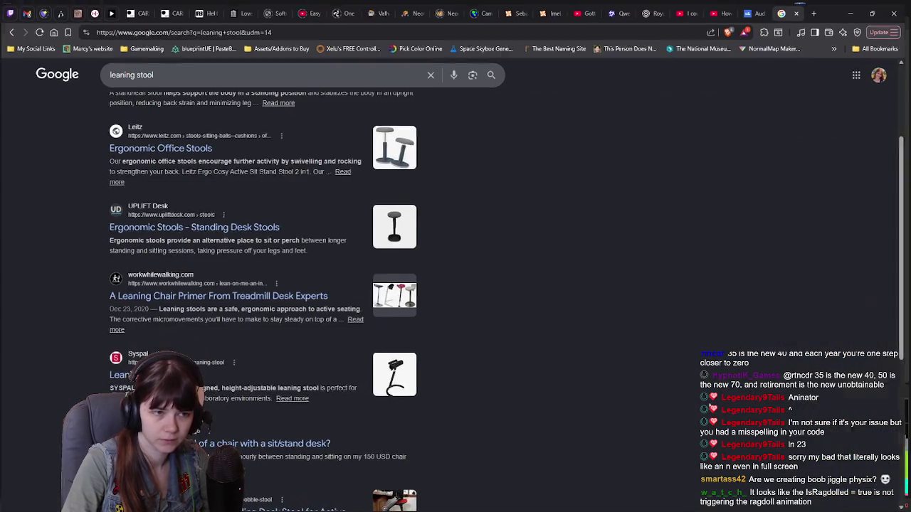
Step: Bring up the YouTube ragdoll tutorial and rewind it to the beginning
{"action": "left_click", "coordinate": [760, 10]}
{"action": "left_click", "coordinate": [726, 9]}
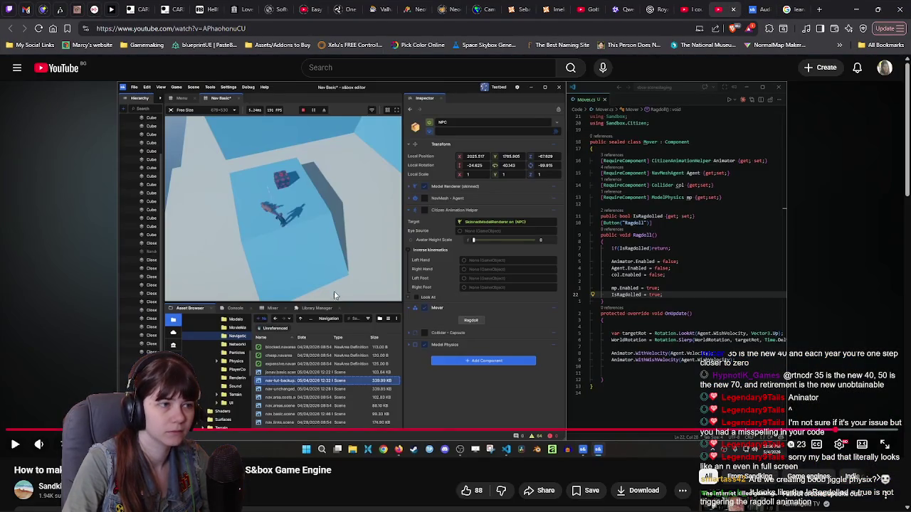
{"action": "left_click_drag", "start_coordinate": [683, 431], "coordinate": [12, 431]}
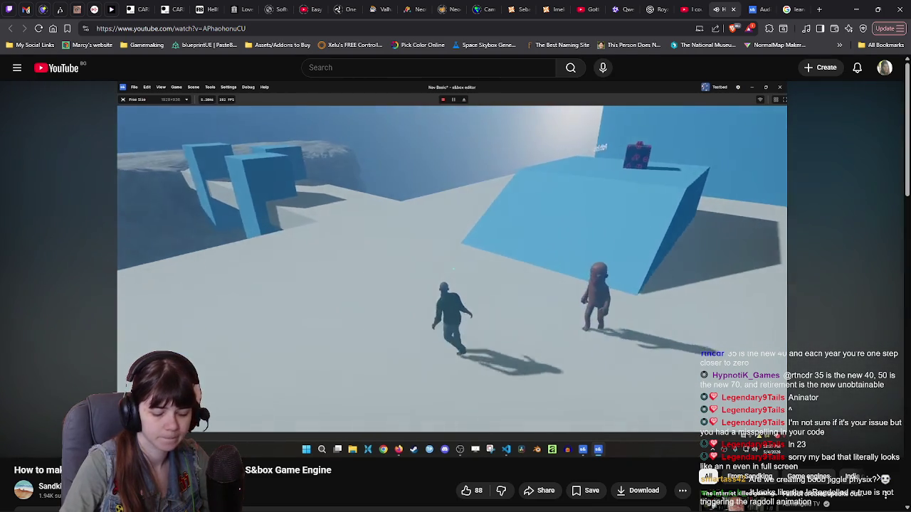
Step: Skip the tutorial ahead three times, pause it, and return to the editor
{"action": "key", "text": "Right"}
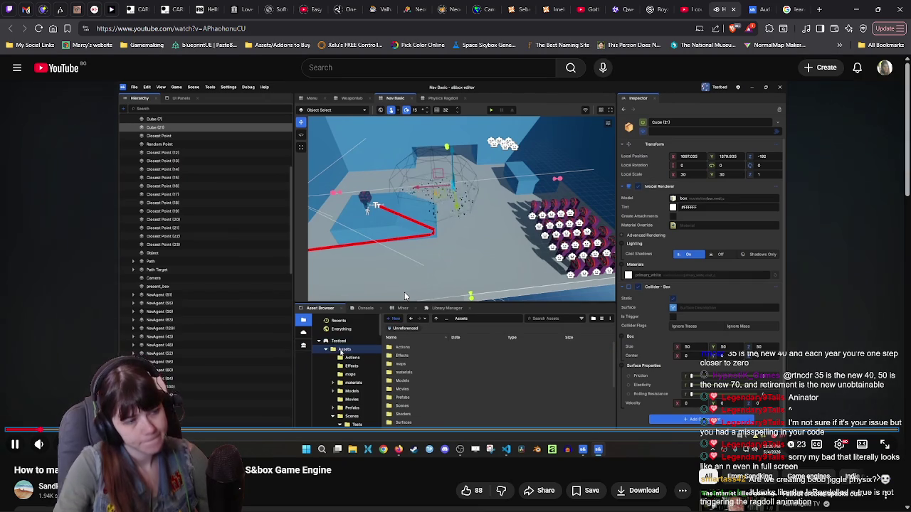
{"action": "key", "text": "Right"}
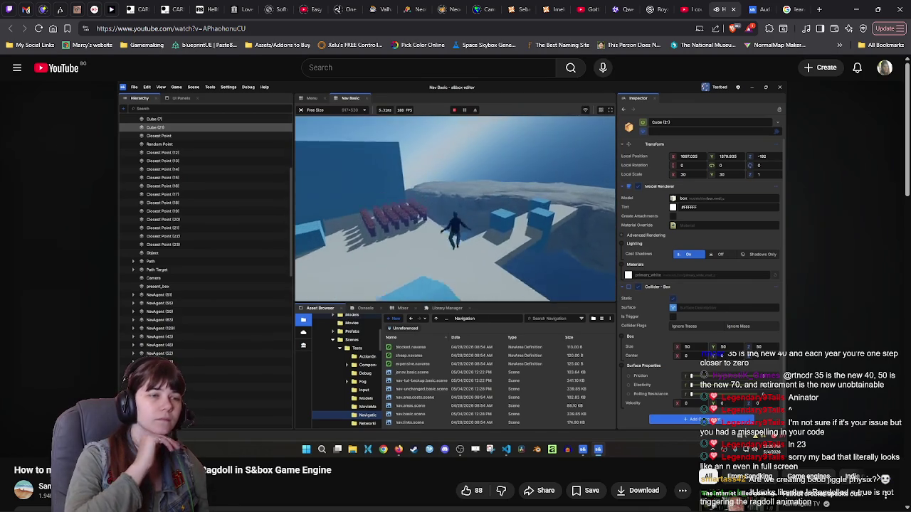
{"action": "key", "text": "Right"}
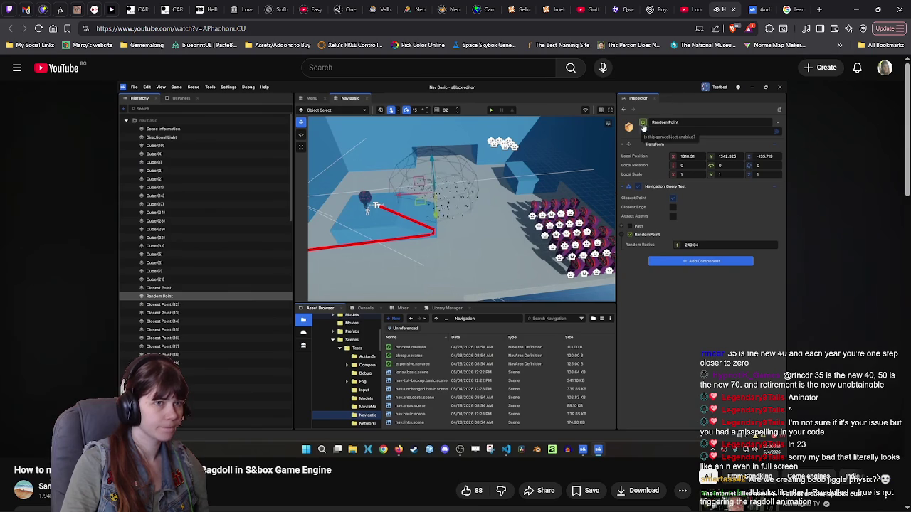
{"action": "left_click", "coordinate": [370, 290]}
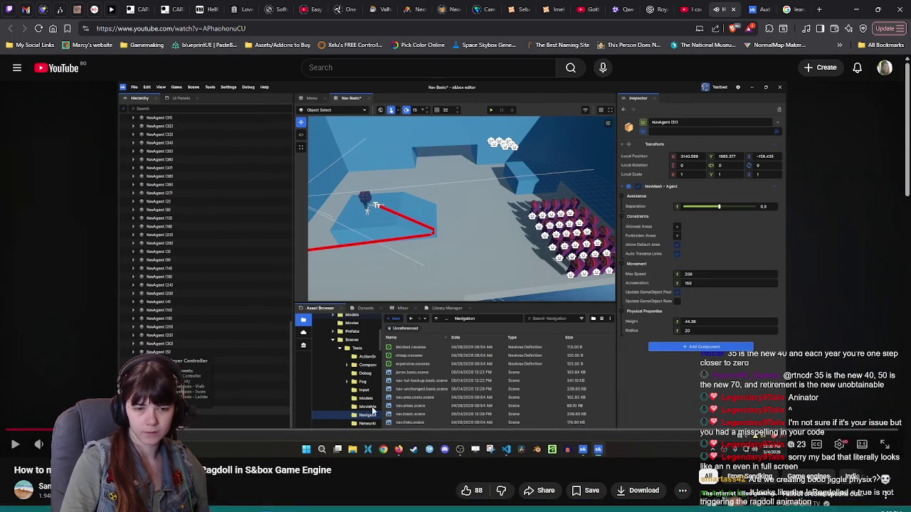
{"action": "key", "text": "alt+Tab"}
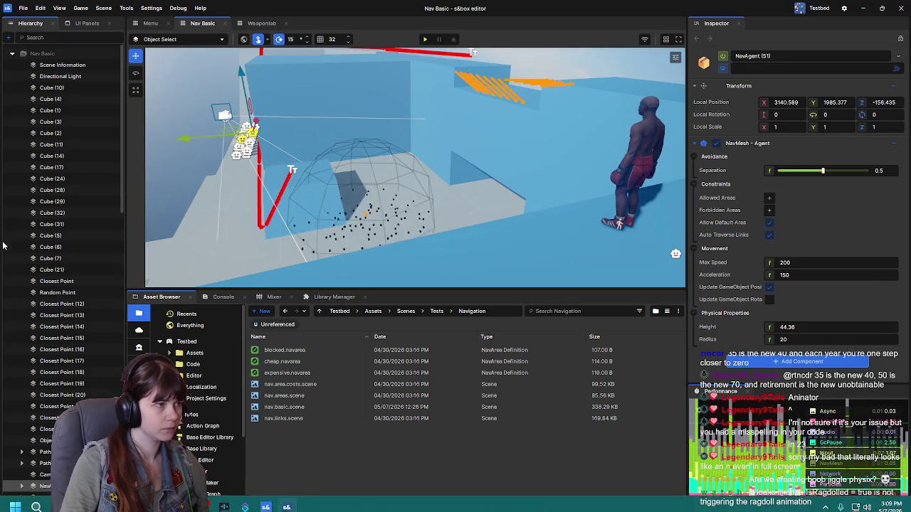
Step: Disable the Random Point object in the Inspector
{"action": "left_click", "coordinate": [76, 293]}
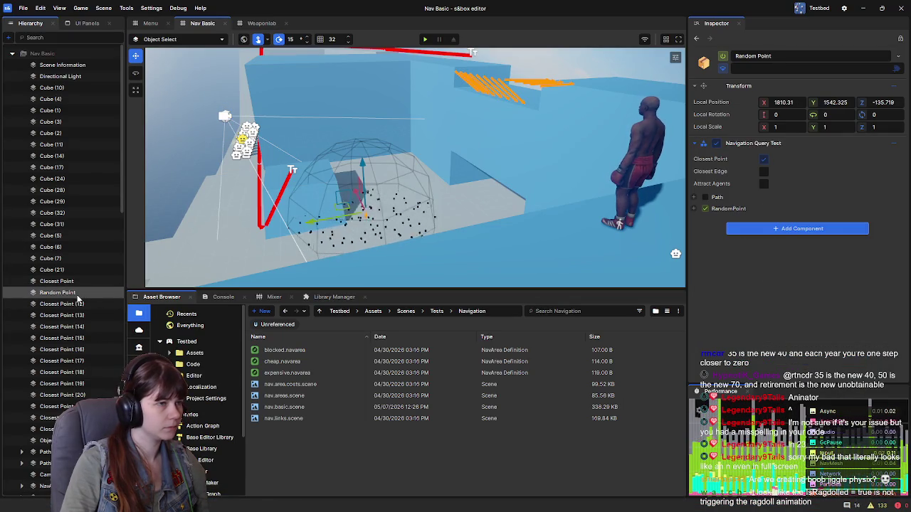
{"action": "left_click", "coordinate": [722, 55]}
{"action": "scroll", "coordinate": [40, 336], "scroll_direction": "down", "scroll_amount": 5}
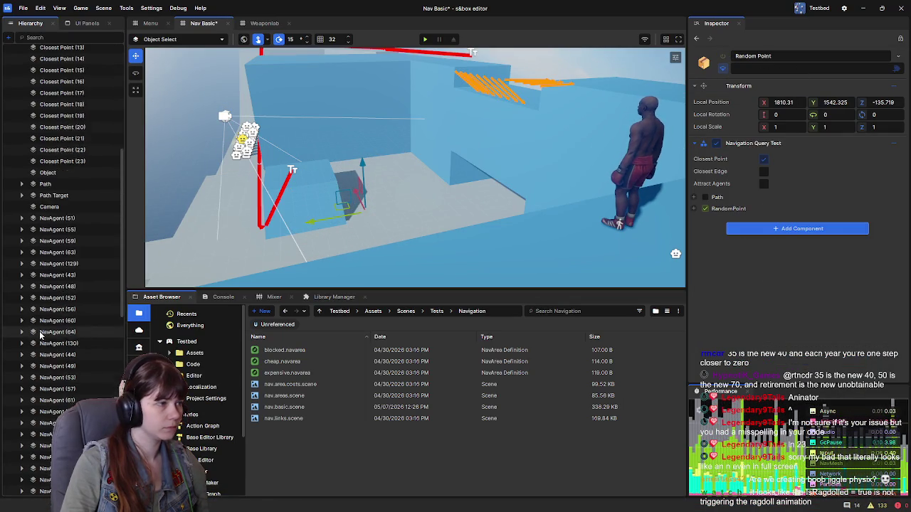
Step: Select the range of NavAgent objects starting at NavAgent (51), then the rock cliff prop
{"action": "left_click", "coordinate": [62, 255]}
{"action": "scroll", "coordinate": [63, 320], "scroll_direction": "down", "scroll_amount": 5}
{"action": "left_click", "coordinate": [59, 324], "text": "shift"}
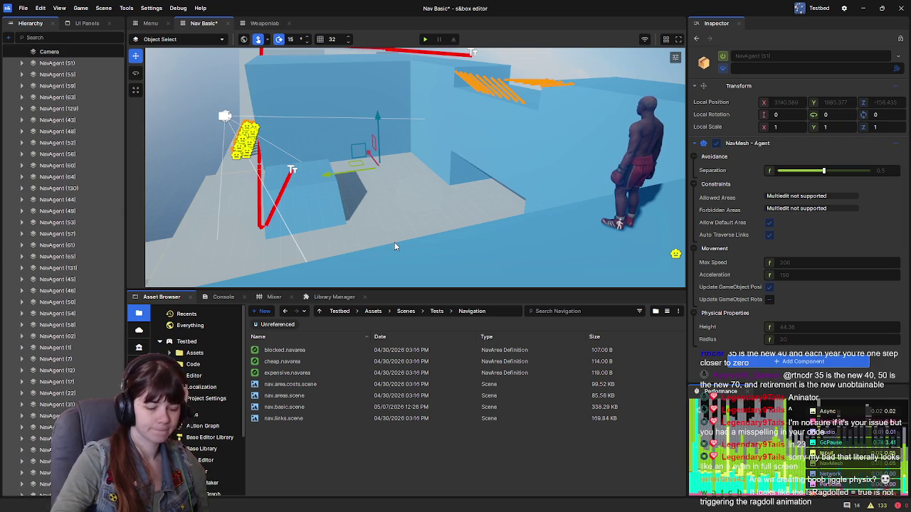
{"action": "left_click", "coordinate": [395, 246]}
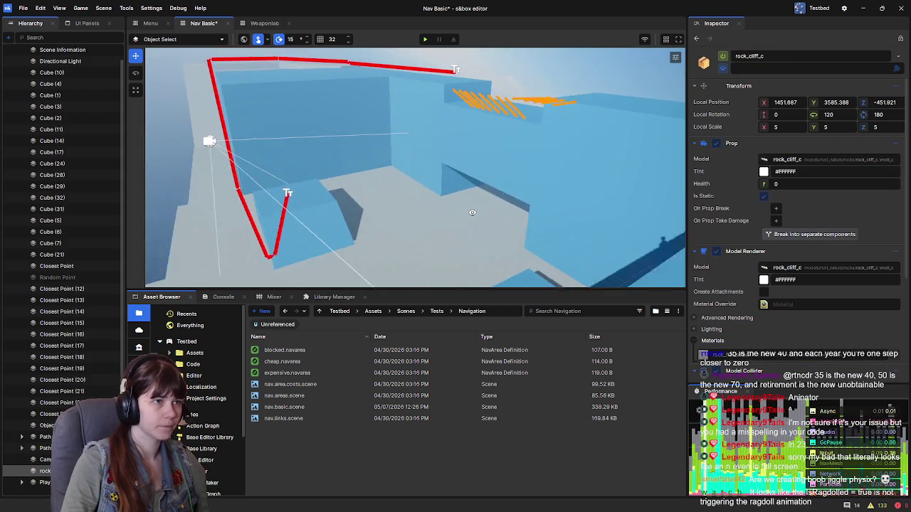
Step: Select the citizen Body, drag it forward, and reset its Local Position to default
{"action": "left_click", "coordinate": [541, 143]}
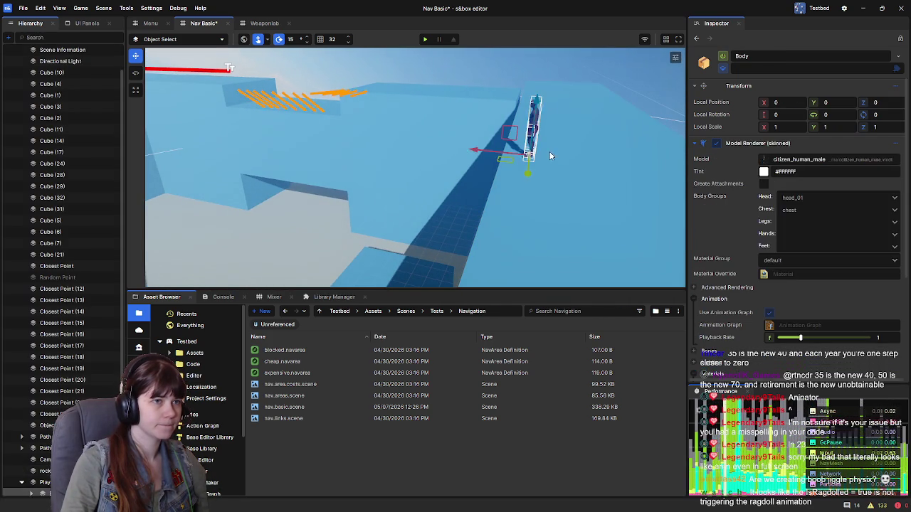
{"action": "left_click_drag", "start_coordinate": [528, 158], "coordinate": [265, 275]}
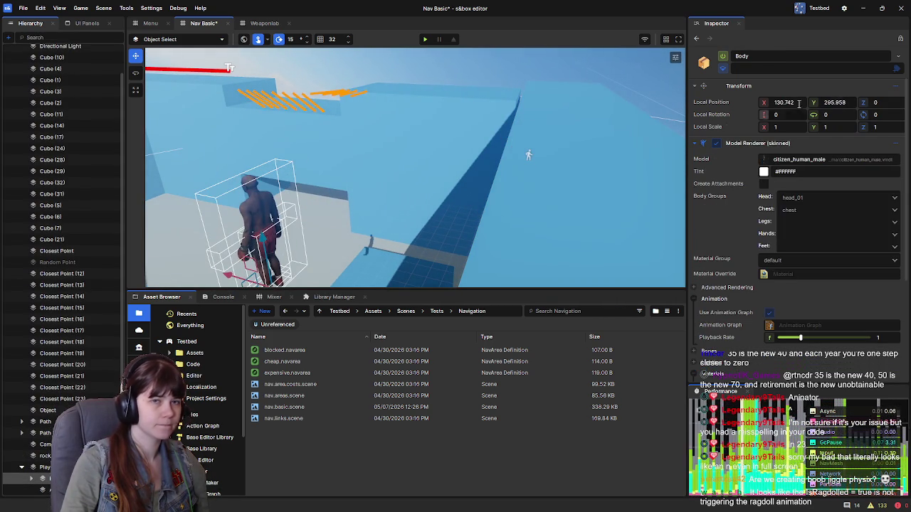
{"action": "right_click", "coordinate": [746, 104]}
{"action": "left_click", "coordinate": [767, 130]}
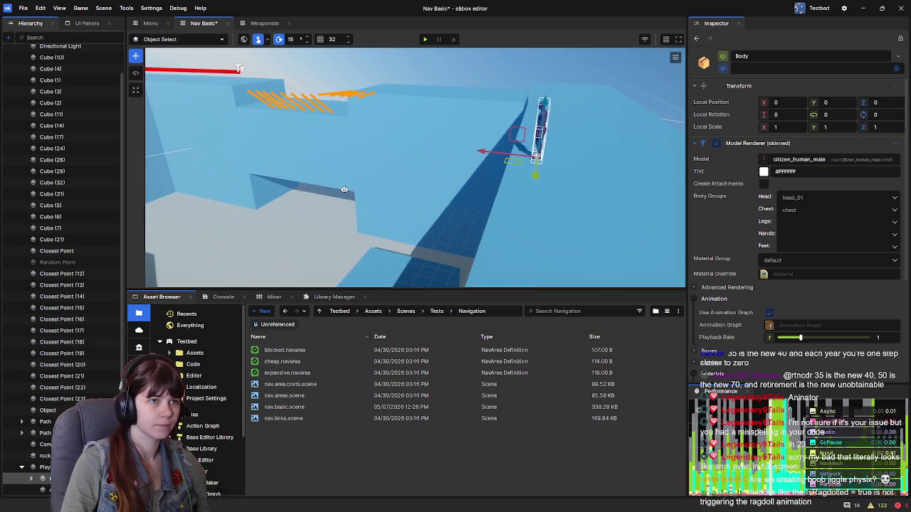
{"action": "right_click", "coordinate": [722, 104]}
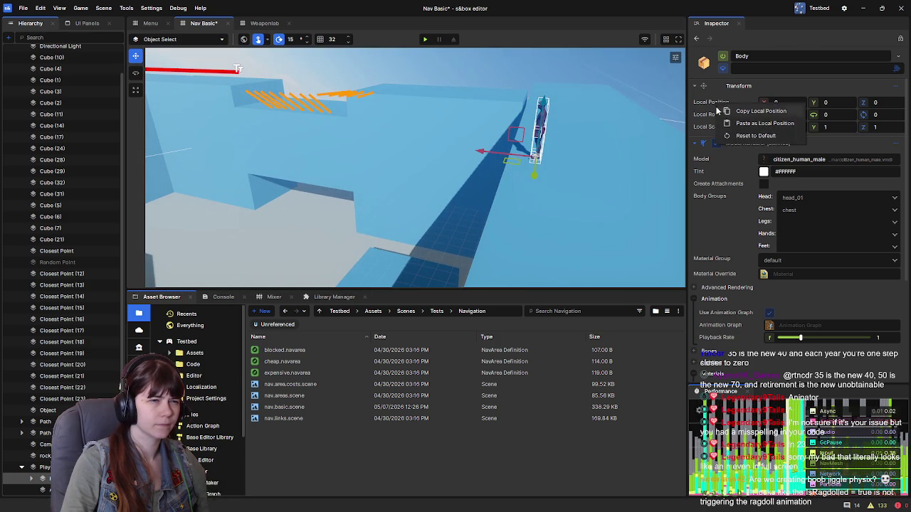
{"action": "left_click", "coordinate": [737, 137]}
Step: Reset the moved Body's Local Position to 0, 0, 0 and select the player
{"action": "left_click_drag", "start_coordinate": [496, 157], "coordinate": [178, 119]}
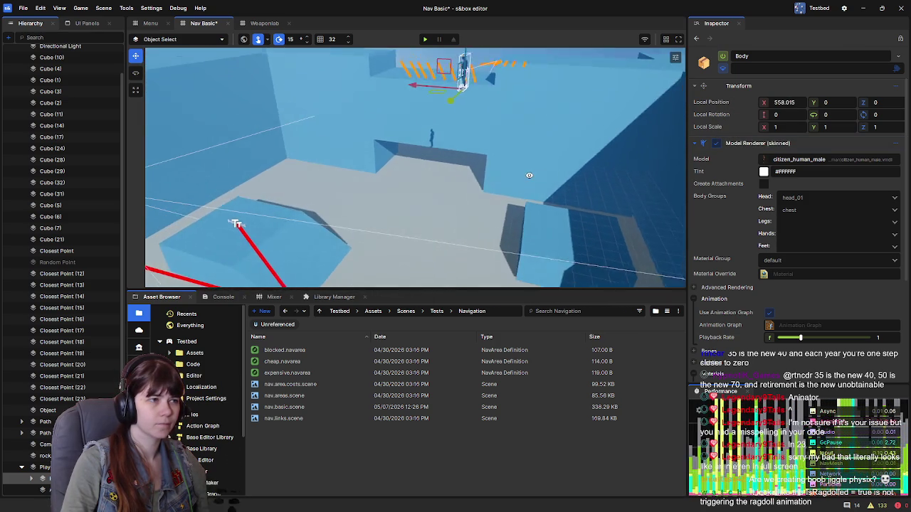
{"action": "left_click", "coordinate": [262, 216]}
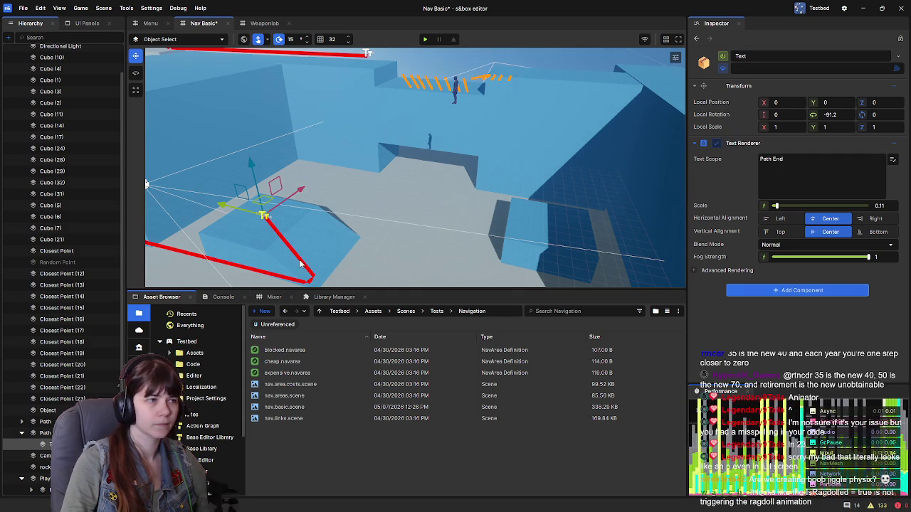
{"action": "left_click", "coordinate": [454, 88]}
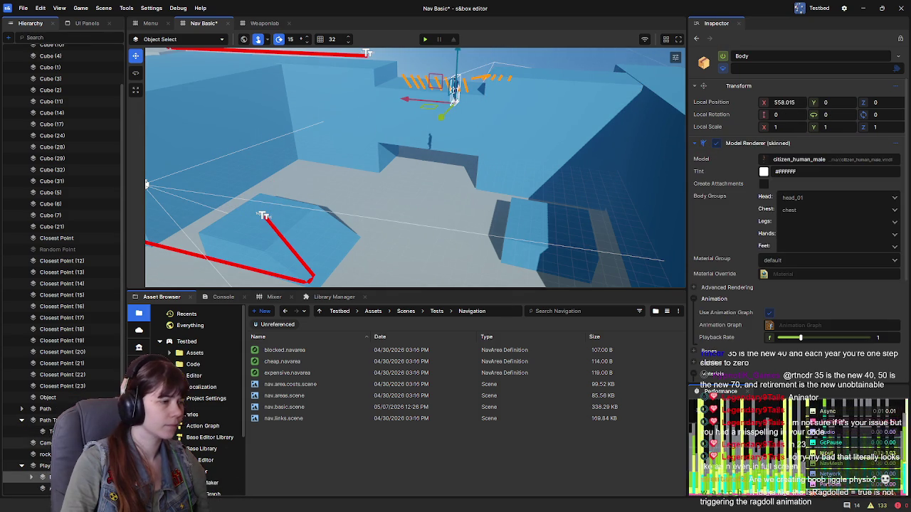
{"action": "right_click", "coordinate": [735, 106]}
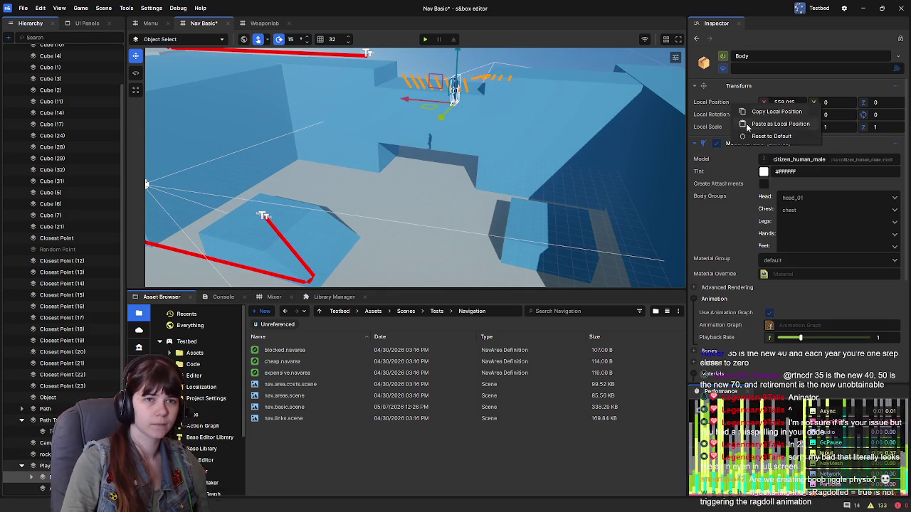
{"action": "left_click", "coordinate": [772, 137]}
{"action": "key", "text": "f"}
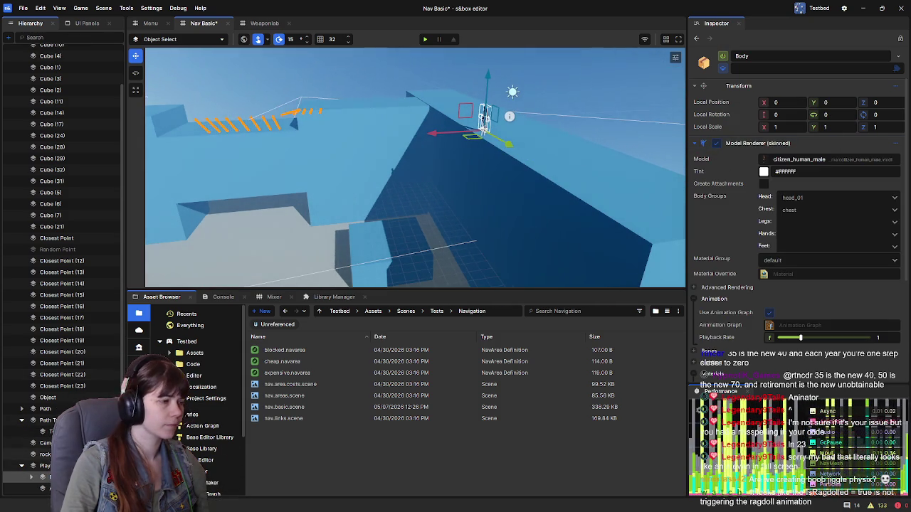
{"action": "left_click", "coordinate": [44, 465]}
Step: Reset the player's Local Position, then drag the Body away and frame it
{"action": "right_click", "coordinate": [715, 102]}
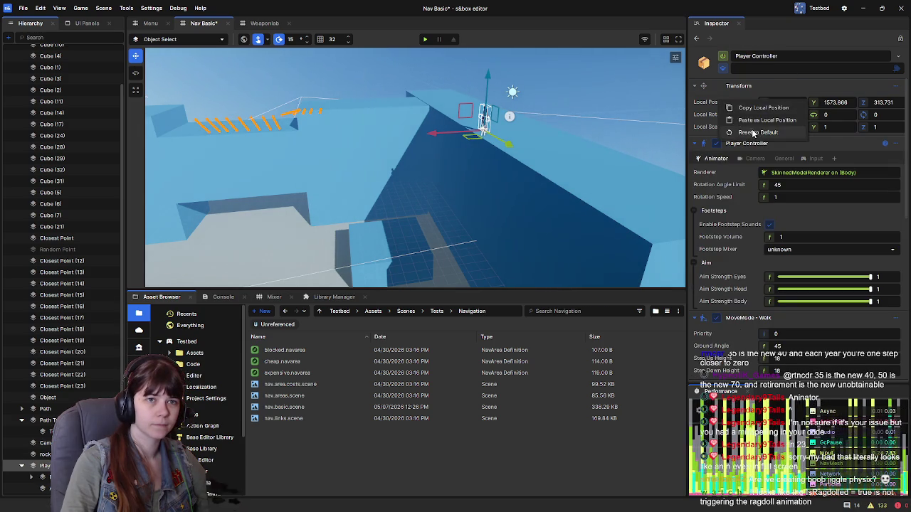
{"action": "left_click", "coordinate": [735, 137]}
{"action": "mouse_move", "coordinate": [597, 140]}
{"action": "left_mouse_down"}
{"action": "mouse_move", "coordinate": [575, 149]}
{"action": "mouse_move", "coordinate": [527, 141]}
{"action": "mouse_move", "coordinate": [541, 123]}
{"action": "left_mouse_up"}
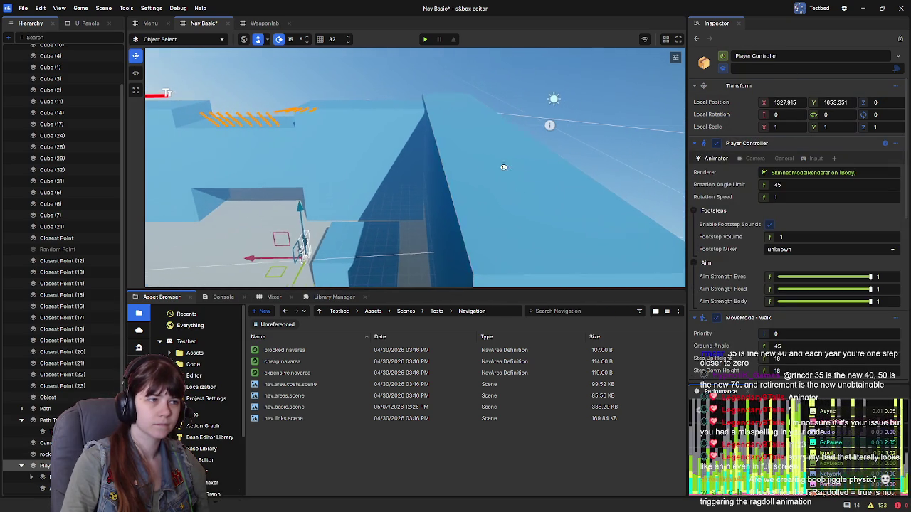
{"action": "key", "text": "f"}
{"action": "left_click_drag", "start_coordinate": [396, 206], "coordinate": [385, 250]}
{"action": "scroll", "coordinate": [384, 251], "scroll_direction": "up", "scroll_amount": 2}
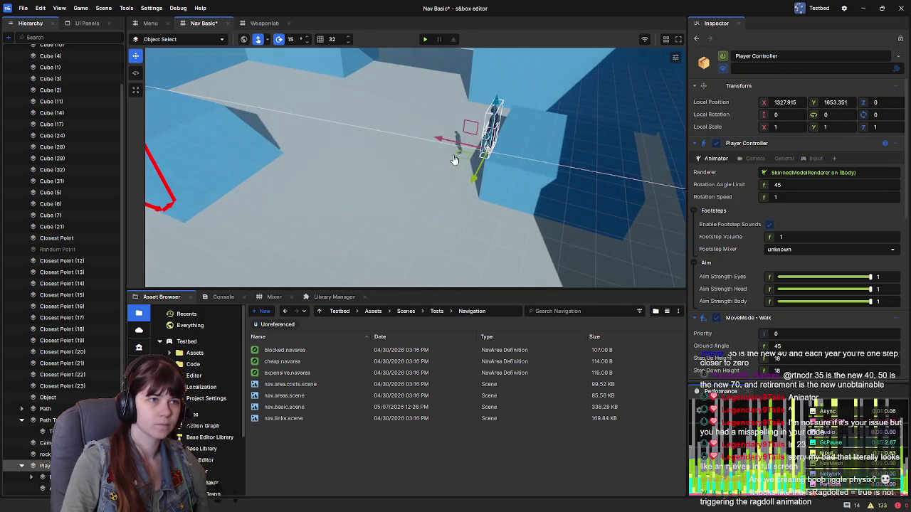
{"action": "left_click", "coordinate": [496, 129]}
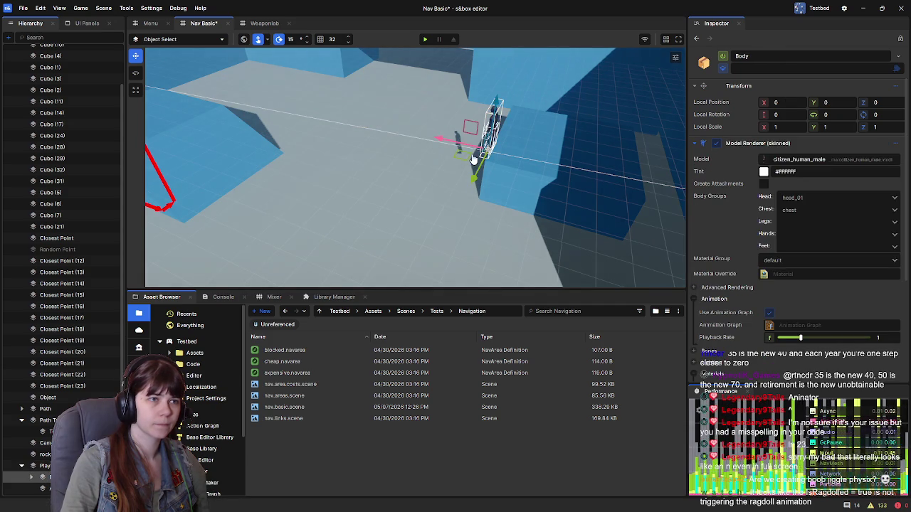
{"action": "left_click_drag", "start_coordinate": [496, 129], "coordinate": [229, 123]}
{"action": "key", "text": "f"}
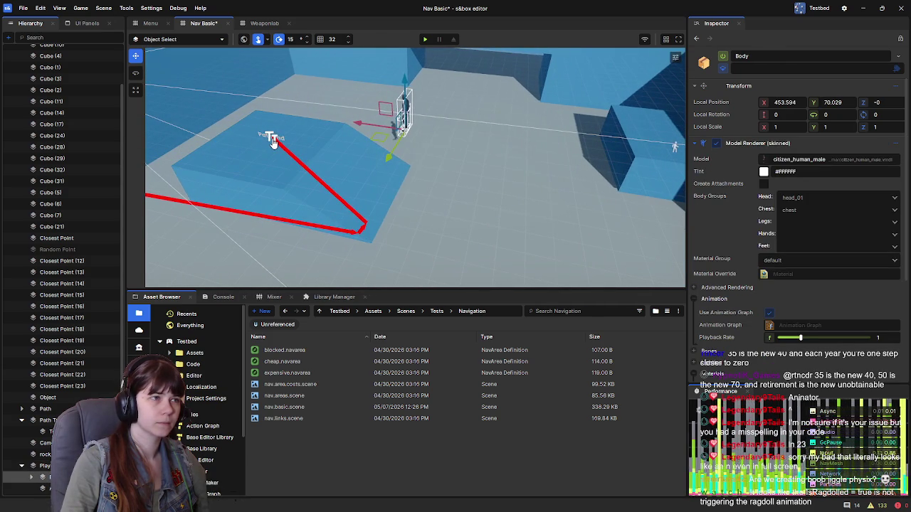
Step: Copy Path Target's Local Position and paste it onto the player
{"action": "left_click", "coordinate": [271, 137]}
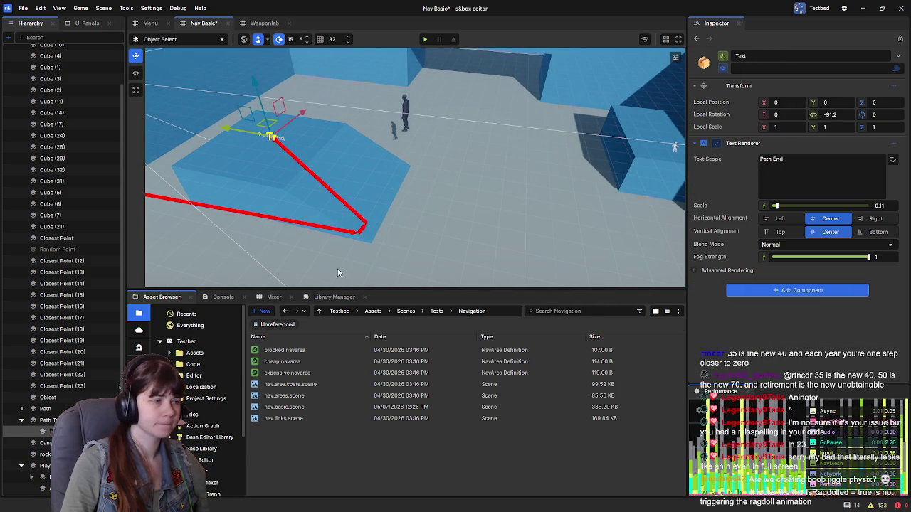
{"action": "left_click", "coordinate": [47, 420]}
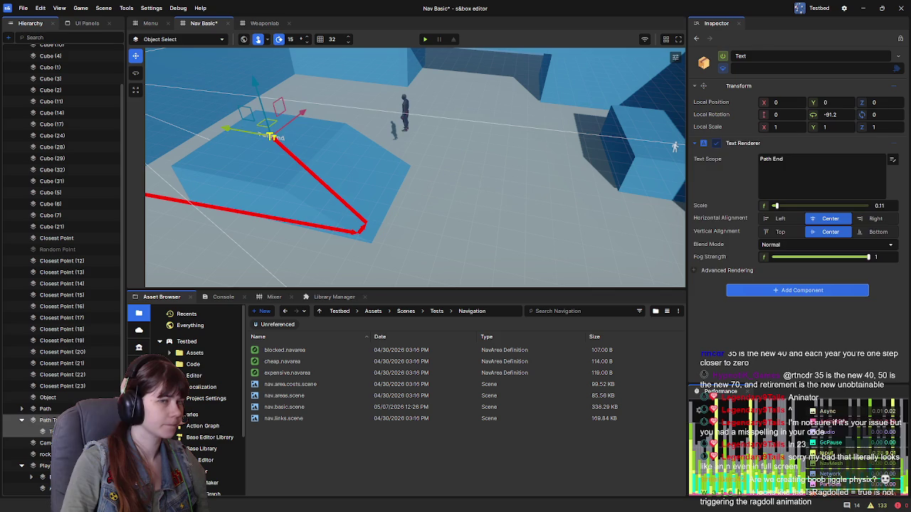
{"action": "right_click", "coordinate": [726, 107]}
{"action": "left_click", "coordinate": [756, 112]}
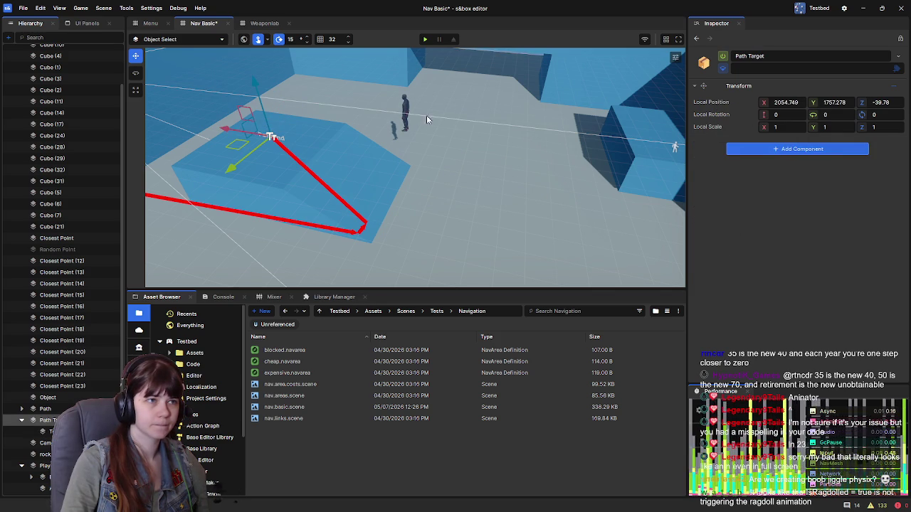
{"action": "left_click", "coordinate": [402, 108]}
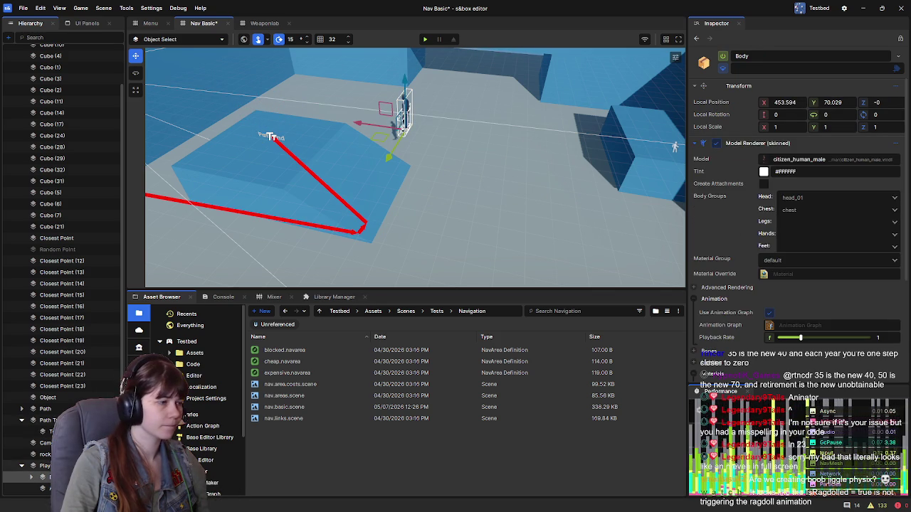
{"action": "left_click", "coordinate": [44, 465]}
{"action": "right_click", "coordinate": [730, 104]}
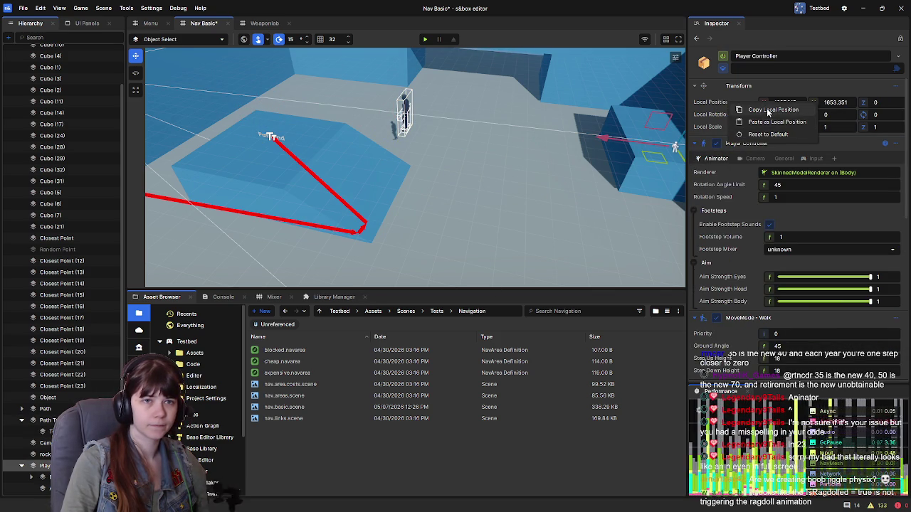
{"action": "left_click", "coordinate": [776, 122]}
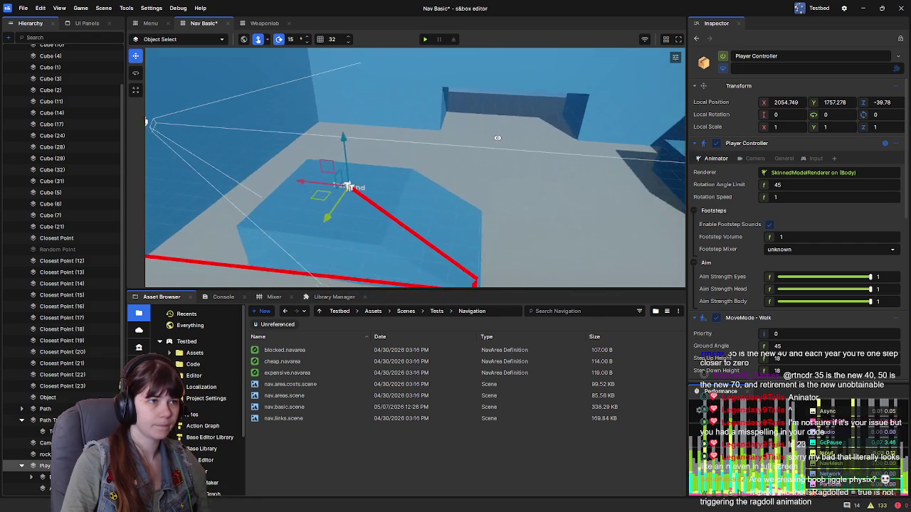
Step: Shift the player along X and reset the Body's offset to zero
{"action": "left_click_drag", "start_coordinate": [341, 142], "coordinate": [346, 93]}
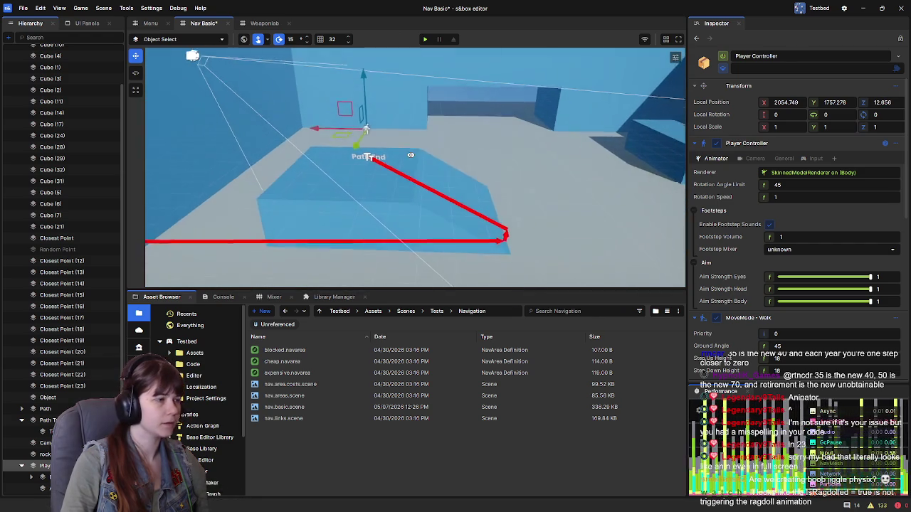
{"action": "key", "text": "ctrl+z"}
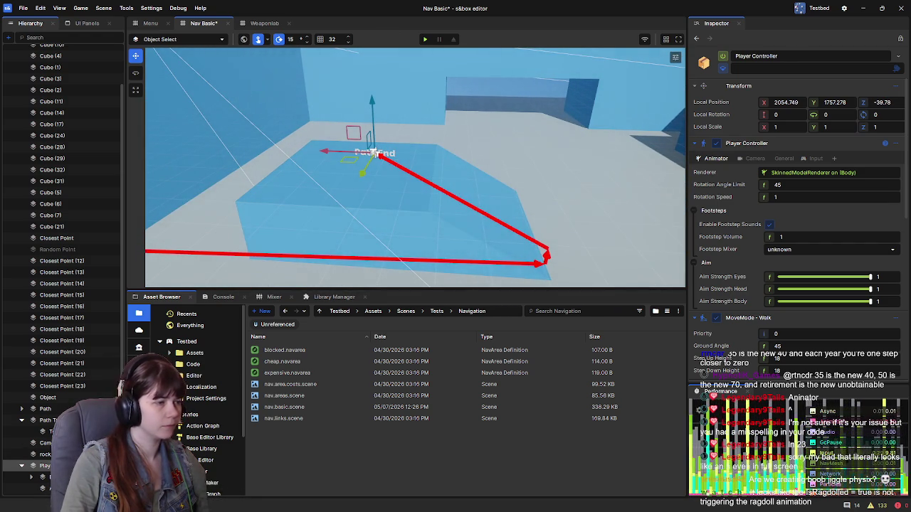
{"action": "left_click_drag", "start_coordinate": [330, 153], "coordinate": [584, 166]}
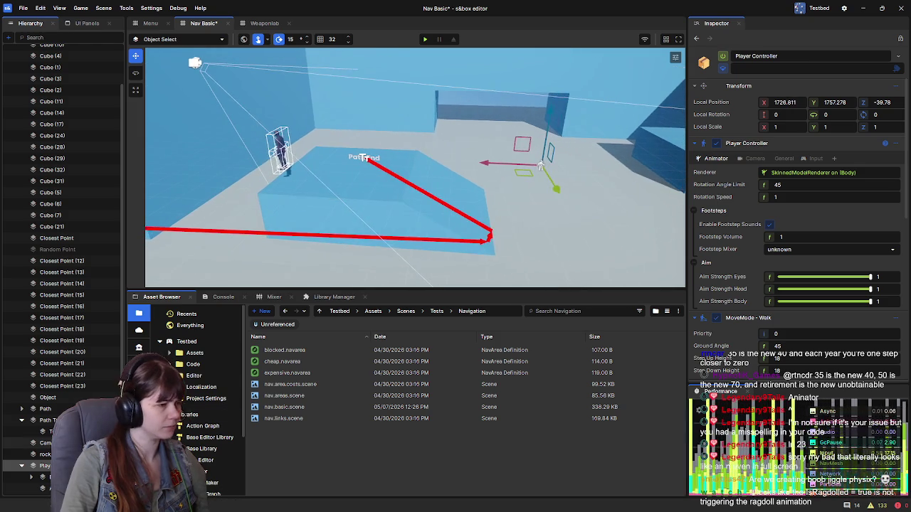
{"action": "left_click", "coordinate": [43, 477]}
{"action": "right_click", "coordinate": [727, 104]}
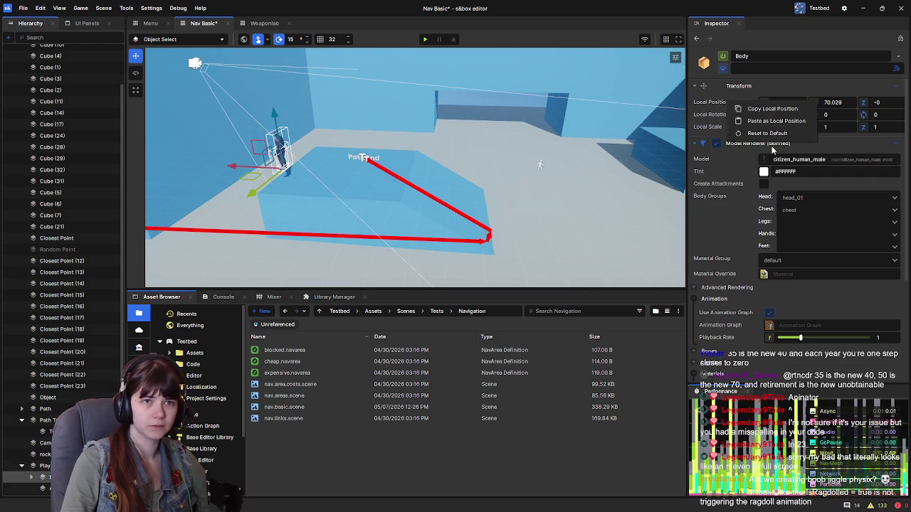
{"action": "left_click", "coordinate": [768, 134]}
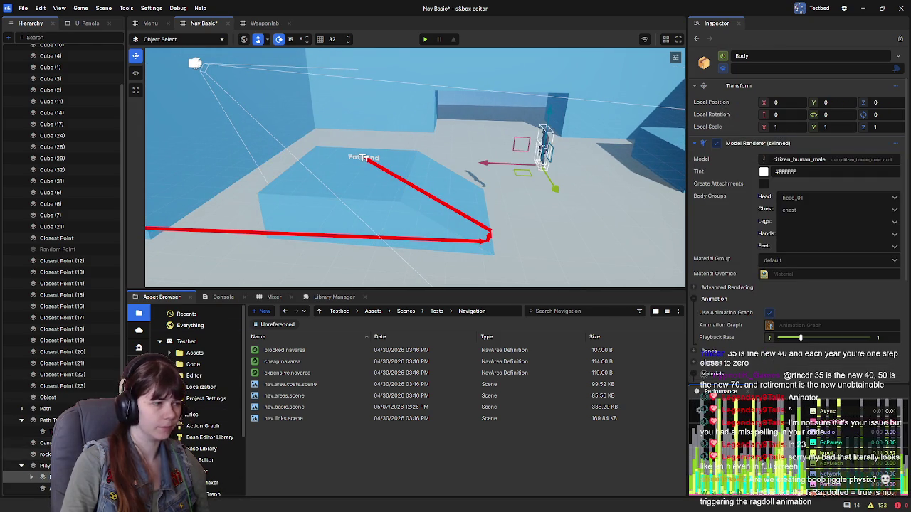
Step: Drag the player along X and down onto the floor at Path End, then save
{"action": "left_click", "coordinate": [44, 466]}
{"action": "left_click_drag", "start_coordinate": [486, 164], "coordinate": [267, 168]}
{"action": "scroll", "coordinate": [415, 158], "scroll_direction": "up", "scroll_amount": 2}
{"action": "scroll", "coordinate": [414, 158], "scroll_direction": "up", "scroll_amount": 5}
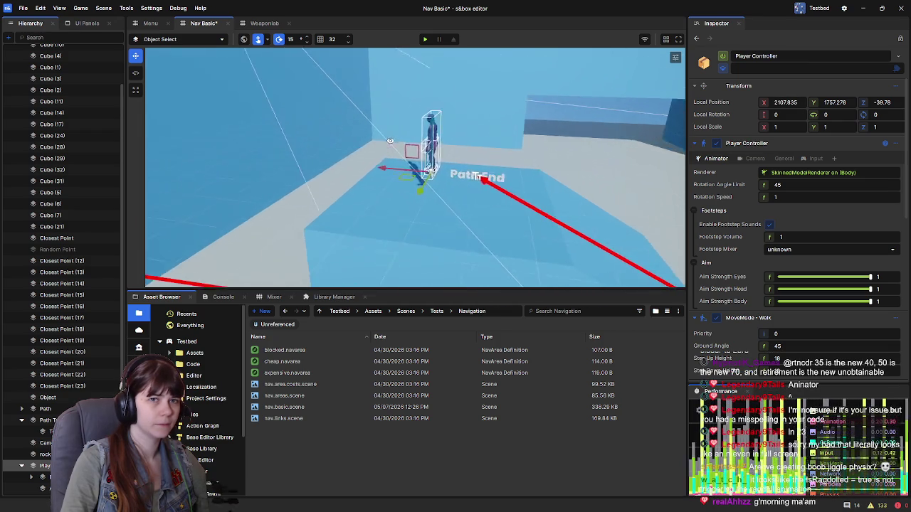
{"action": "scroll", "coordinate": [520, 189], "scroll_direction": "down", "scroll_amount": 2}
{"action": "scroll", "coordinate": [521, 189], "scroll_direction": "down", "scroll_amount": 2}
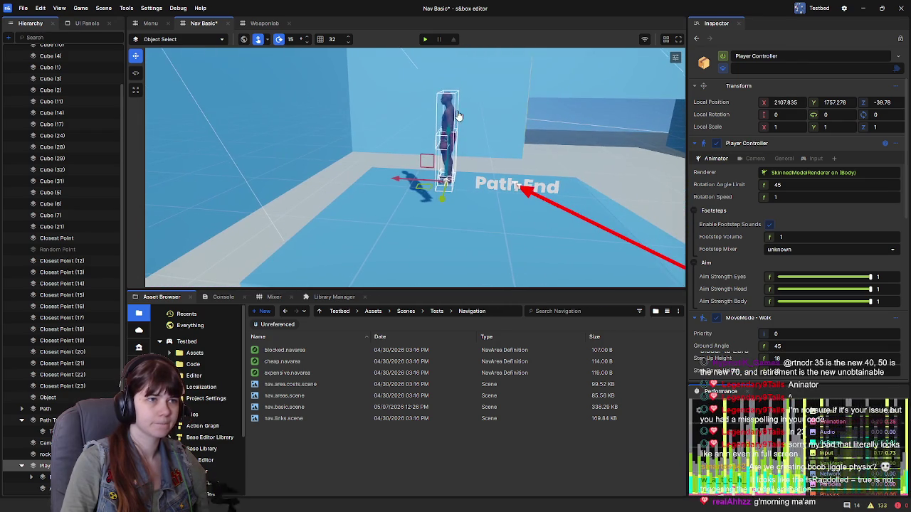
{"action": "left_click_drag", "start_coordinate": [446, 130], "coordinate": [448, 173]}
{"action": "scroll", "coordinate": [476, 226], "scroll_direction": "down", "scroll_amount": 2}
{"action": "scroll", "coordinate": [460, 240], "scroll_direction": "down", "scroll_amount": 3}
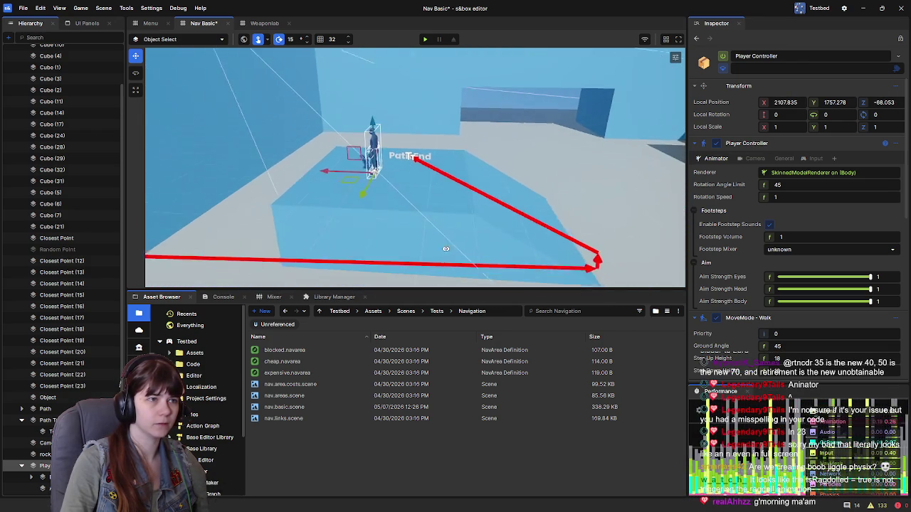
{"action": "key", "text": "ctrl+s"}
Step: Orbit the view closer to the player at the Path End marker
{"action": "scroll", "coordinate": [473, 198], "scroll_direction": "down", "scroll_amount": 2}
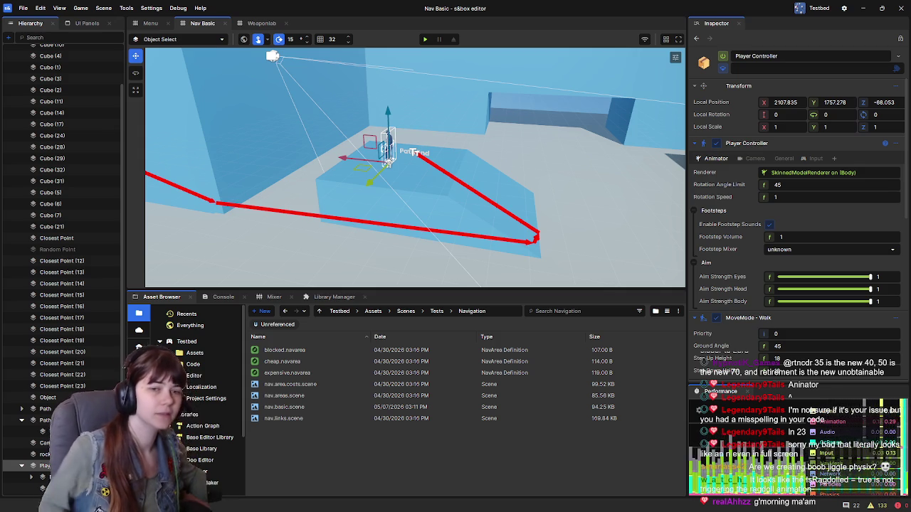
{"action": "mouse_move", "coordinate": [474, 133]}
{"action": "left_mouse_down"}
{"action": "mouse_move", "coordinate": [393, 139]}
{"action": "mouse_move", "coordinate": [380, 177]}
{"action": "left_mouse_up"}
Step: Orbit the view around the player in the navigation test scene
{"action": "left_click_drag", "start_coordinate": [504, 181], "coordinate": [517, 183]}
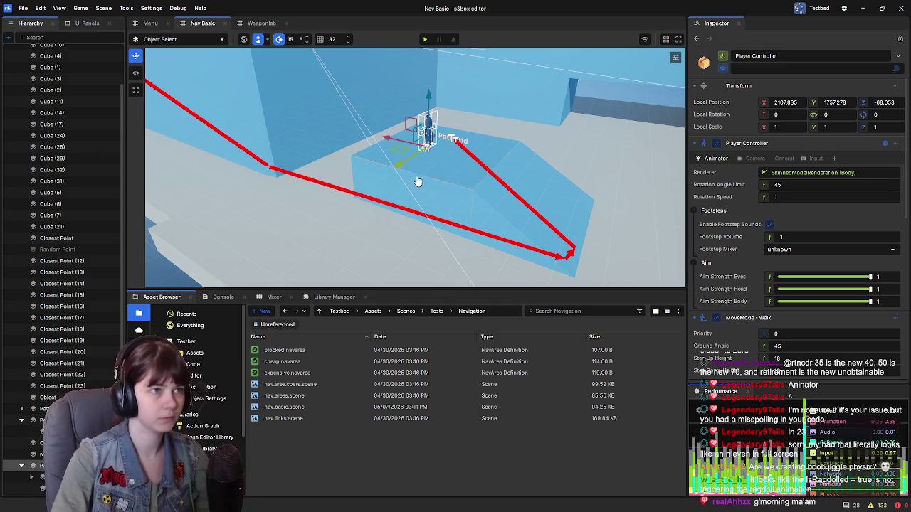
{"action": "mouse_move", "coordinate": [508, 168]}
{"action": "left_mouse_down"}
{"action": "mouse_move", "coordinate": [491, 171]}
{"action": "mouse_move", "coordinate": [553, 169]}
{"action": "mouse_move", "coordinate": [591, 185]}
{"action": "left_mouse_up"}
Step: Adjust the camera view of the Nav Basic scene viewport
{"action": "right_click", "coordinate": [508, 173]}
{"action": "left_click", "coordinate": [481, 142]}
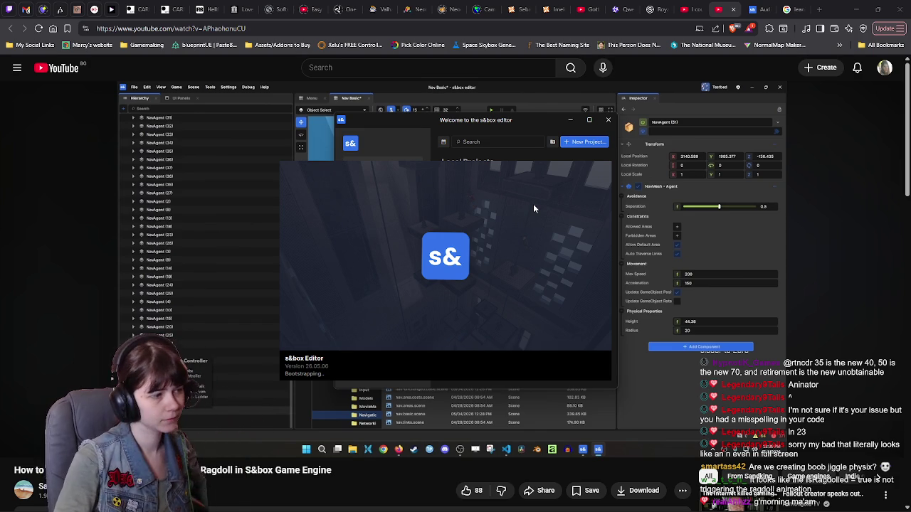
Step: Return from the ragdoll tutorial to the editor showing the project's Minimal scene
{"action": "mouse_move", "coordinate": [882, 292]}
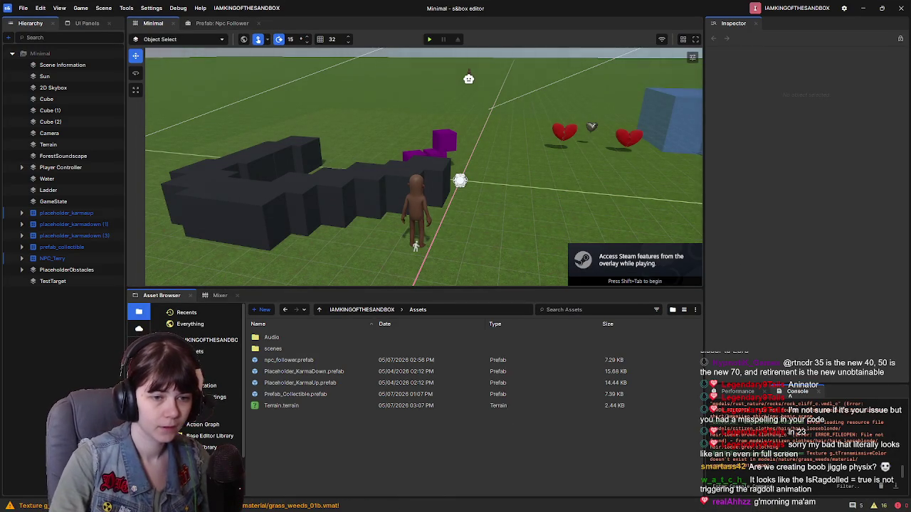
Step: Show the performance stats, open the Npc Follower prefab, and select its Character, then npc_follower root
{"action": "scroll", "coordinate": [416, 213], "scroll_direction": "down", "scroll_amount": 2}
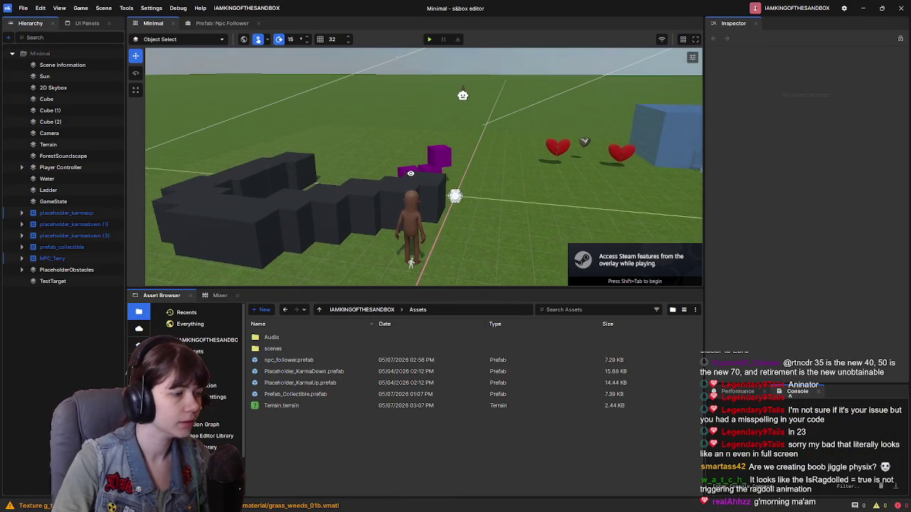
{"action": "left_click", "coordinate": [721, 392]}
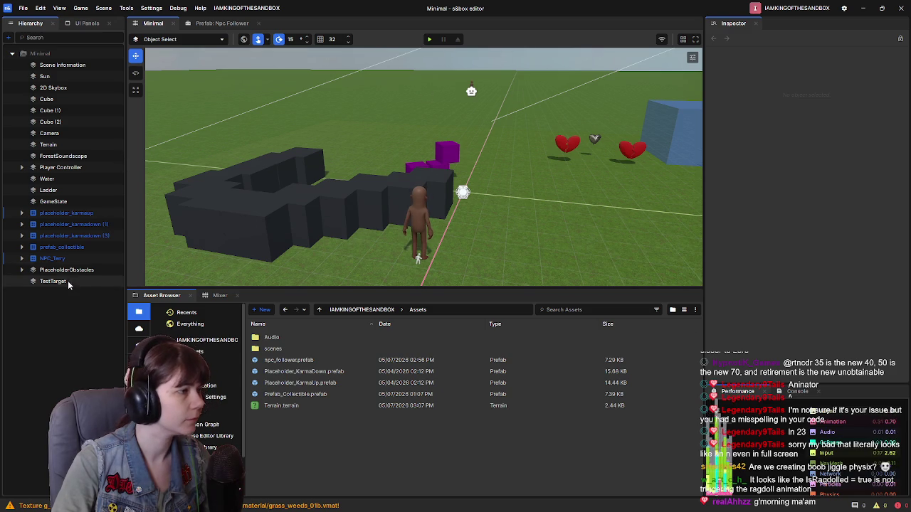
{"action": "left_click", "coordinate": [217, 23]}
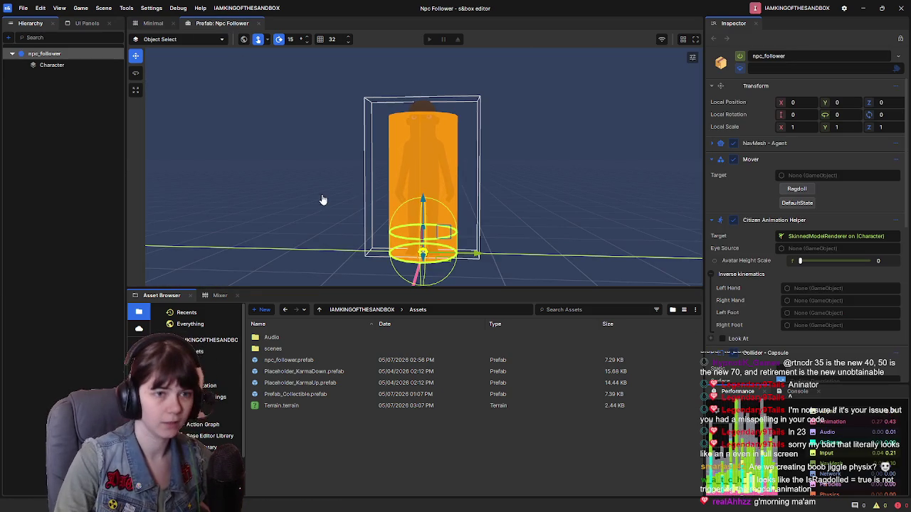
{"action": "scroll", "coordinate": [769, 285], "scroll_direction": "down", "scroll_amount": 2}
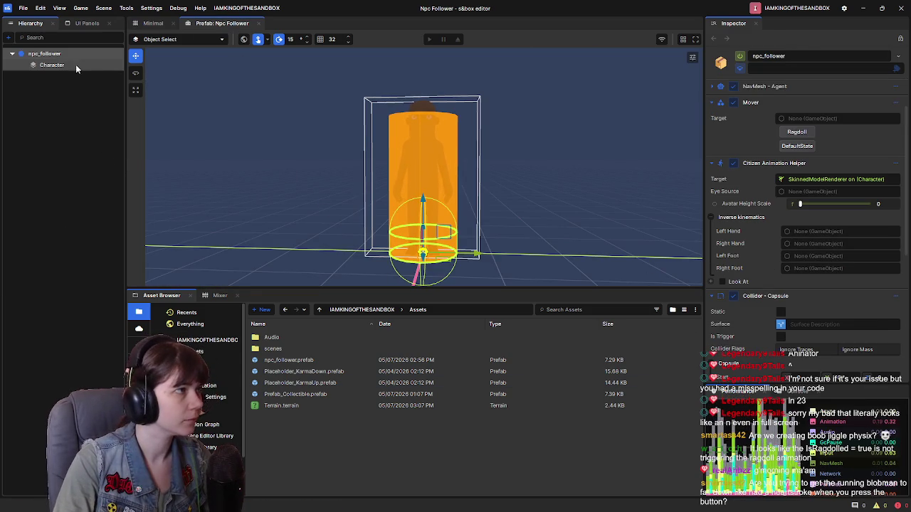
{"action": "left_click", "coordinate": [77, 66]}
{"action": "scroll", "coordinate": [747, 242], "scroll_direction": "down", "scroll_amount": 3}
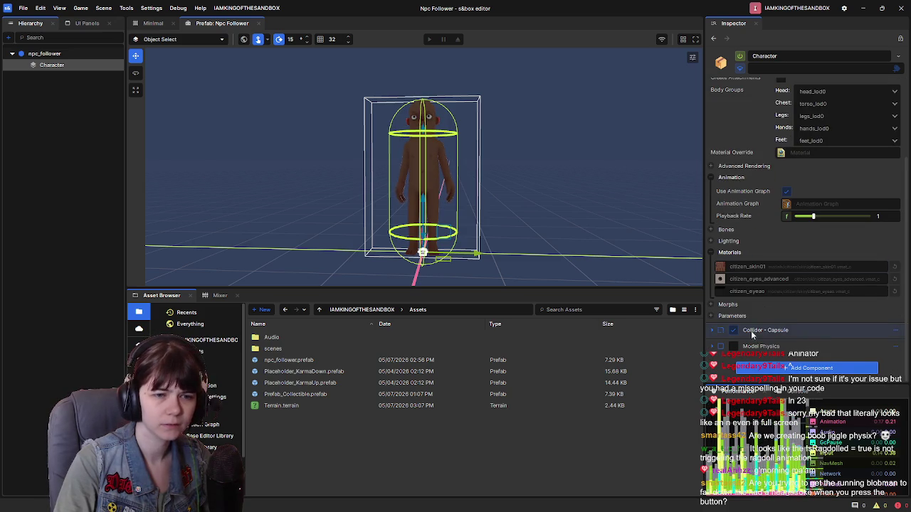
{"action": "left_click", "coordinate": [47, 55]}
Step: Review the components on the npc_follower root and its Character child
{"action": "scroll", "coordinate": [767, 280], "scroll_direction": "down", "scroll_amount": 7}
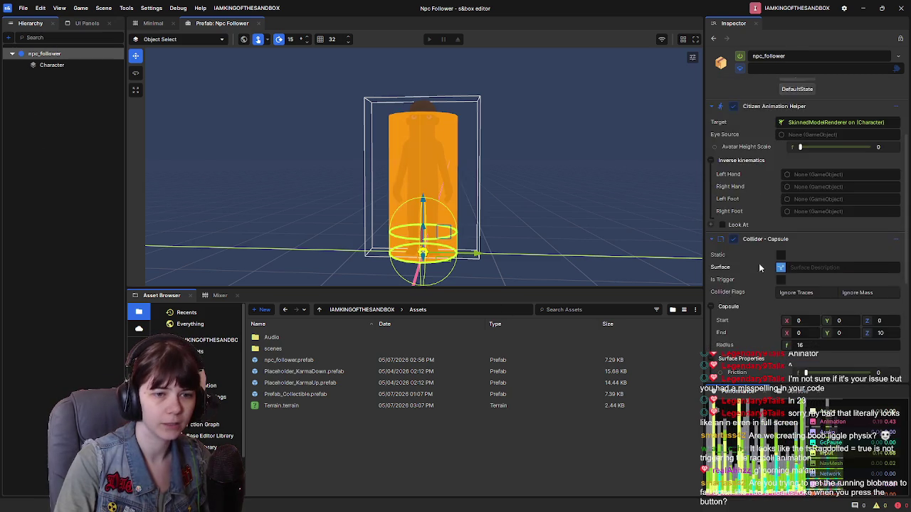
{"action": "scroll", "coordinate": [767, 280], "scroll_direction": "up", "scroll_amount": 6}
{"action": "scroll", "coordinate": [758, 236], "scroll_direction": "down", "scroll_amount": 1}
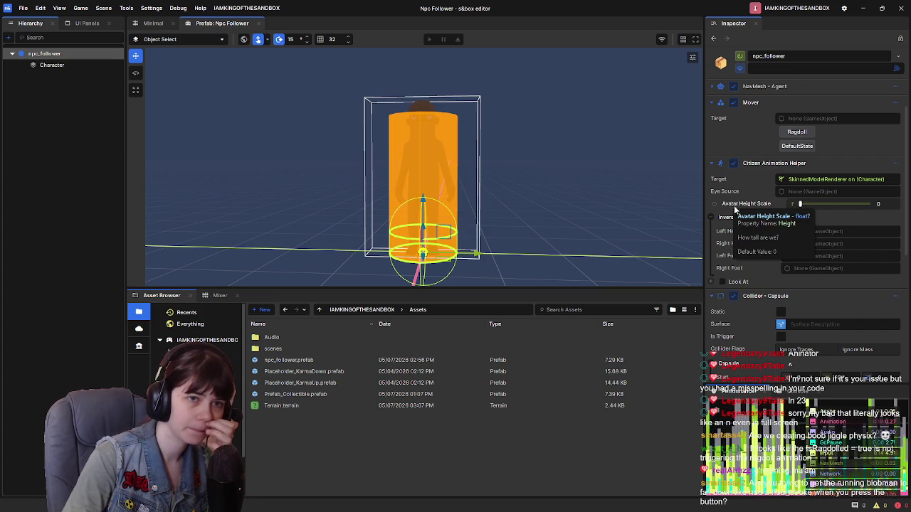
{"action": "scroll", "coordinate": [769, 309], "scroll_direction": "down", "scroll_amount": 5}
{"action": "scroll", "coordinate": [767, 304], "scroll_direction": "up", "scroll_amount": 7}
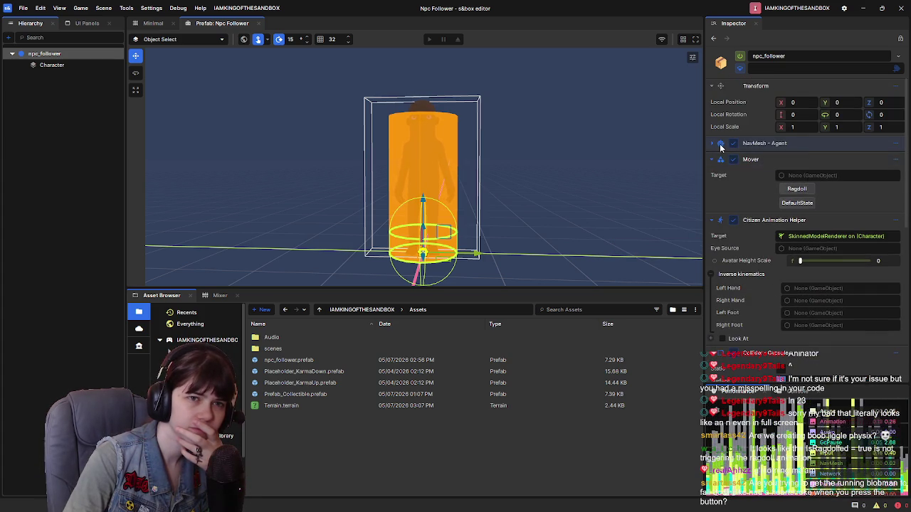
{"action": "scroll", "coordinate": [752, 321], "scroll_direction": "down", "scroll_amount": 1}
{"action": "scroll", "coordinate": [752, 321], "scroll_direction": "down", "scroll_amount": 9}
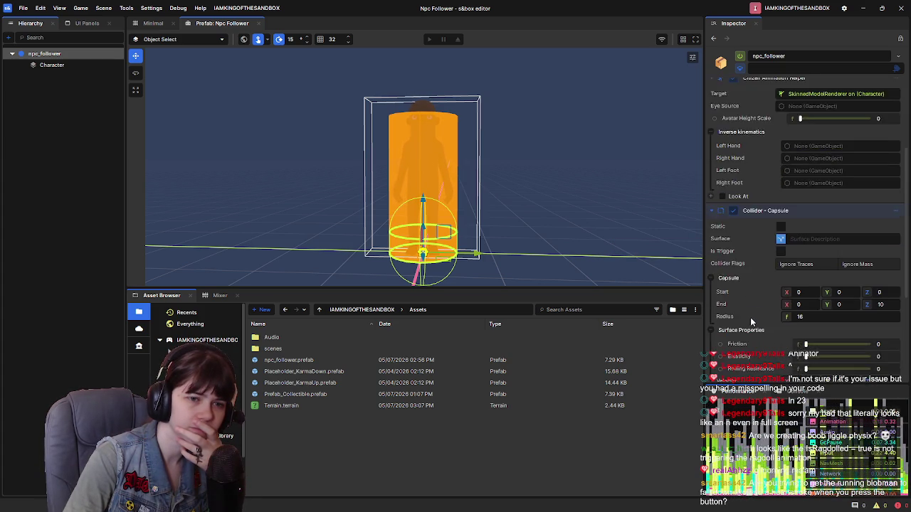
{"action": "scroll", "coordinate": [752, 322], "scroll_direction": "down", "scroll_amount": 1}
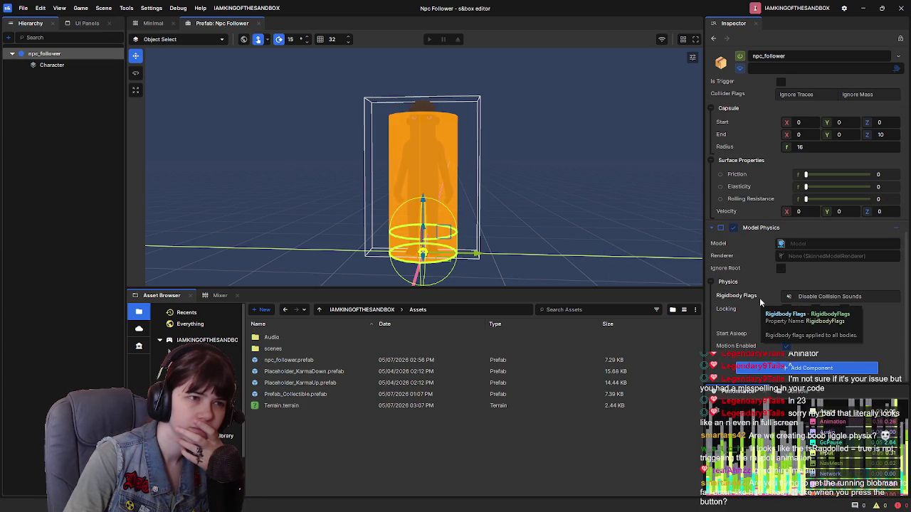
{"action": "scroll", "coordinate": [759, 297], "scroll_direction": "up", "scroll_amount": 7}
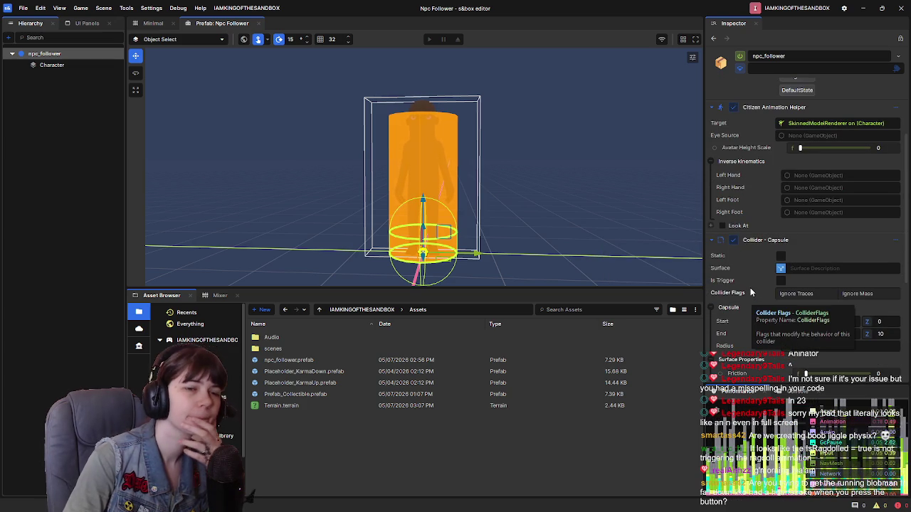
{"action": "scroll", "coordinate": [753, 296], "scroll_direction": "down", "scroll_amount": 6}
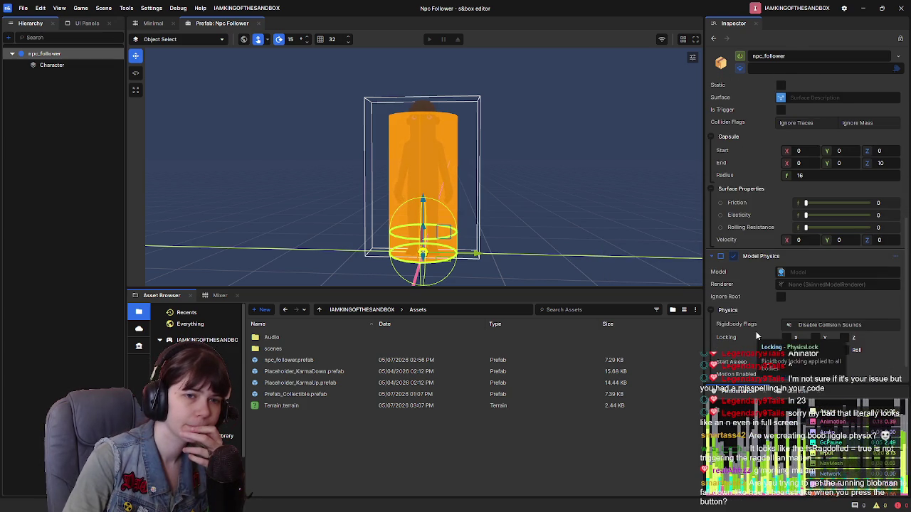
{"action": "scroll", "coordinate": [756, 302], "scroll_direction": "down", "scroll_amount": 1}
{"action": "left_click", "coordinate": [48, 66]}
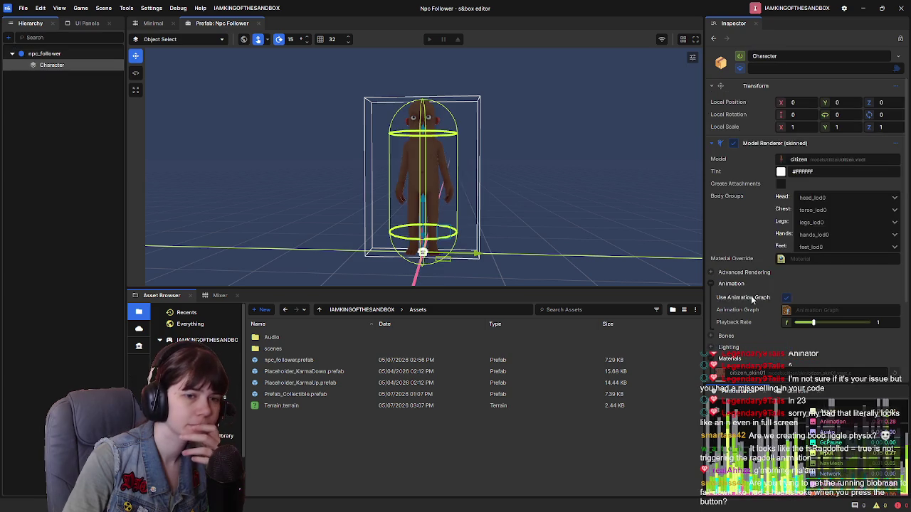
{"action": "scroll", "coordinate": [772, 306], "scroll_direction": "down", "scroll_amount": 5}
{"action": "left_click", "coordinate": [58, 55]}
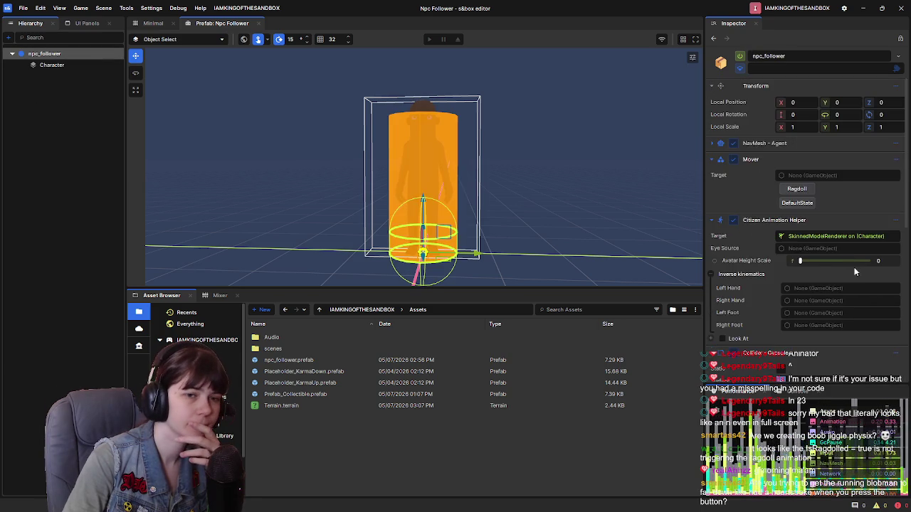
{"action": "scroll", "coordinate": [786, 178], "scroll_direction": "down", "scroll_amount": 5}
Step: Remove Model Physics from the npc_follower root and save the prefab
{"action": "left_click", "coordinate": [898, 228]}
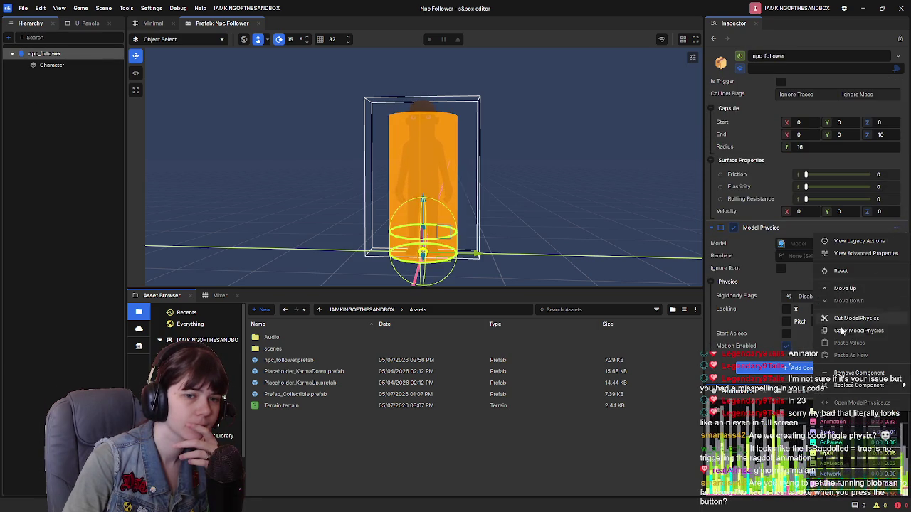
{"action": "left_click", "coordinate": [850, 374]}
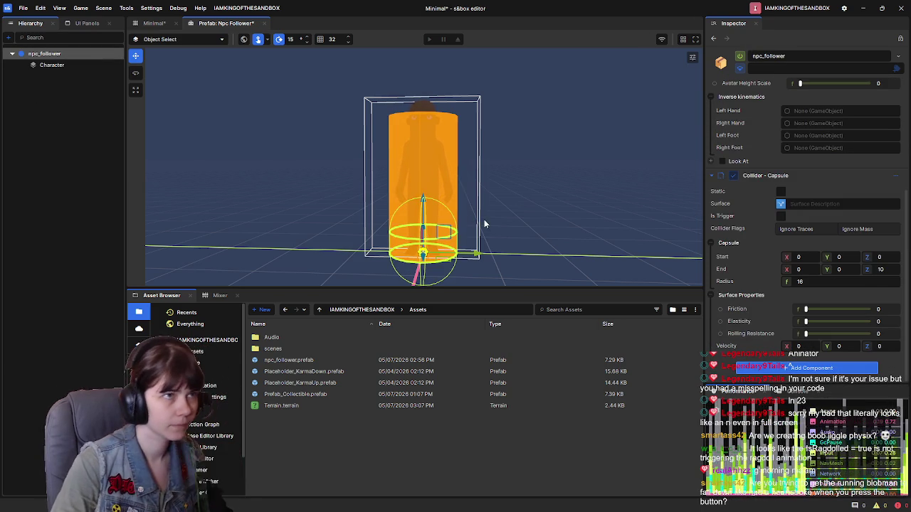
{"action": "key", "text": "ctrl+s"}
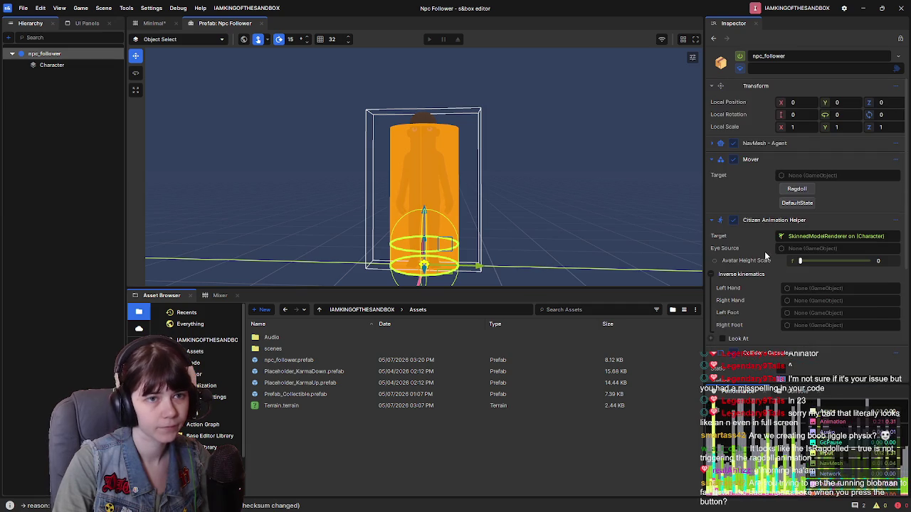
Step: Switch to the Minimal scene, save it, and select NPC_Terry
{"action": "scroll", "coordinate": [765, 246], "scroll_direction": "down", "scroll_amount": 5}
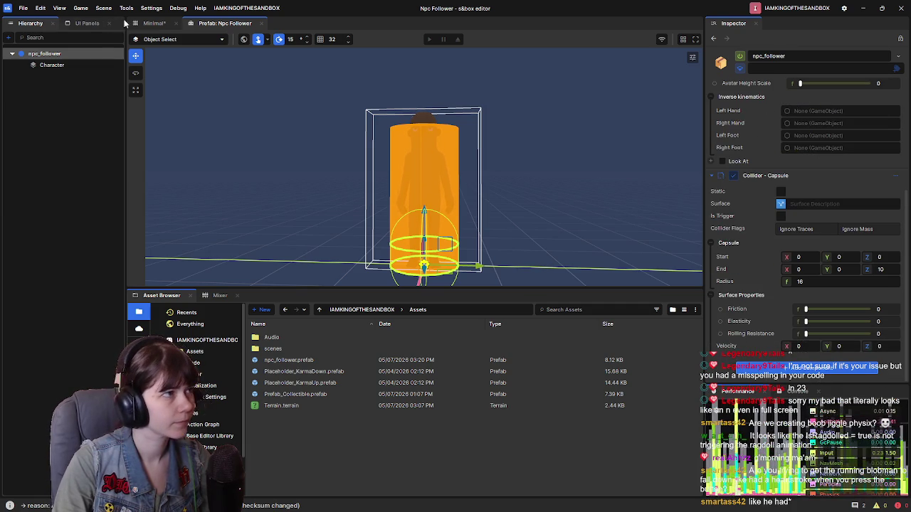
{"action": "left_click", "coordinate": [156, 24]}
{"action": "key", "text": "ctrl+s"}
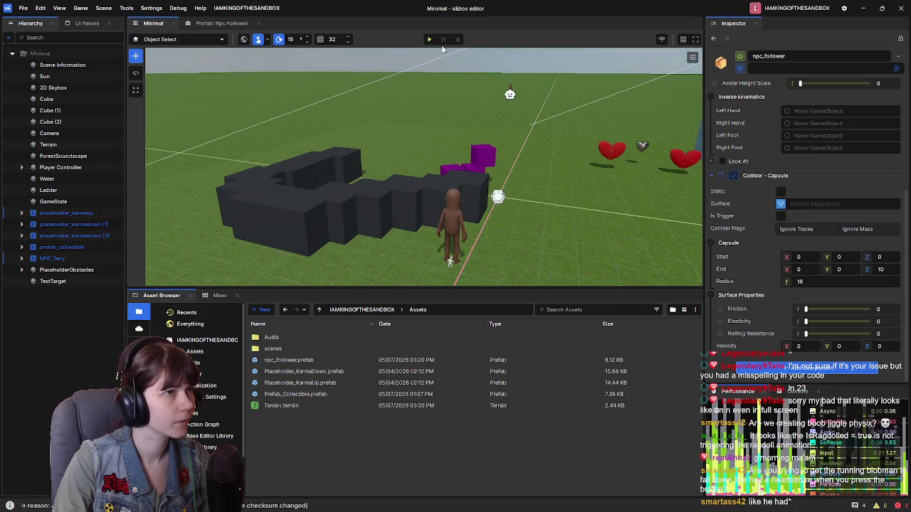
{"action": "left_click", "coordinate": [510, 93]}
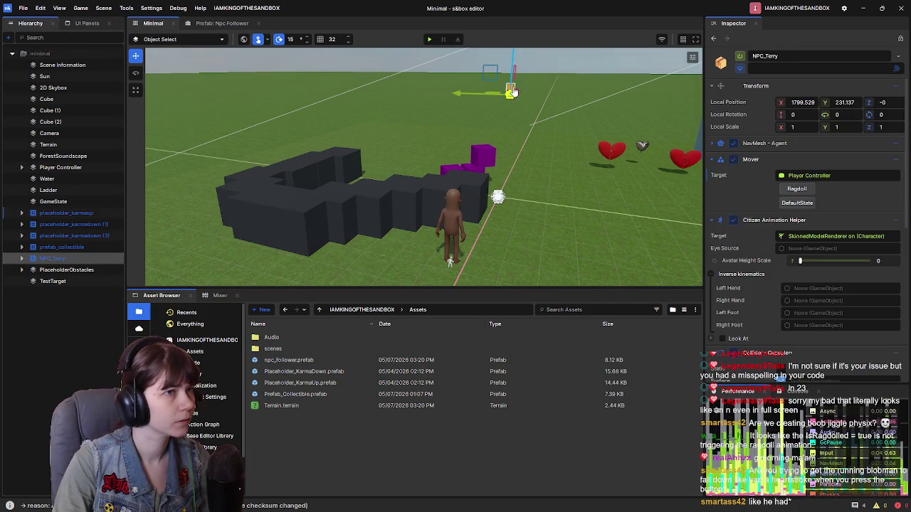
{"action": "left_click_drag", "start_coordinate": [490, 97], "coordinate": [505, 171]}
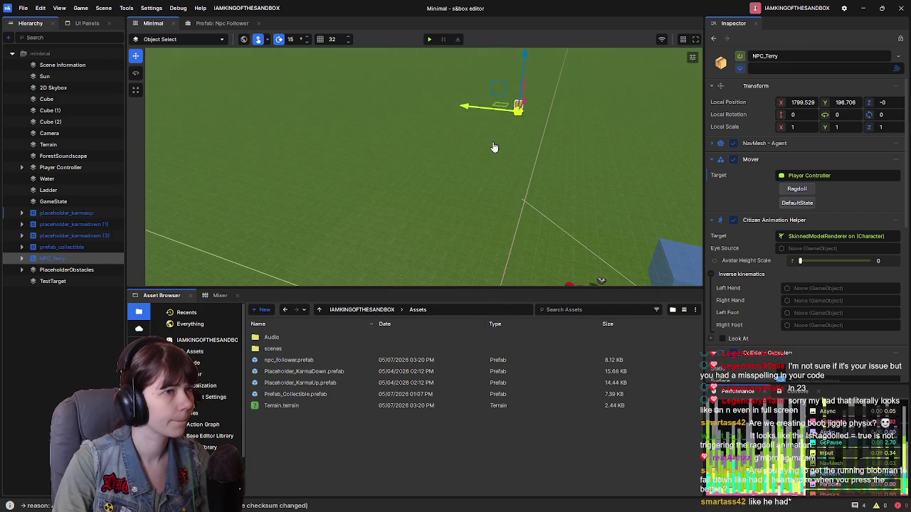
Step: Move NPC_Terry onto open ground, play the scene, trigger its Ragdoll, then stop play mode
{"action": "left_click_drag", "start_coordinate": [504, 116], "coordinate": [471, 192]}
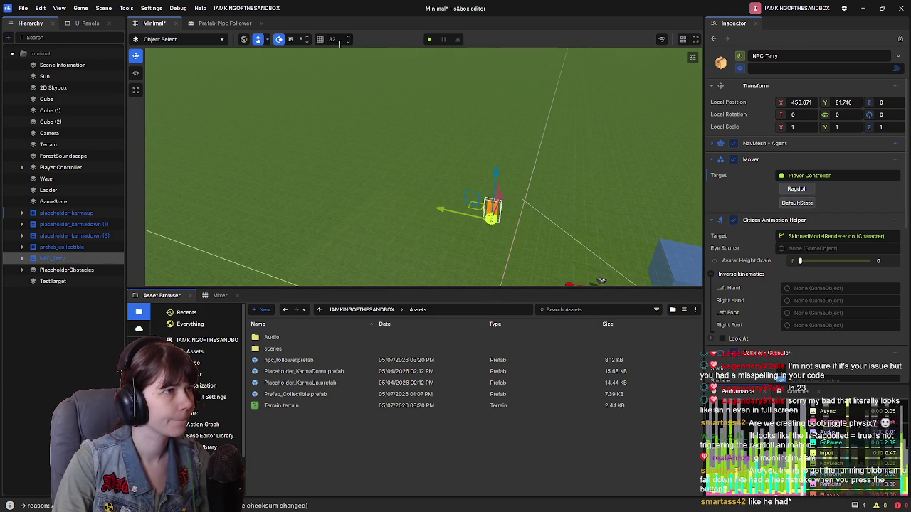
{"action": "key", "text": "F5"}
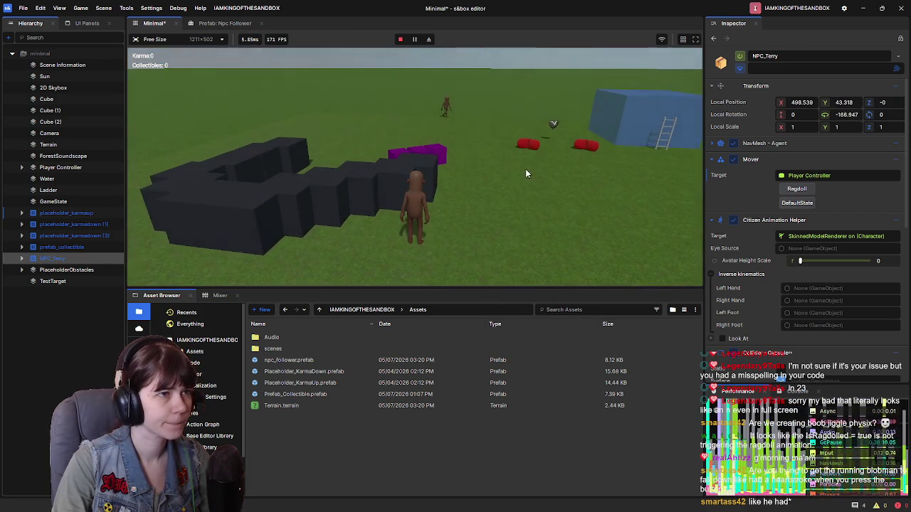
{"action": "left_click", "coordinate": [804, 190]}
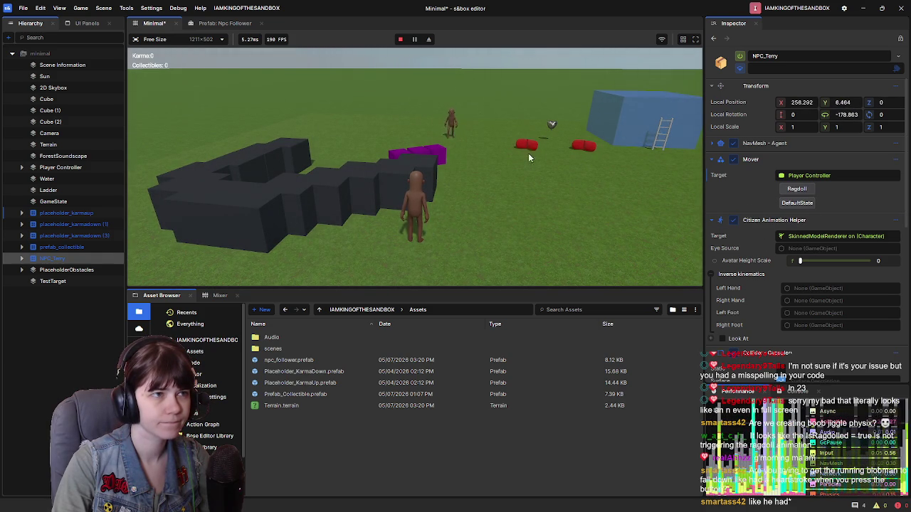
{"action": "left_click", "coordinate": [401, 41]}
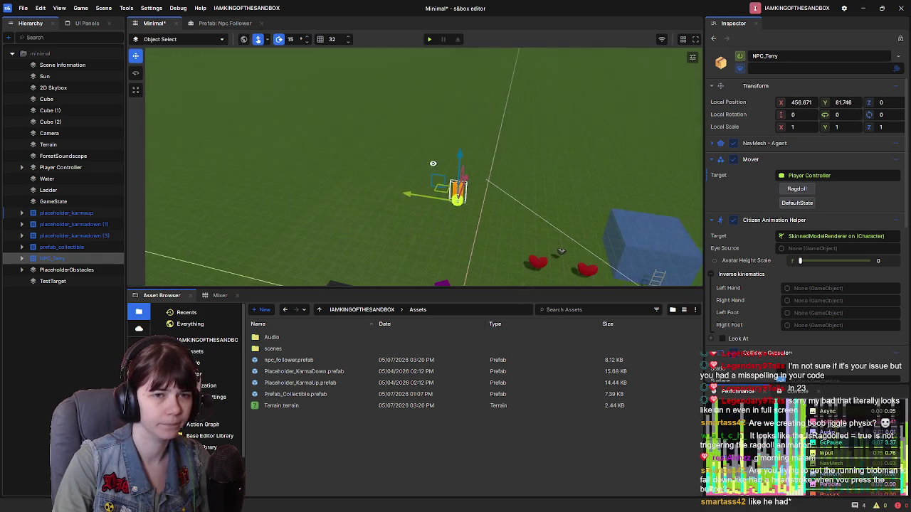
{"action": "scroll", "coordinate": [612, 198], "scroll_direction": "down", "scroll_amount": 5}
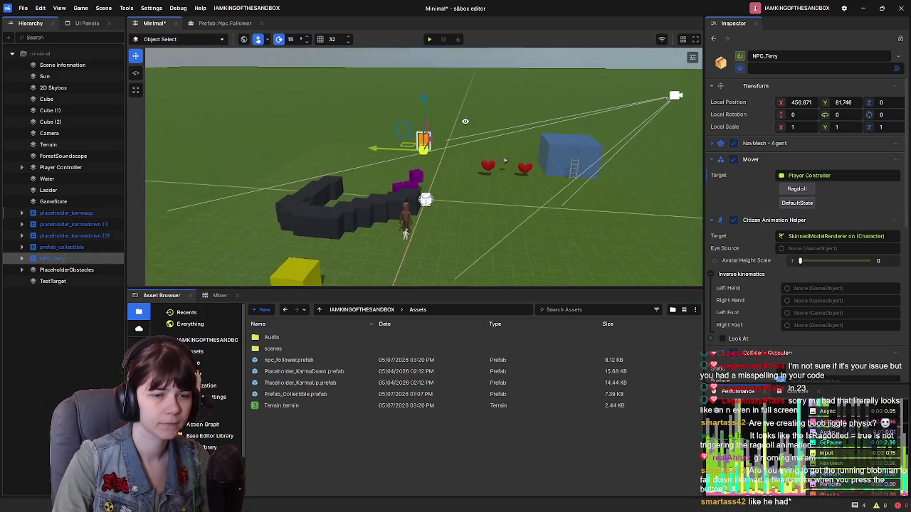
{"action": "scroll", "coordinate": [803, 246], "scroll_direction": "down", "scroll_amount": 8}
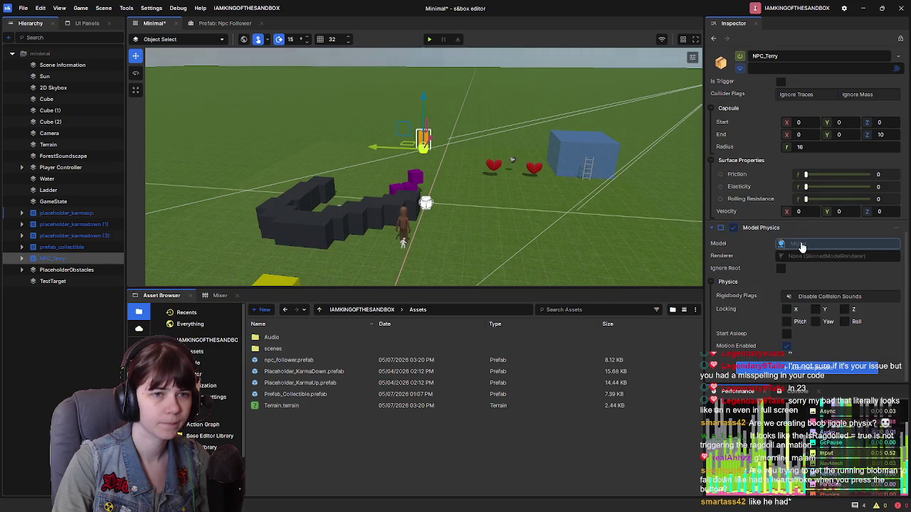
{"action": "left_click", "coordinate": [213, 24]}
{"action": "scroll", "coordinate": [757, 346], "scroll_direction": "down", "scroll_amount": 5}
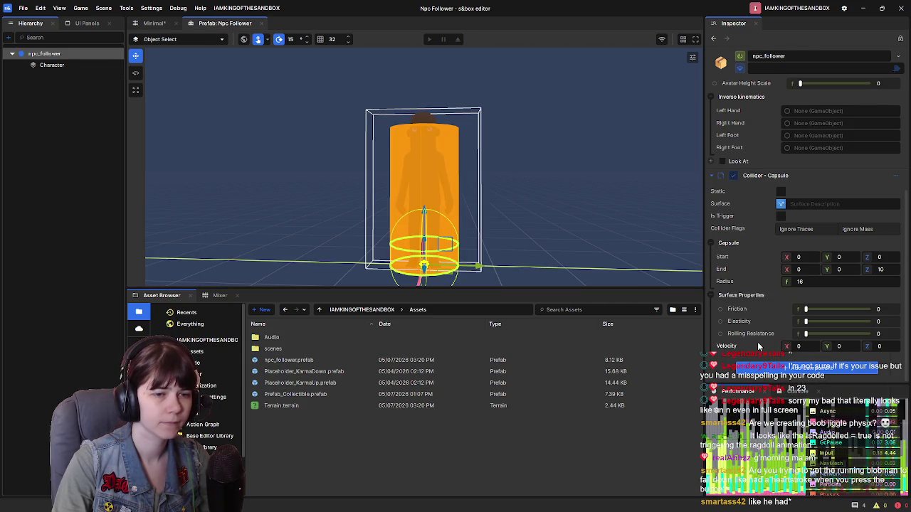
{"action": "left_click", "coordinate": [52, 65]}
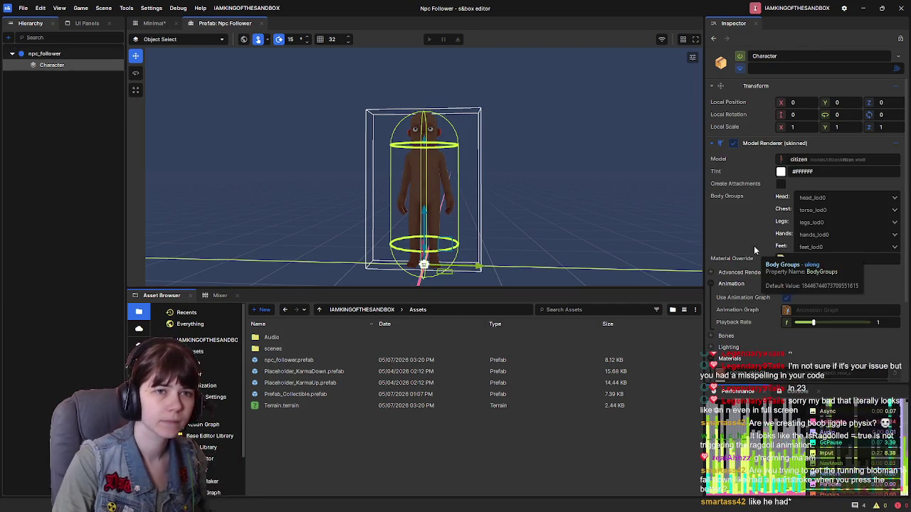
{"action": "scroll", "coordinate": [757, 250], "scroll_direction": "down", "scroll_amount": 3}
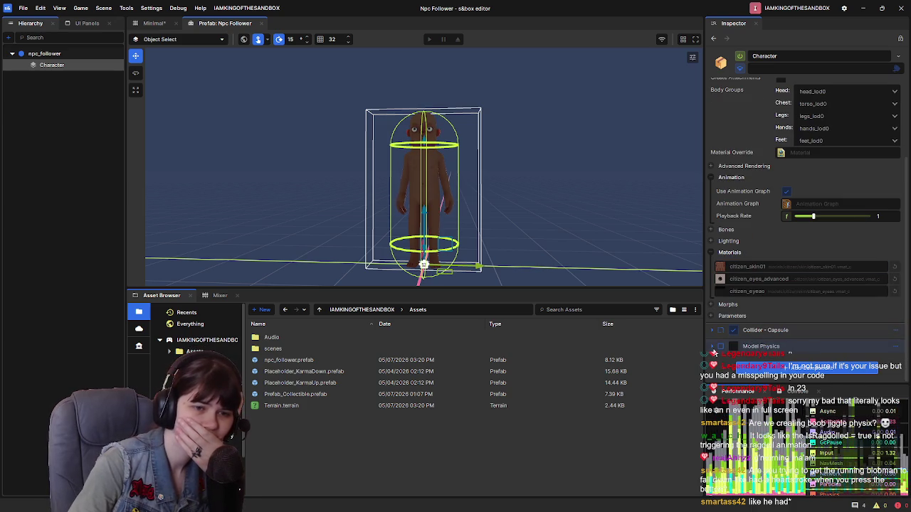
{"action": "left_click", "coordinate": [713, 347]}
{"action": "scroll", "coordinate": [754, 320], "scroll_direction": "down", "scroll_amount": 3}
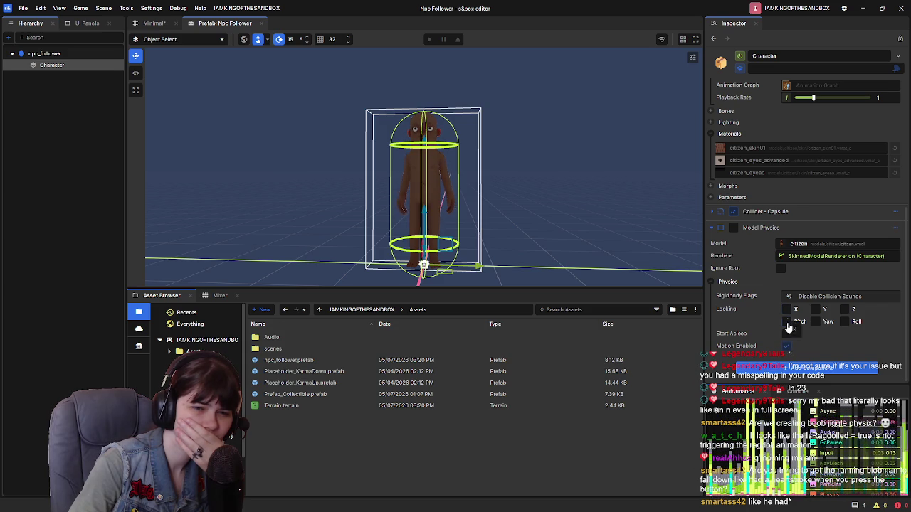
{"action": "left_click", "coordinate": [710, 283]}
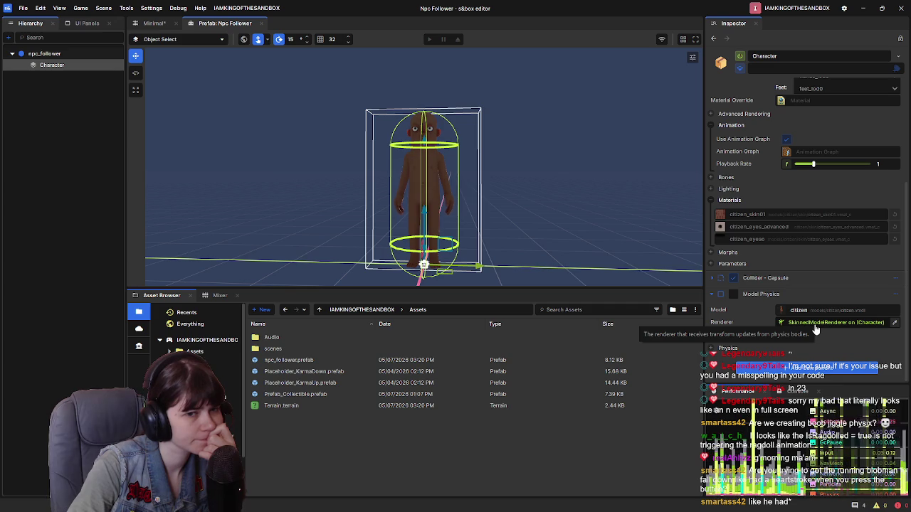
{"action": "scroll", "coordinate": [745, 306], "scroll_direction": "up", "scroll_amount": 5}
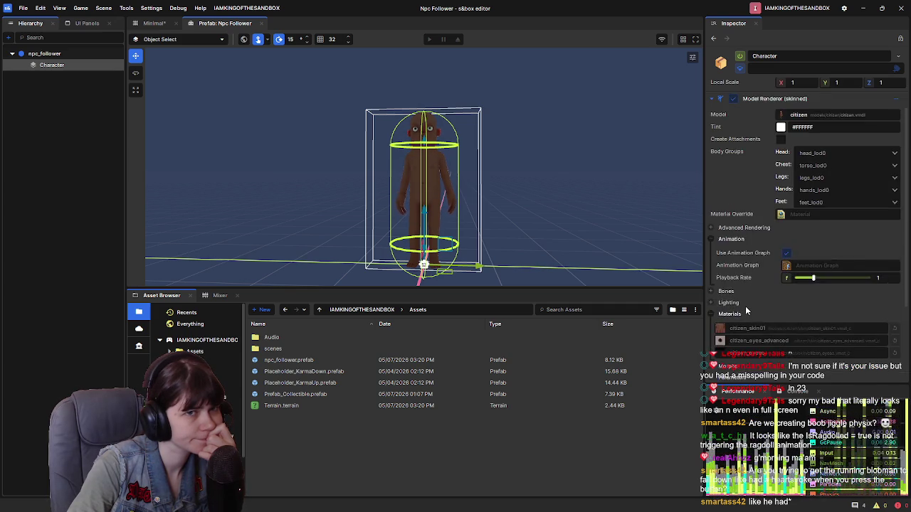
{"action": "scroll", "coordinate": [779, 323], "scroll_direction": "down", "scroll_amount": 5}
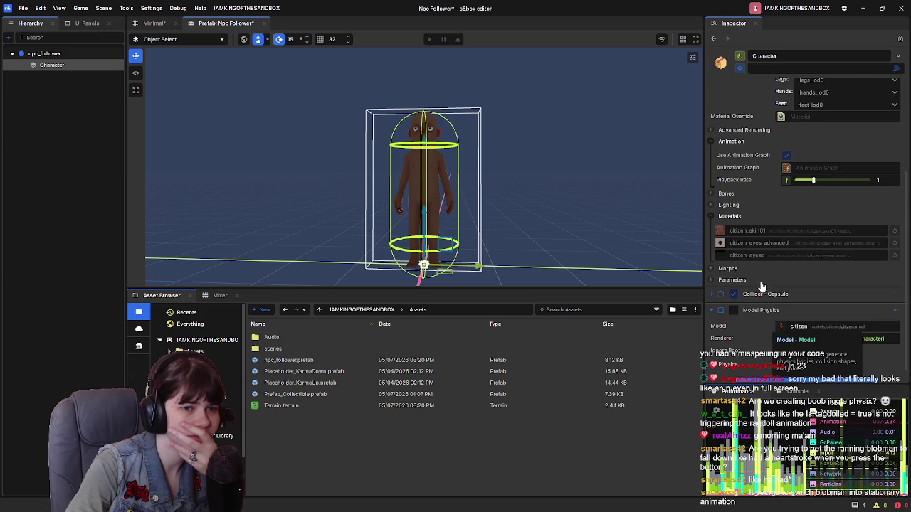
{"action": "scroll", "coordinate": [761, 286], "scroll_direction": "up", "scroll_amount": 5}
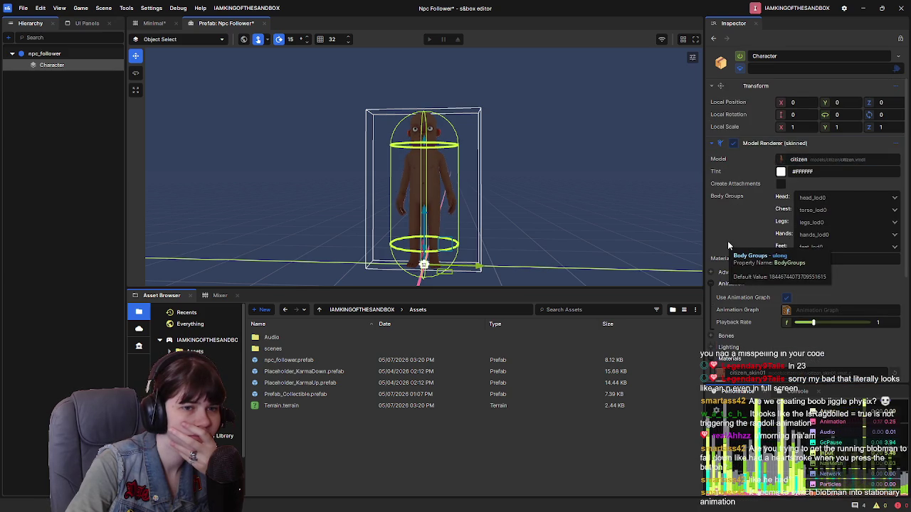
{"action": "scroll", "coordinate": [727, 240], "scroll_direction": "down", "scroll_amount": 4}
{"action": "scroll", "coordinate": [714, 340], "scroll_direction": "up", "scroll_amount": 1}
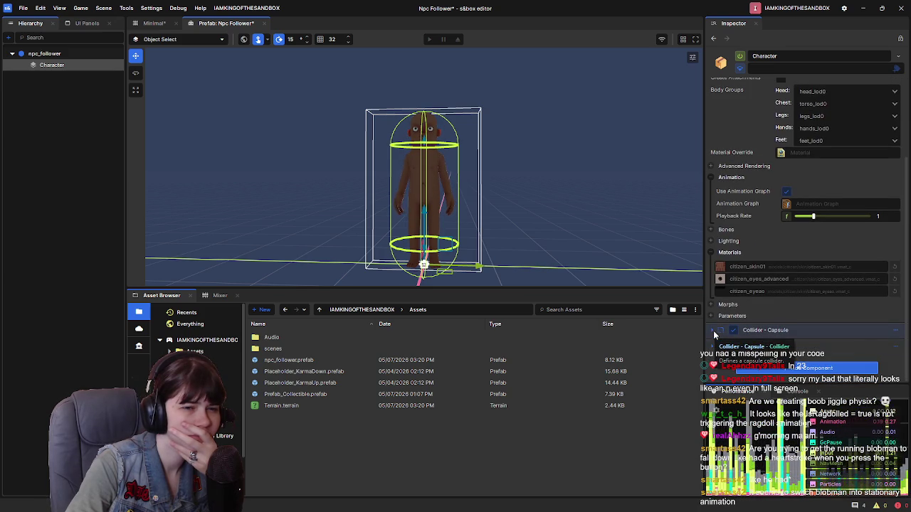
{"action": "left_click", "coordinate": [731, 315]}
Step: Scroll up and down through the Character model's animgraph parameters in the Inspector
{"action": "scroll", "coordinate": [761, 313], "scroll_direction": "down", "scroll_amount": 10}
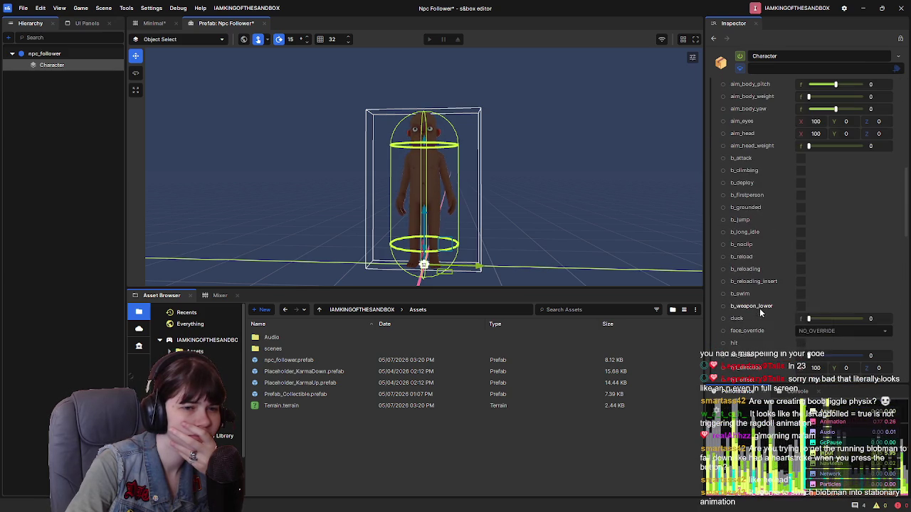
{"action": "scroll", "coordinate": [774, 278], "scroll_direction": "up", "scroll_amount": 9}
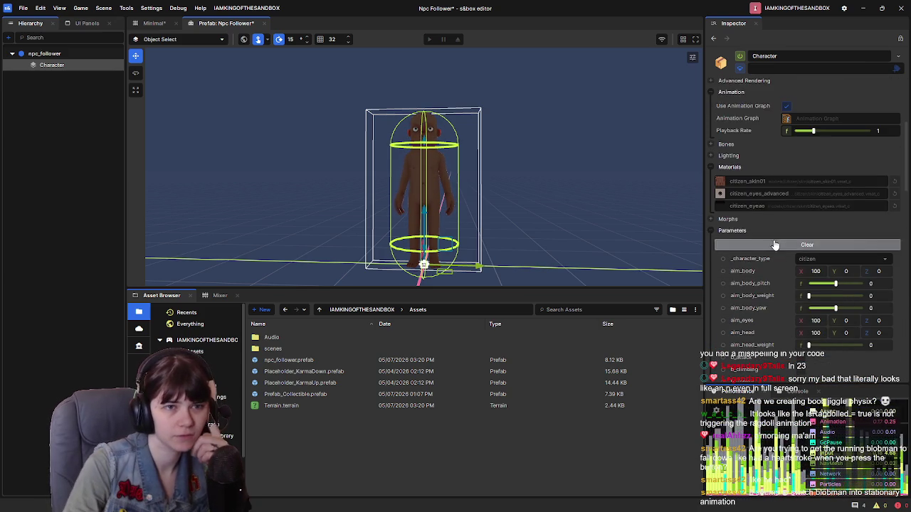
{"action": "scroll", "coordinate": [742, 283], "scroll_direction": "up", "scroll_amount": 5}
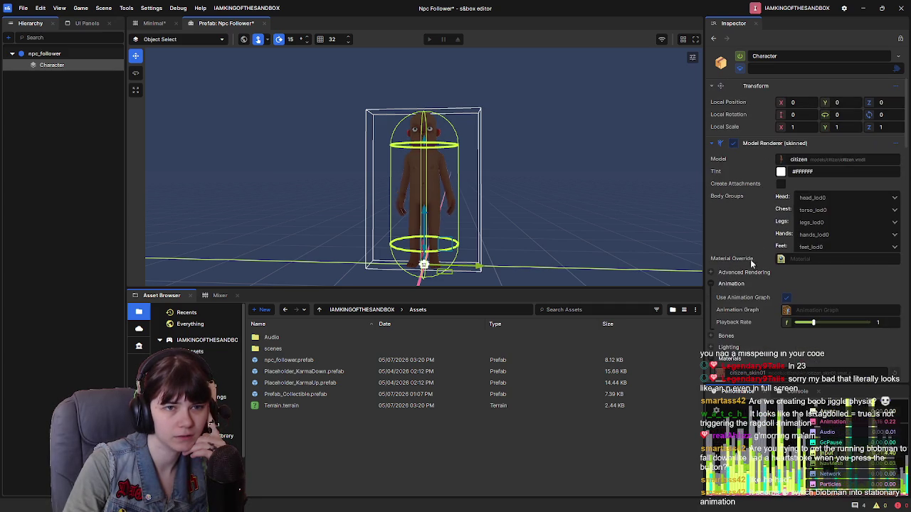
{"action": "scroll", "coordinate": [751, 213], "scroll_direction": "down", "scroll_amount": 15}
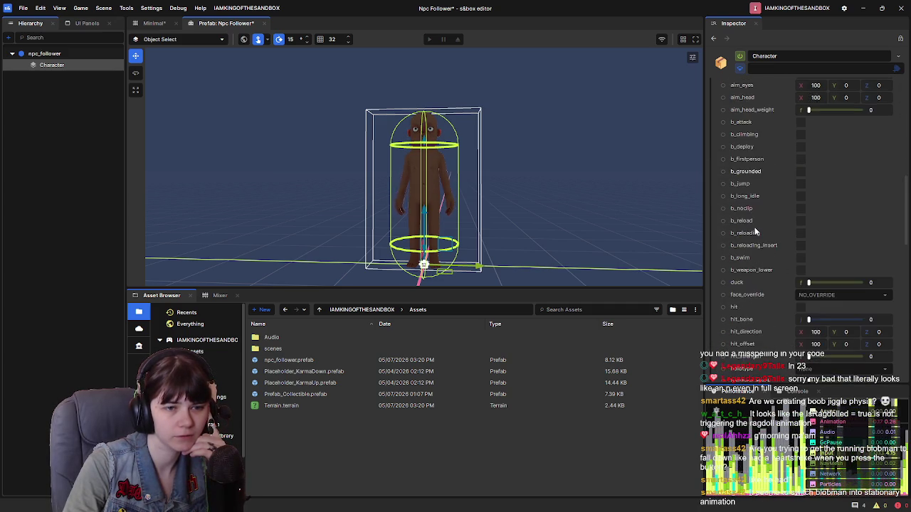
{"action": "scroll", "coordinate": [754, 227], "scroll_direction": "up", "scroll_amount": 3}
{"action": "scroll", "coordinate": [767, 226], "scroll_direction": "down", "scroll_amount": 15}
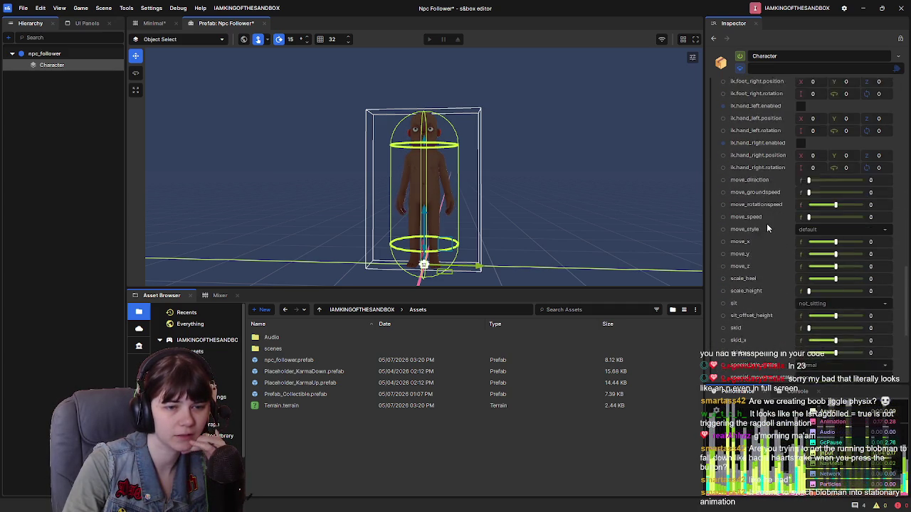
{"action": "scroll", "coordinate": [754, 263], "scroll_direction": "up", "scroll_amount": 8}
{"action": "scroll", "coordinate": [755, 267], "scroll_direction": "up", "scroll_amount": 10}
{"action": "scroll", "coordinate": [755, 266], "scroll_direction": "down", "scroll_amount": 3}
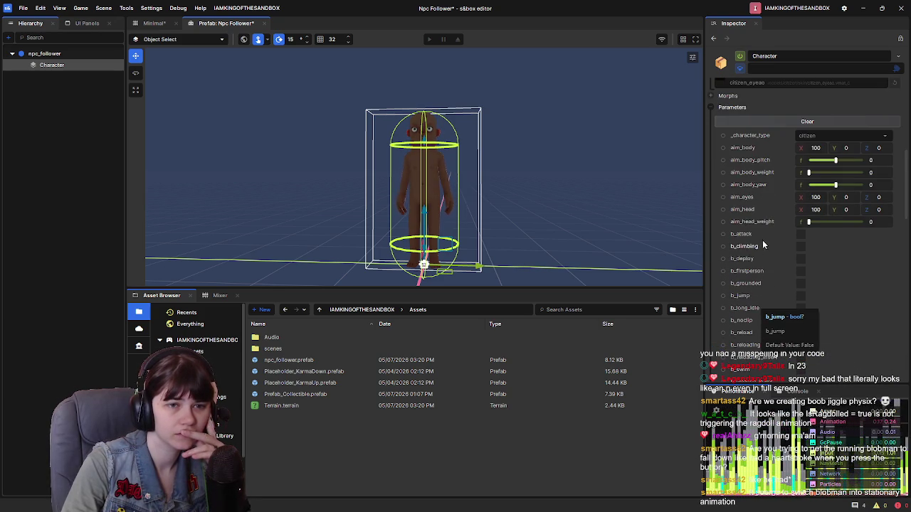
{"action": "scroll", "coordinate": [750, 227], "scroll_direction": "down", "scroll_amount": 1}
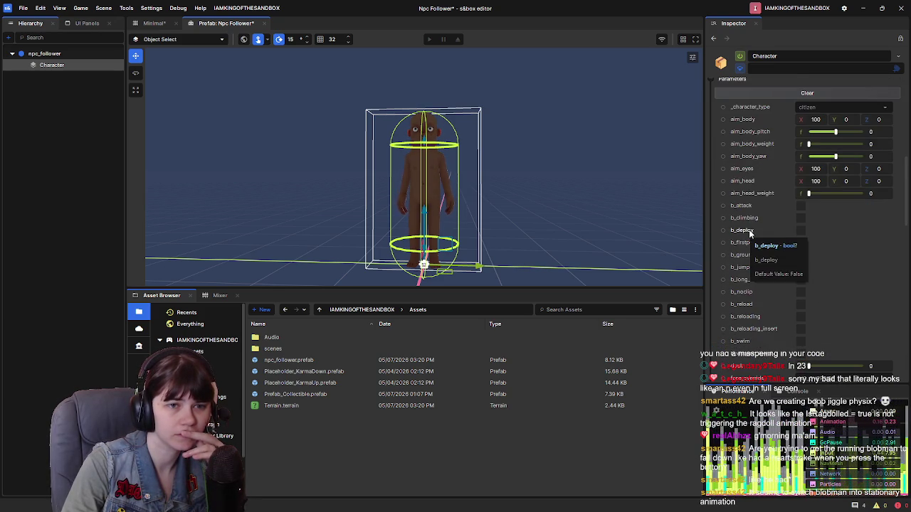
{"action": "scroll", "coordinate": [754, 297], "scroll_direction": "down", "scroll_amount": 5}
{"action": "scroll", "coordinate": [754, 298], "scroll_direction": "up", "scroll_amount": 6}
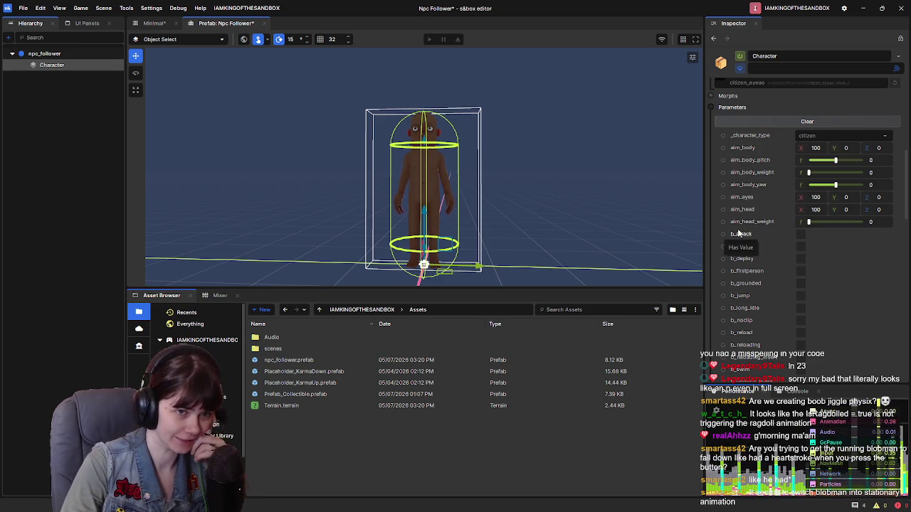
{"action": "scroll", "coordinate": [746, 238], "scroll_direction": "down", "scroll_amount": 2}
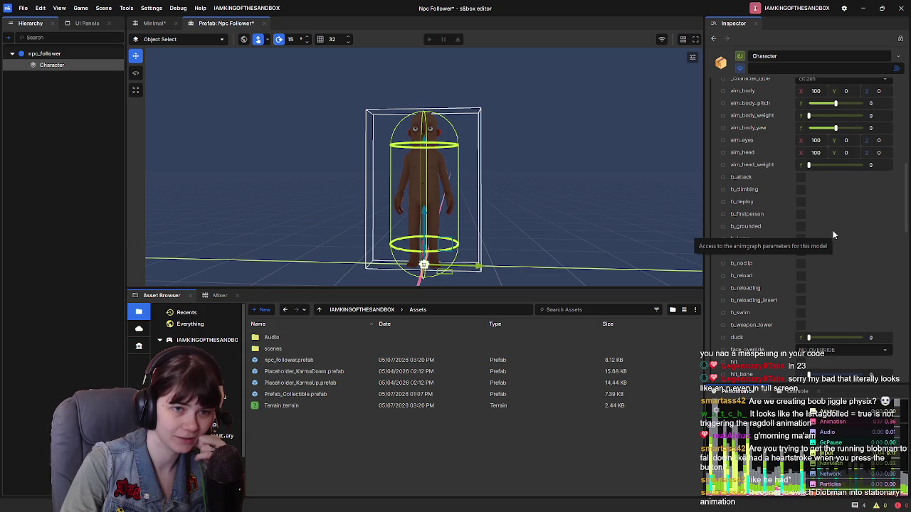
{"action": "scroll", "coordinate": [765, 286], "scroll_direction": "down", "scroll_amount": 5}
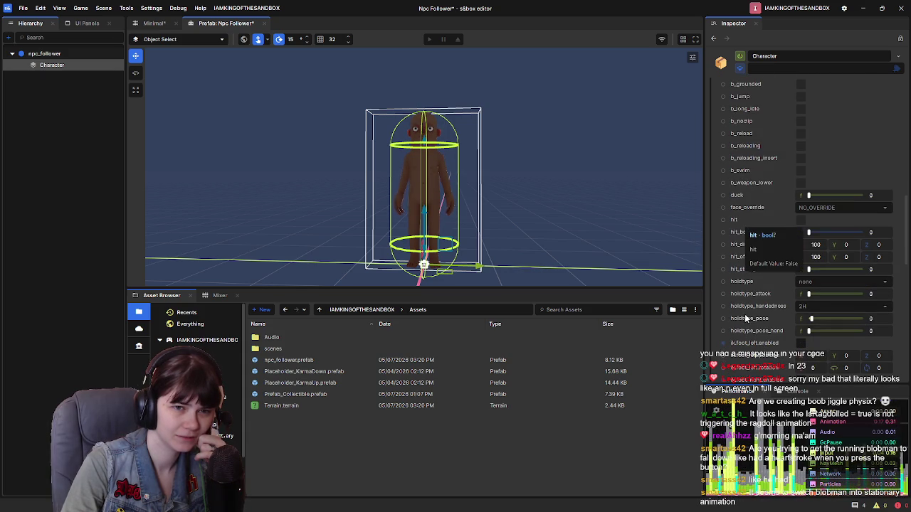
{"action": "scroll", "coordinate": [745, 324], "scroll_direction": "down", "scroll_amount": 1}
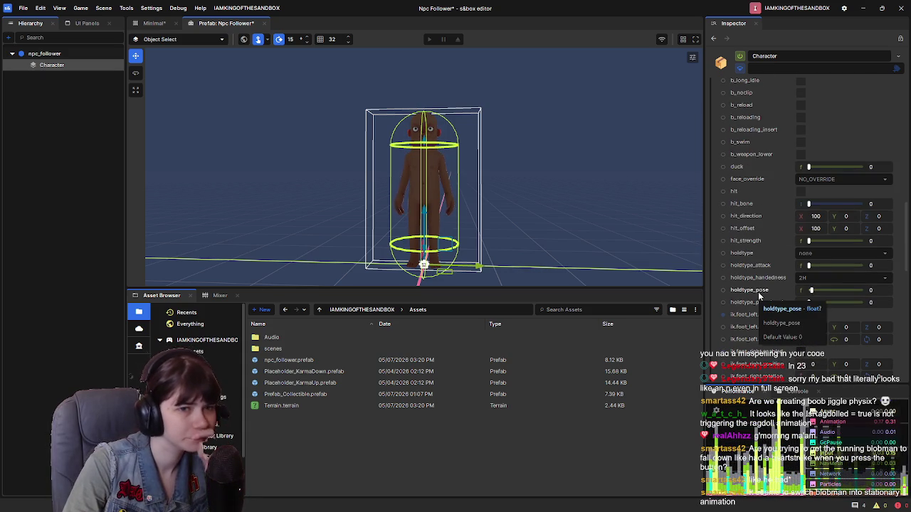
{"action": "scroll", "coordinate": [764, 265], "scroll_direction": "down", "scroll_amount": 7}
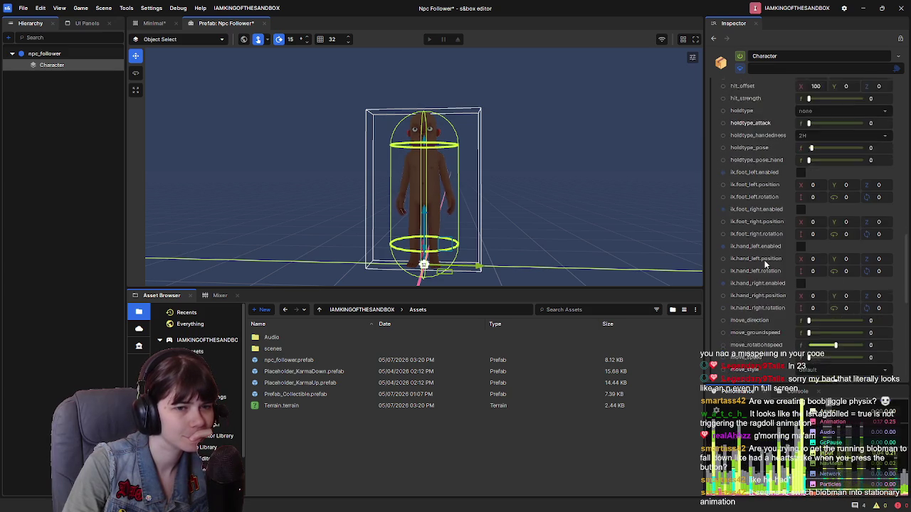
{"action": "scroll", "coordinate": [765, 265], "scroll_direction": "down", "scroll_amount": 6}
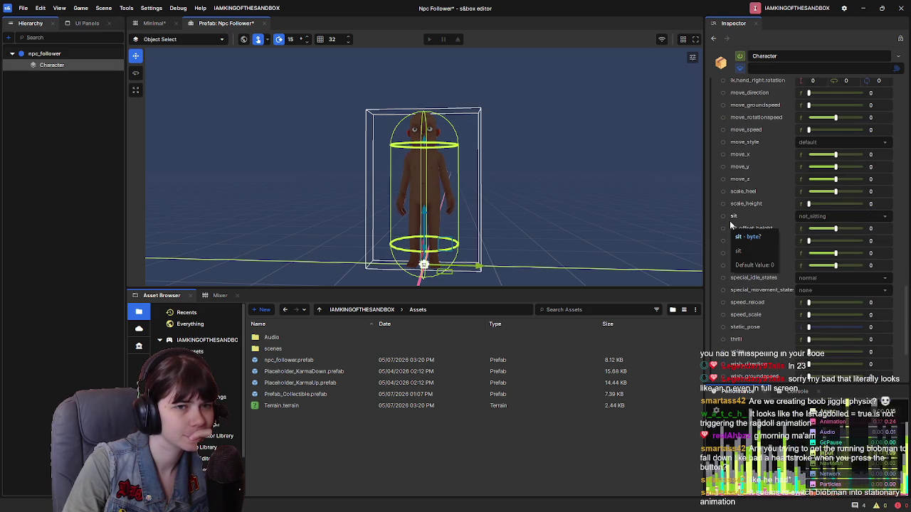
{"action": "scroll", "coordinate": [766, 298], "scroll_direction": "down", "scroll_amount": 1}
{"action": "scroll", "coordinate": [766, 296], "scroll_direction": "down", "scroll_amount": 1}
{"action": "scroll", "coordinate": [767, 296], "scroll_direction": "down", "scroll_amount": 1}
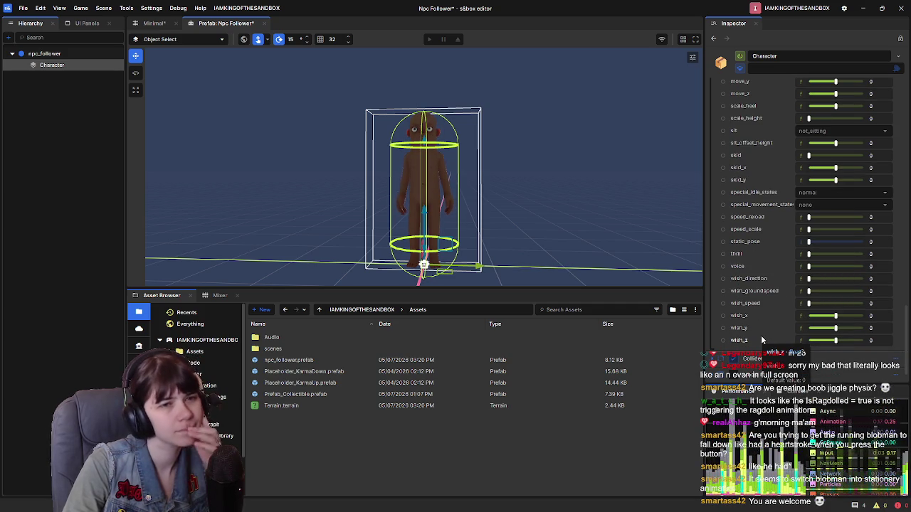
{"action": "scroll", "coordinate": [761, 339], "scroll_direction": "up", "scroll_amount": 20}
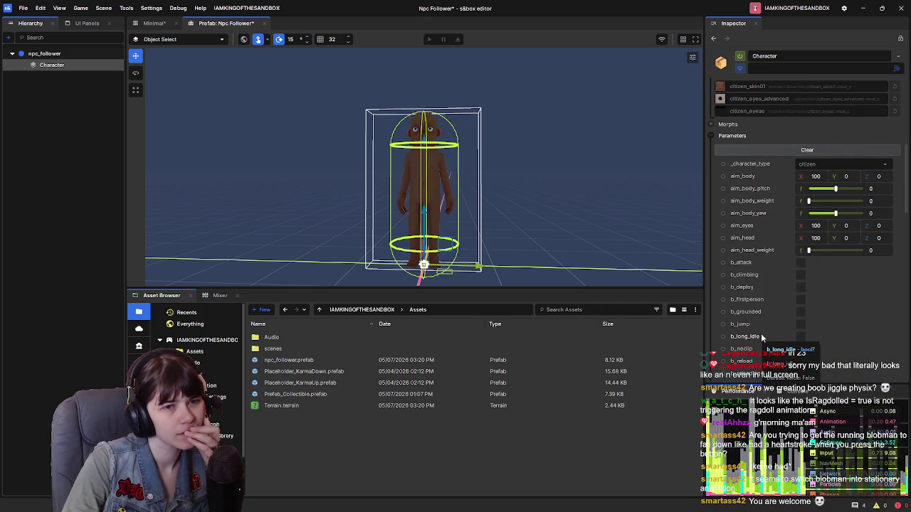
{"action": "scroll", "coordinate": [775, 257], "scroll_direction": "up", "scroll_amount": 3}
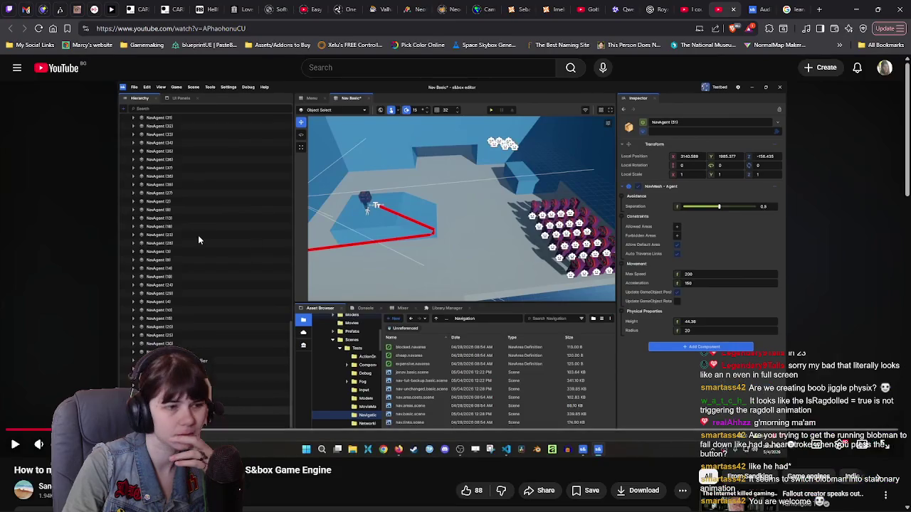
Step: Scroll through the tutorial's comments and expand the full wishlist comment
{"action": "scroll", "coordinate": [199, 239], "scroll_direction": "down", "scroll_amount": 7}
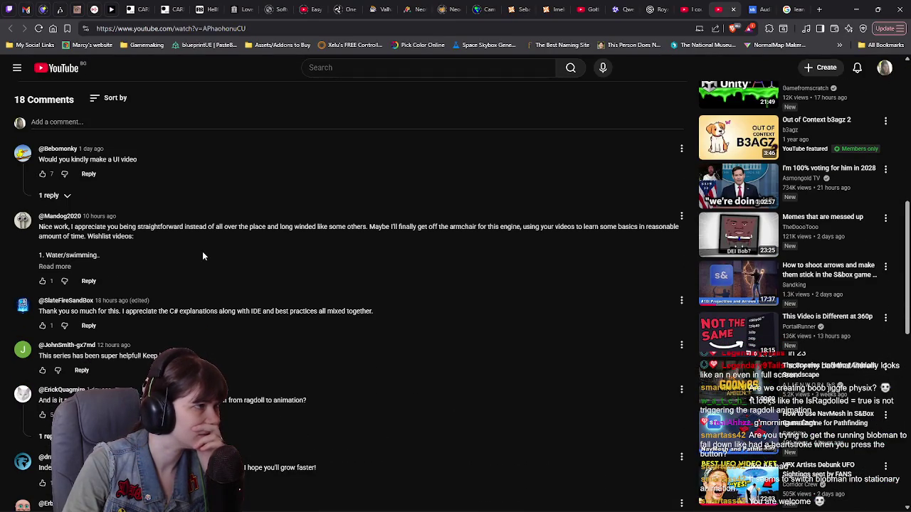
{"action": "scroll", "coordinate": [203, 255], "scroll_direction": "down", "scroll_amount": 3}
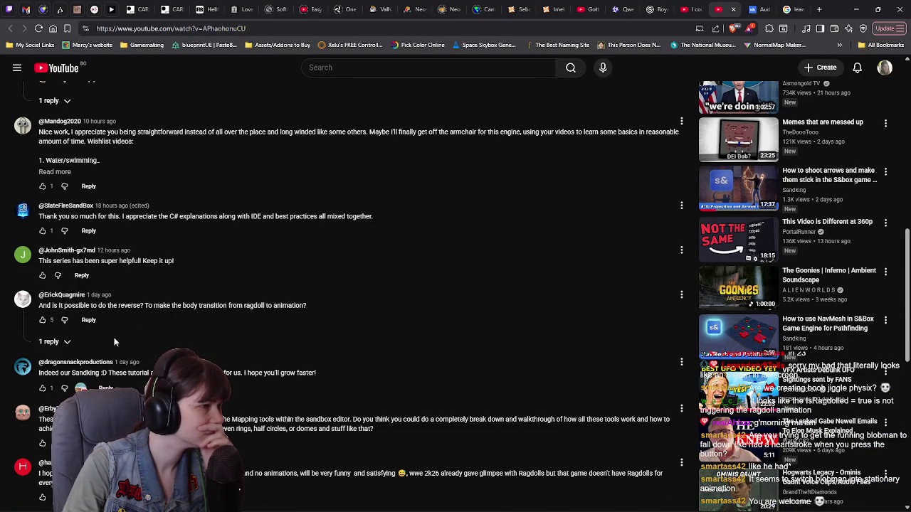
{"action": "scroll", "coordinate": [245, 312], "scroll_direction": "down", "scroll_amount": 3}
{"action": "scroll", "coordinate": [245, 312], "scroll_direction": "down", "scroll_amount": 1}
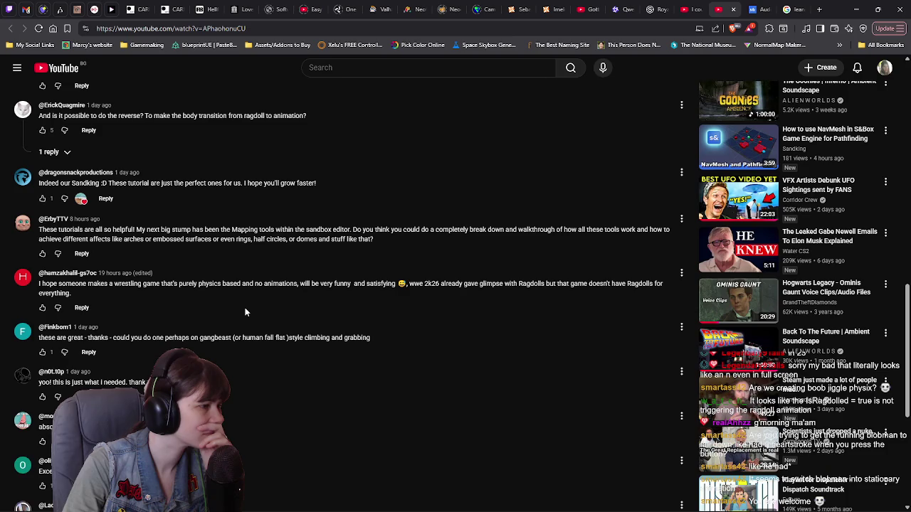
{"action": "scroll", "coordinate": [244, 311], "scroll_direction": "up", "scroll_amount": 5}
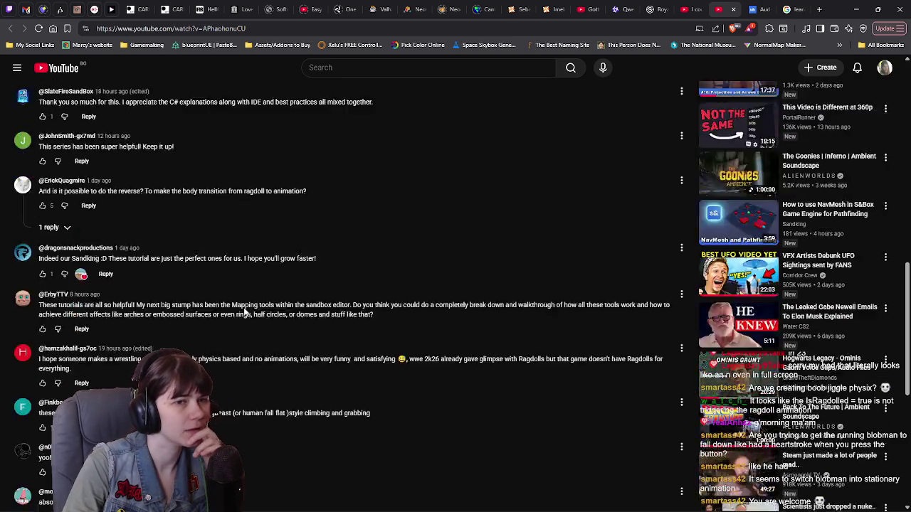
{"action": "left_click", "coordinate": [56, 314]}
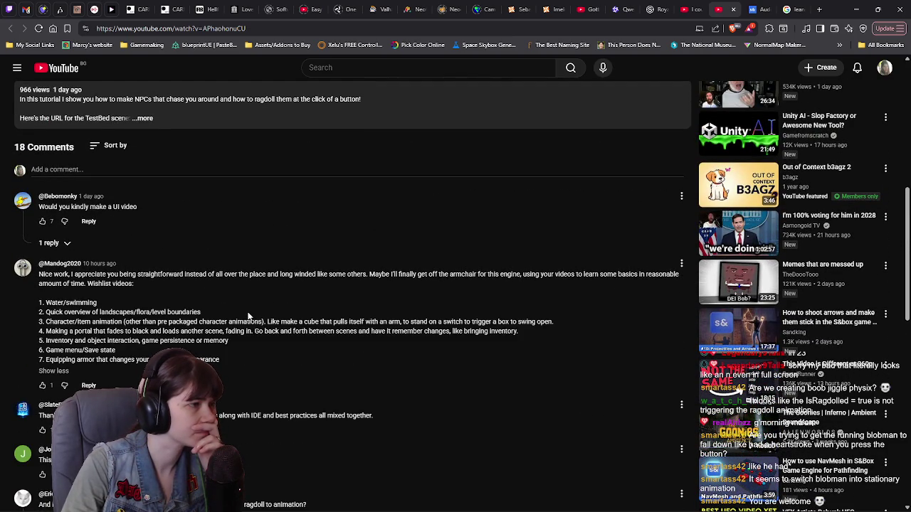
Step: Show and hide the reply to the ragdoll-to-animation question, keep reading, then return to the editor
{"action": "scroll", "coordinate": [248, 316], "scroll_direction": "down", "scroll_amount": 5}
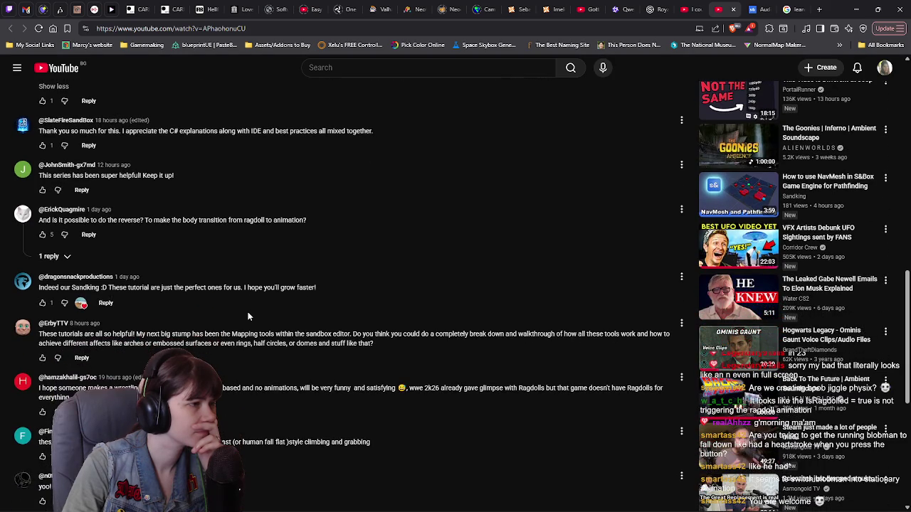
{"action": "left_click", "coordinate": [52, 257]}
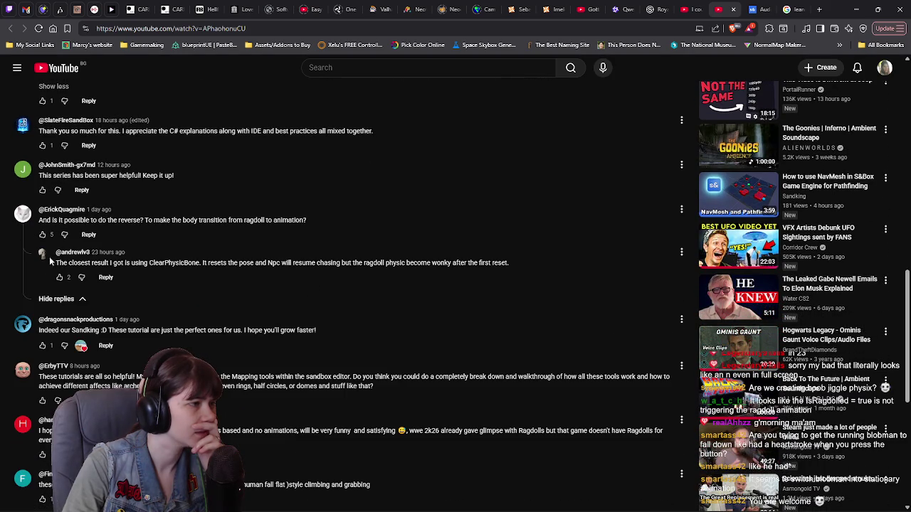
{"action": "left_click", "coordinate": [58, 299]}
{"action": "scroll", "coordinate": [343, 290], "scroll_direction": "down", "scroll_amount": 3}
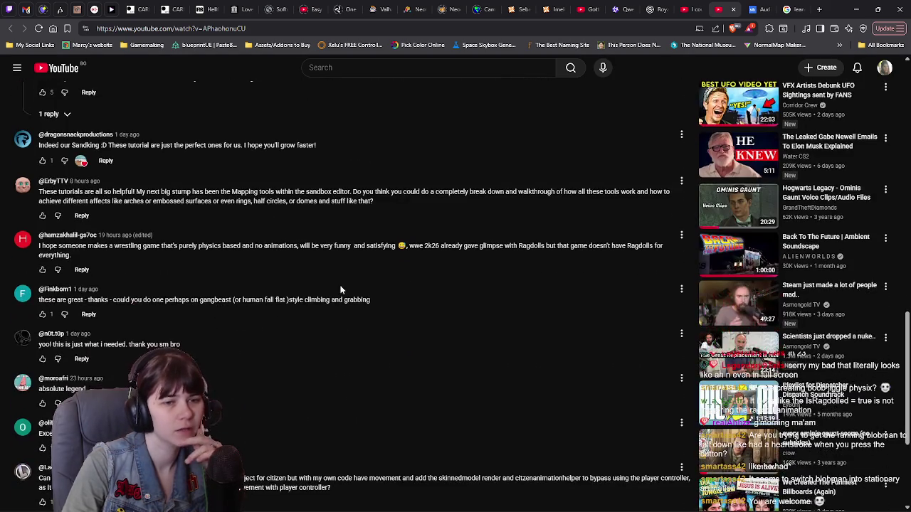
{"action": "scroll", "coordinate": [254, 306], "scroll_direction": "down", "scroll_amount": 3}
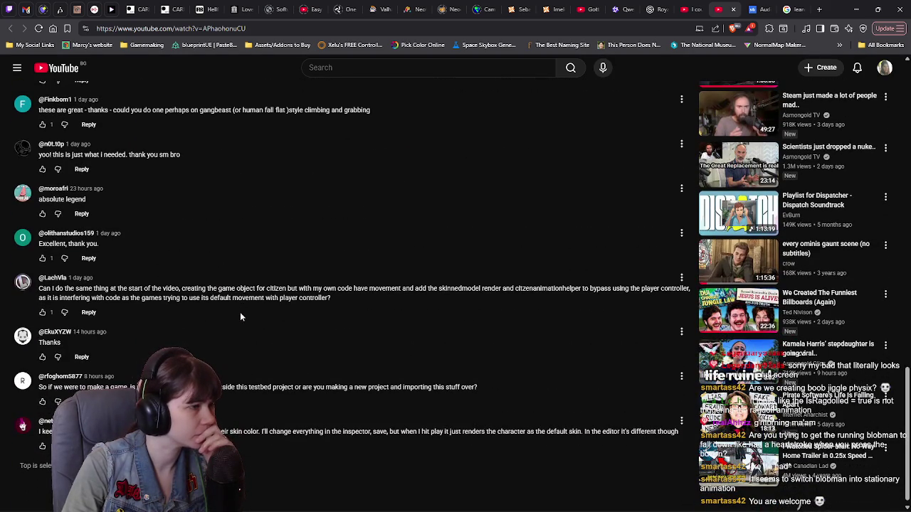
{"action": "scroll", "coordinate": [222, 328], "scroll_direction": "down", "scroll_amount": 1}
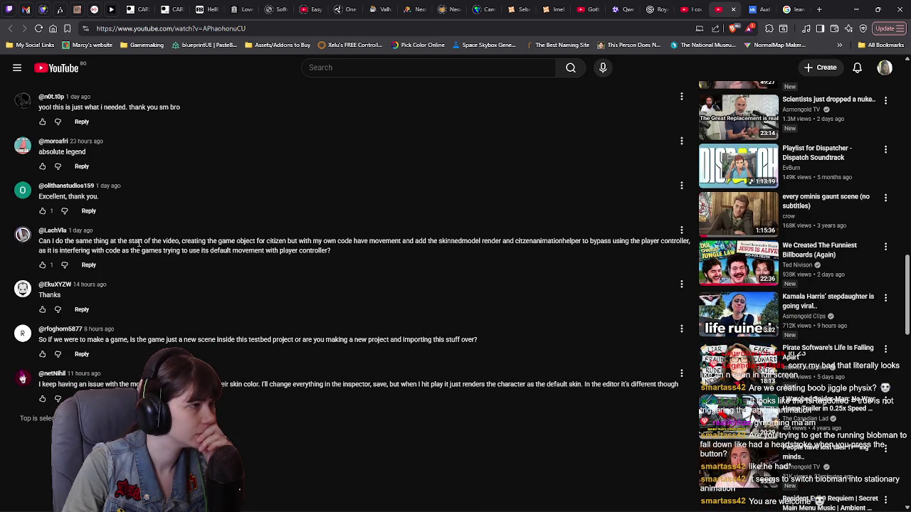
{"action": "scroll", "coordinate": [187, 327], "scroll_direction": "down", "scroll_amount": 1}
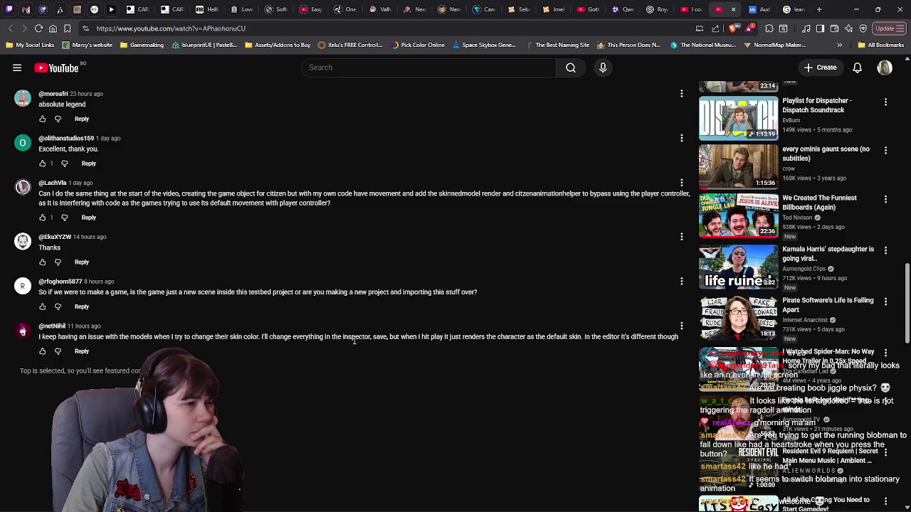
{"action": "scroll", "coordinate": [351, 339], "scroll_direction": "up", "scroll_amount": 15}
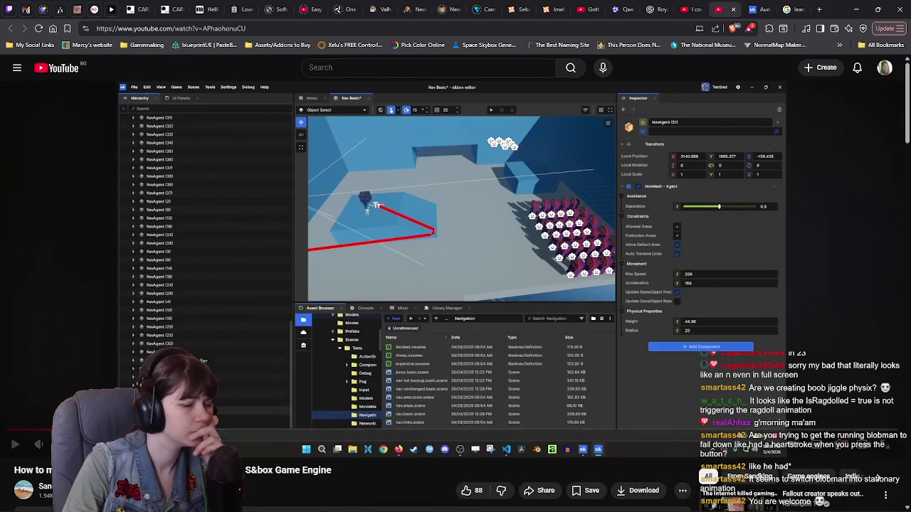
{"action": "key", "text": "alt+Tab"}
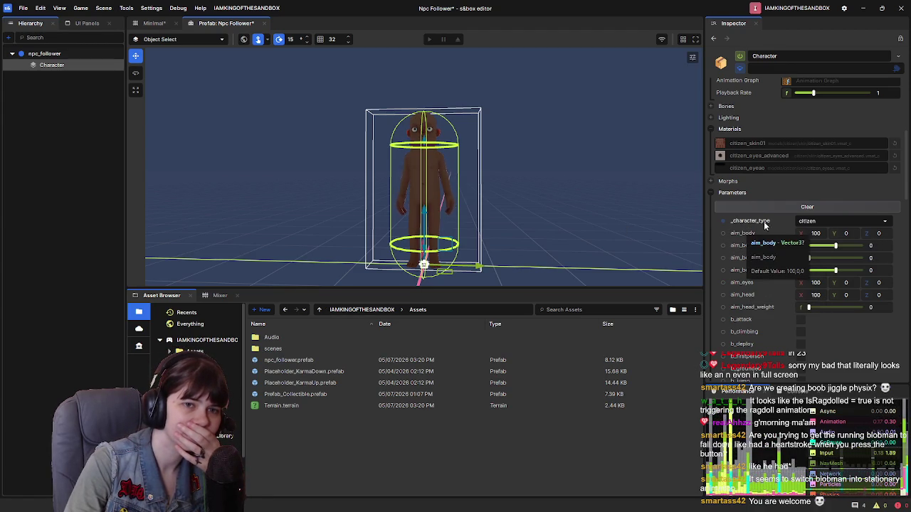
Step: Check the available _character_type options and recentre the prefab view on the character
{"action": "left_click", "coordinate": [828, 221]}
{"action": "left_click", "coordinate": [826, 233]}
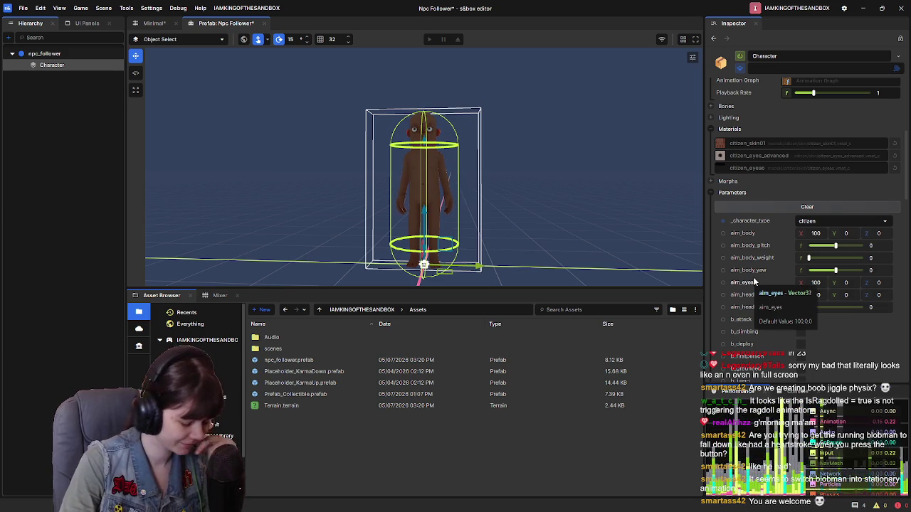
{"action": "left_click_drag", "start_coordinate": [534, 249], "coordinate": [577, 245]}
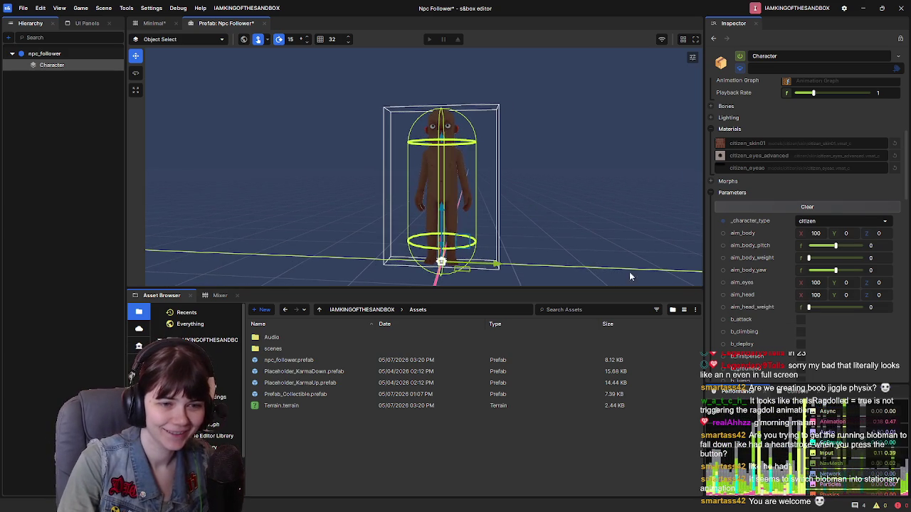
Step: Scroll through the Character's animation parameters, then switch to the Minimal scene
{"action": "scroll", "coordinate": [758, 285], "scroll_direction": "down", "scroll_amount": 3}
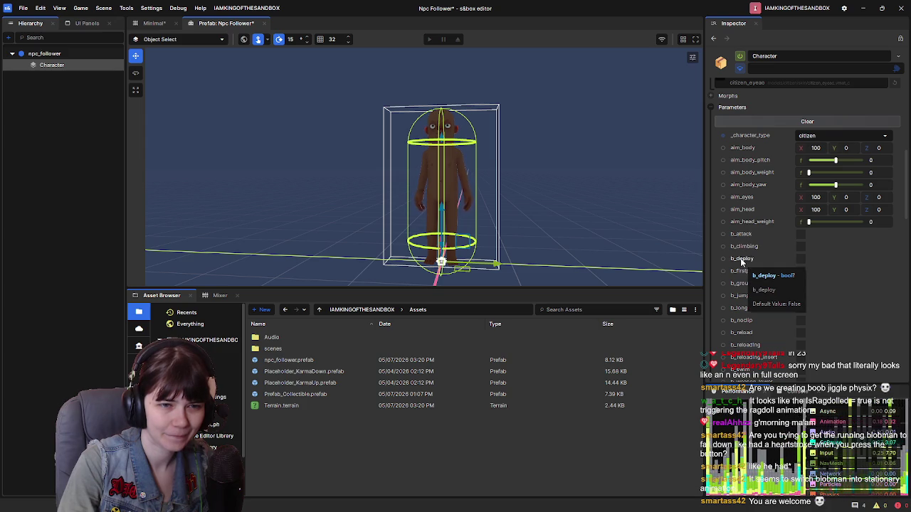
{"action": "scroll", "coordinate": [764, 279], "scroll_direction": "down", "scroll_amount": 3}
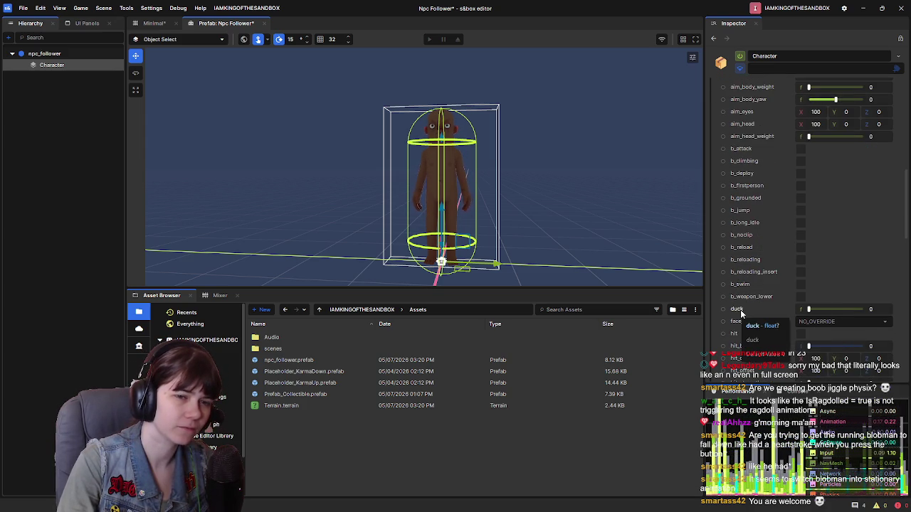
{"action": "scroll", "coordinate": [752, 311], "scroll_direction": "down", "scroll_amount": 2}
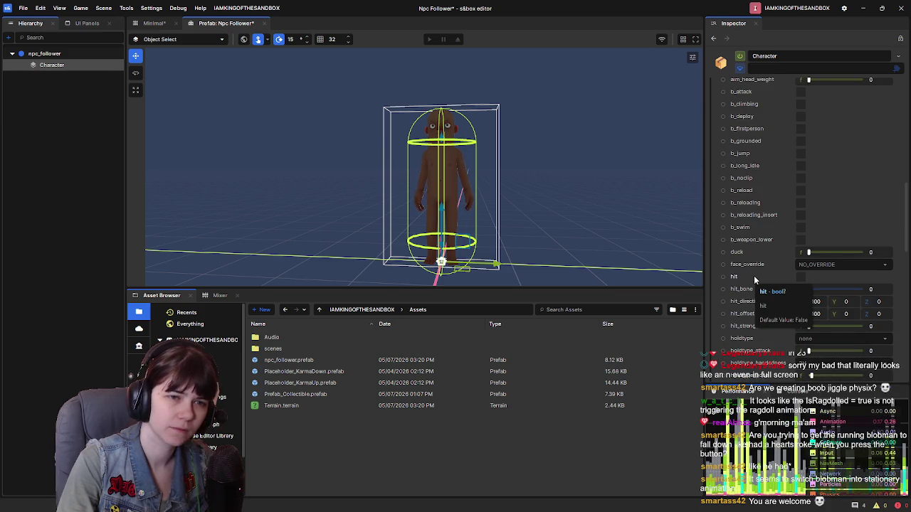
{"action": "scroll", "coordinate": [754, 276], "scroll_direction": "up", "scroll_amount": 5}
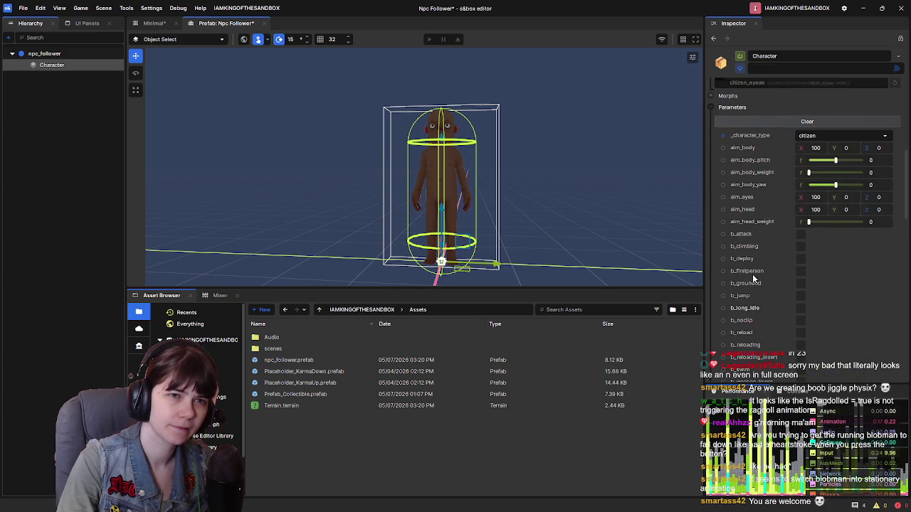
{"action": "scroll", "coordinate": [752, 274], "scroll_direction": "up", "scroll_amount": 1}
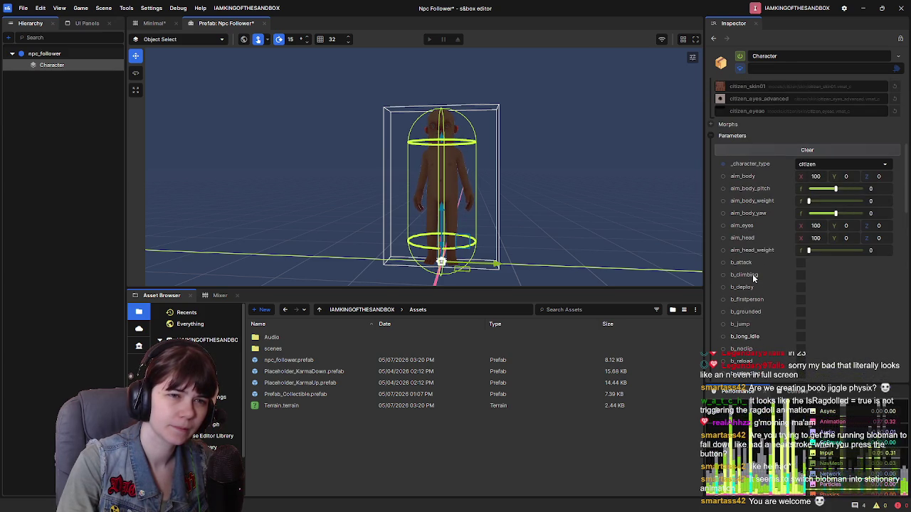
{"action": "scroll", "coordinate": [754, 278], "scroll_direction": "down", "scroll_amount": 10}
{"action": "scroll", "coordinate": [754, 277], "scroll_direction": "up", "scroll_amount": 15}
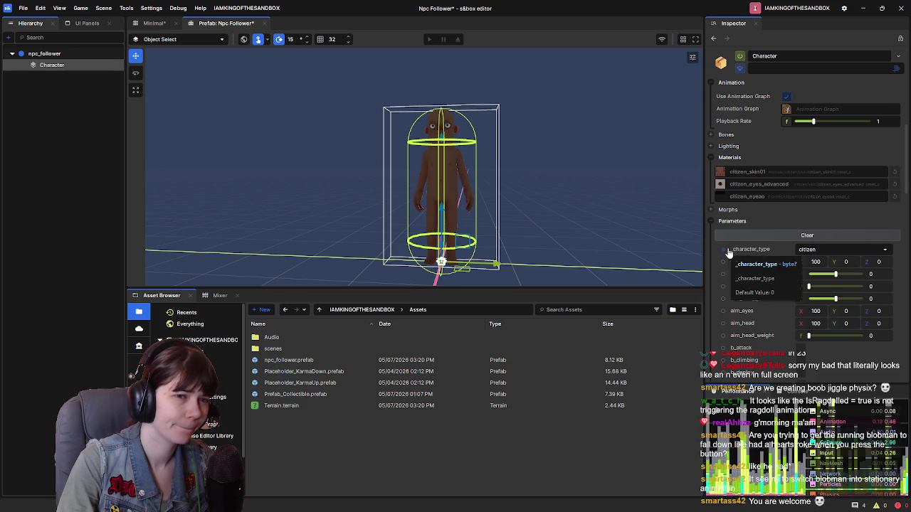
{"action": "scroll", "coordinate": [740, 260], "scroll_direction": "down", "scroll_amount": 5}
{"action": "scroll", "coordinate": [765, 271], "scroll_direction": "up", "scroll_amount": 4}
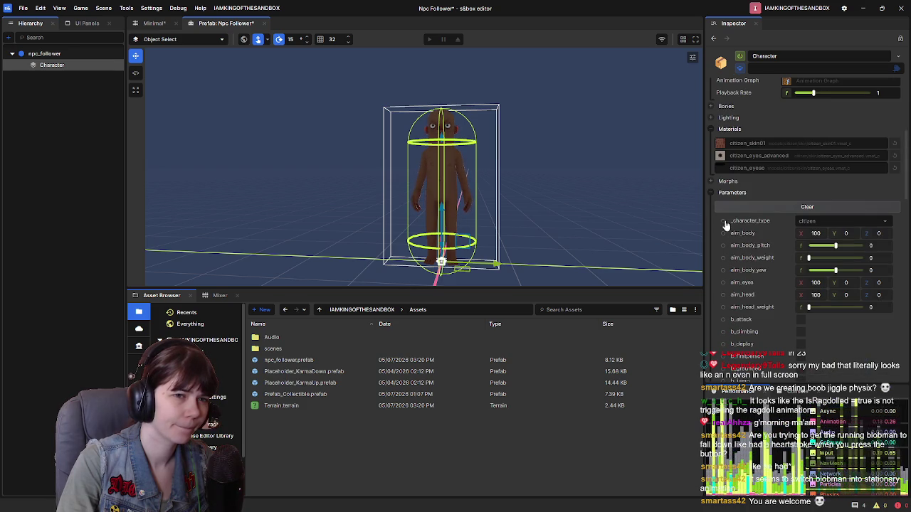
{"action": "scroll", "coordinate": [733, 235], "scroll_direction": "down", "scroll_amount": 5}
{"action": "scroll", "coordinate": [753, 271], "scroll_direction": "up", "scroll_amount": 3}
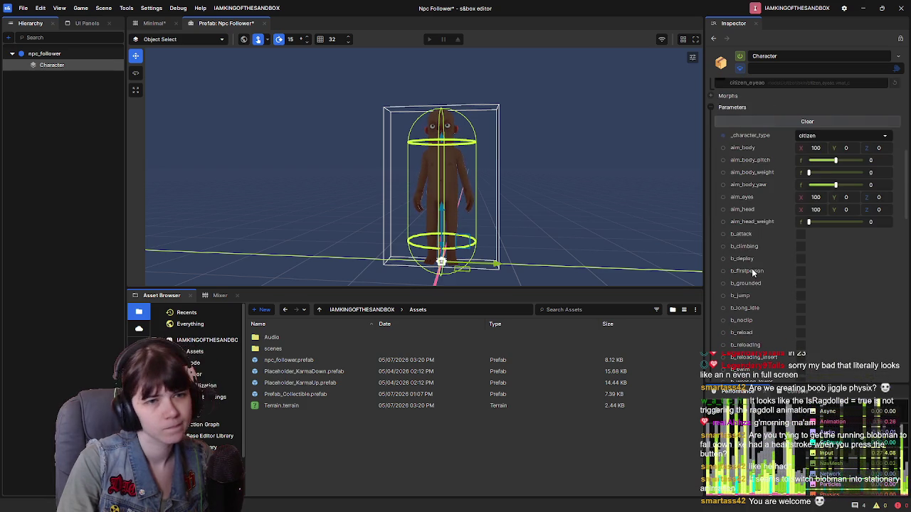
{"action": "scroll", "coordinate": [743, 231], "scroll_direction": "down", "scroll_amount": 10}
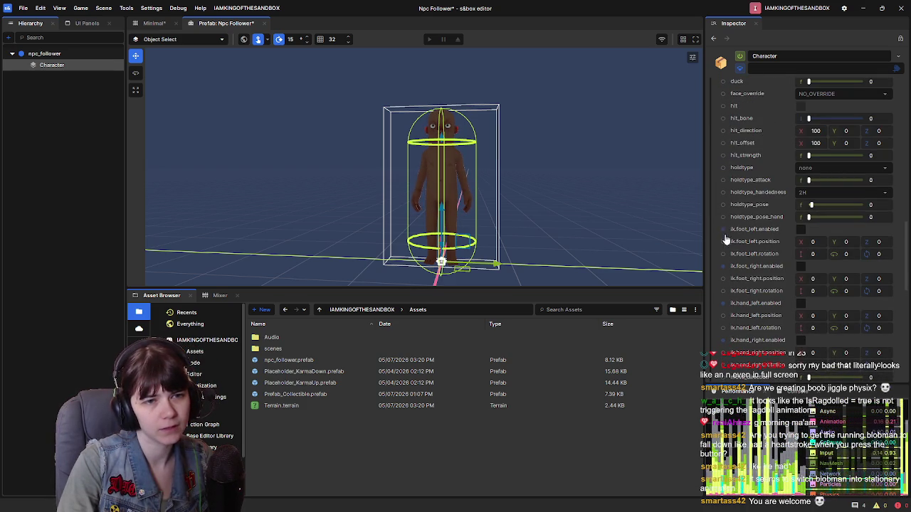
{"action": "scroll", "coordinate": [743, 236], "scroll_direction": "up", "scroll_amount": 7}
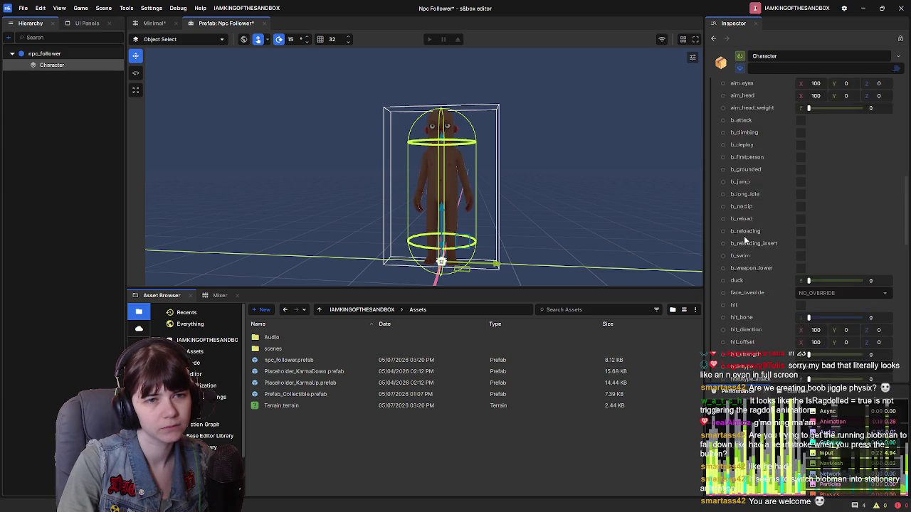
{"action": "scroll", "coordinate": [755, 239], "scroll_direction": "up", "scroll_amount": 1}
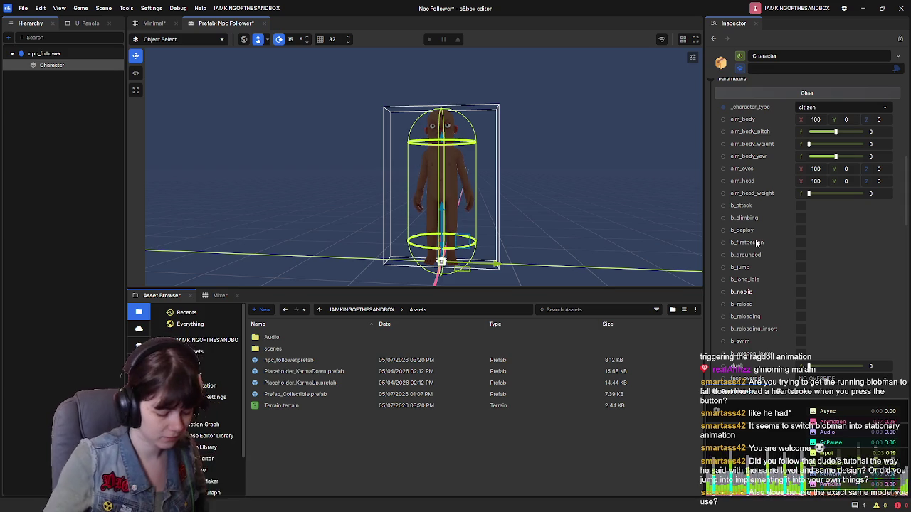
{"action": "scroll", "coordinate": [757, 242], "scroll_direction": "down", "scroll_amount": 5}
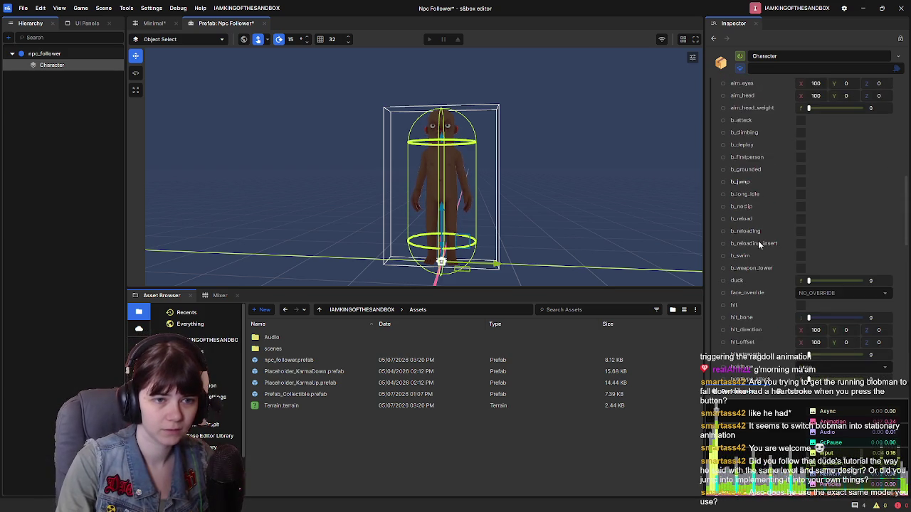
{"action": "scroll", "coordinate": [758, 244], "scroll_direction": "down", "scroll_amount": 3}
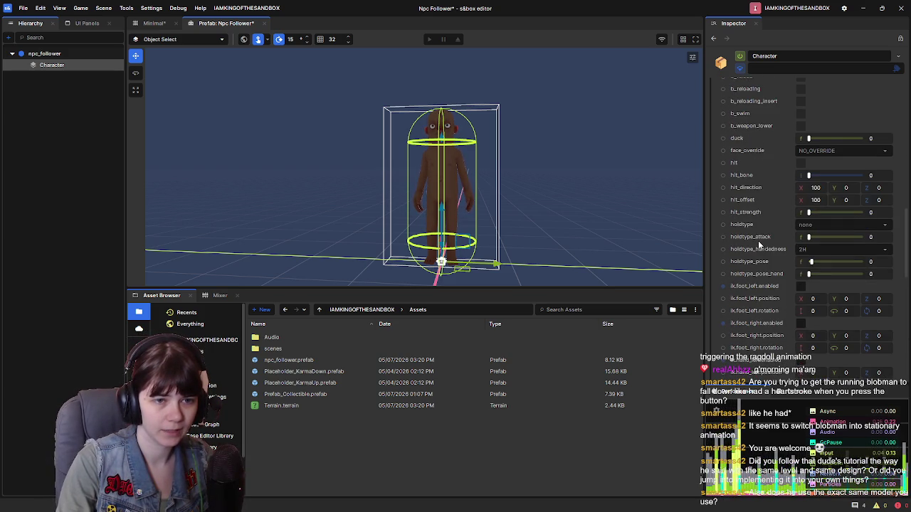
{"action": "left_click", "coordinate": [155, 24]}
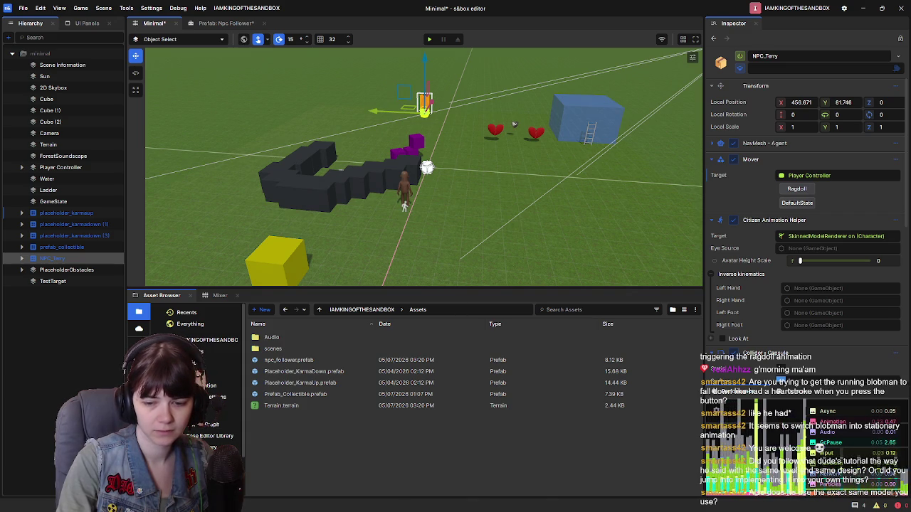
Step: Start the s&box tutorial video playing on YouTube and come back to the editor
{"action": "key", "text": "alt+Tab"}
{"action": "left_click", "coordinate": [417, 143]}
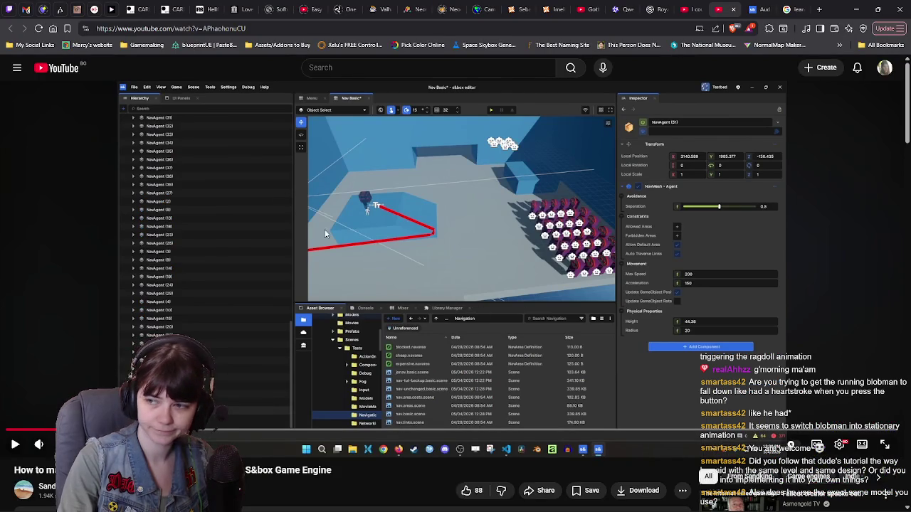
{"action": "key", "text": "alt+Tab"}
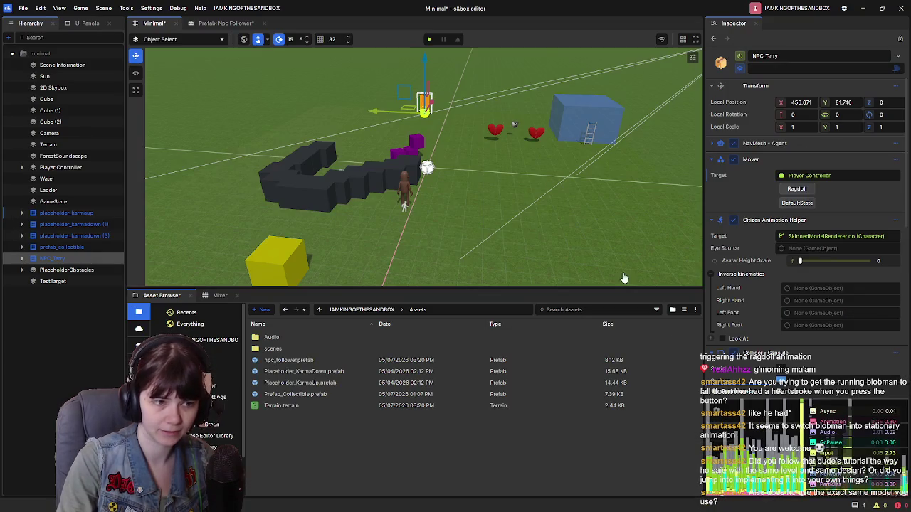
Step: Save the Minimal scene, then save the Npc Follower prefab
{"action": "key", "text": "ctrl+s"}
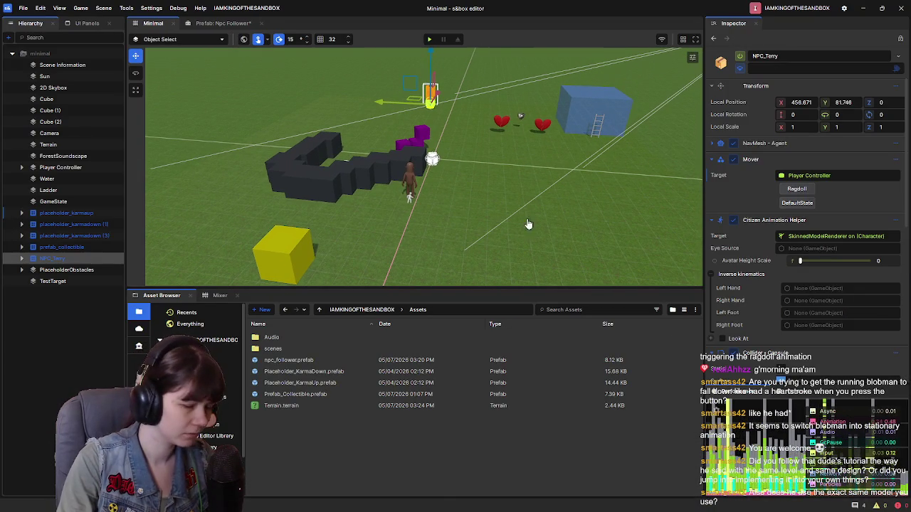
{"action": "right_click", "coordinate": [56, 259]}
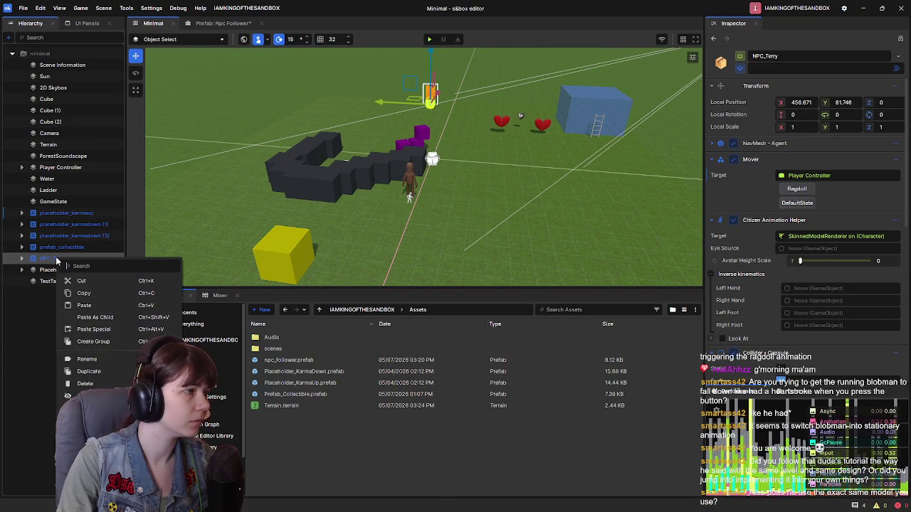
{"action": "key", "text": "Escape"}
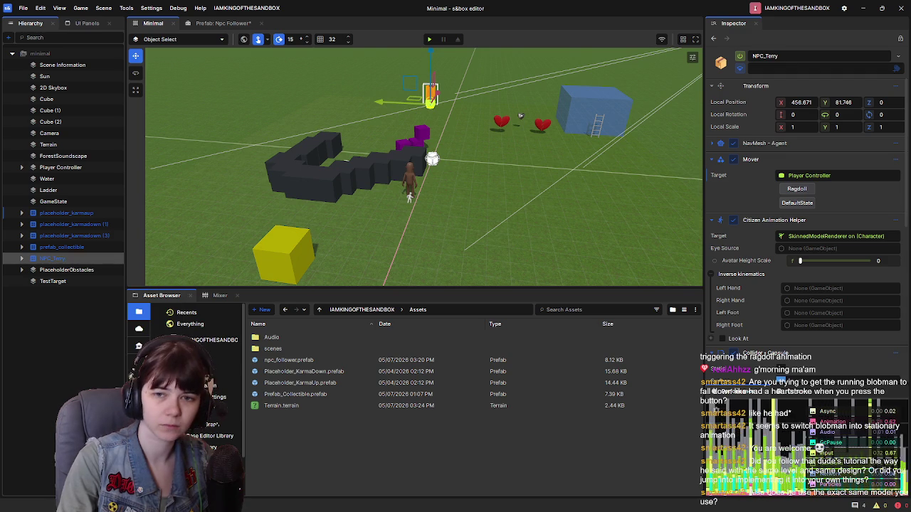
{"action": "key", "text": "ctrl+s"}
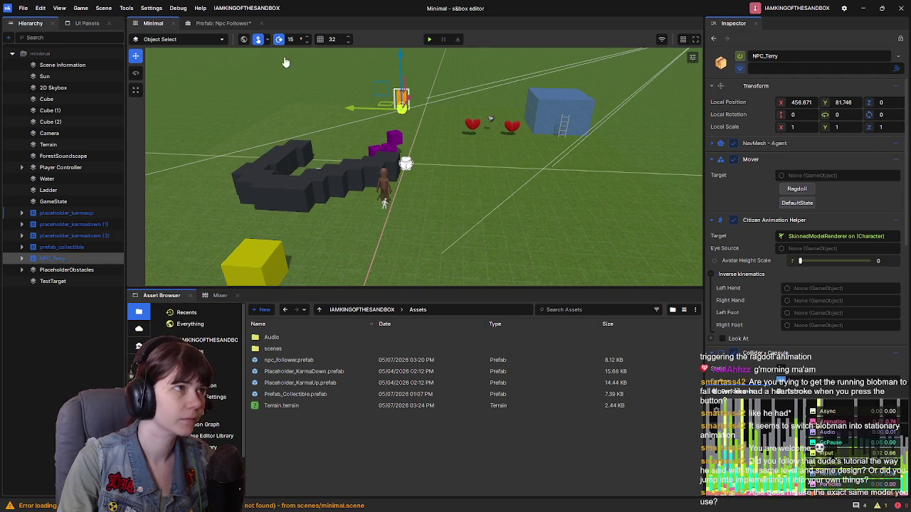
{"action": "left_click", "coordinate": [206, 24]}
{"action": "key", "text": "ctrl+s"}
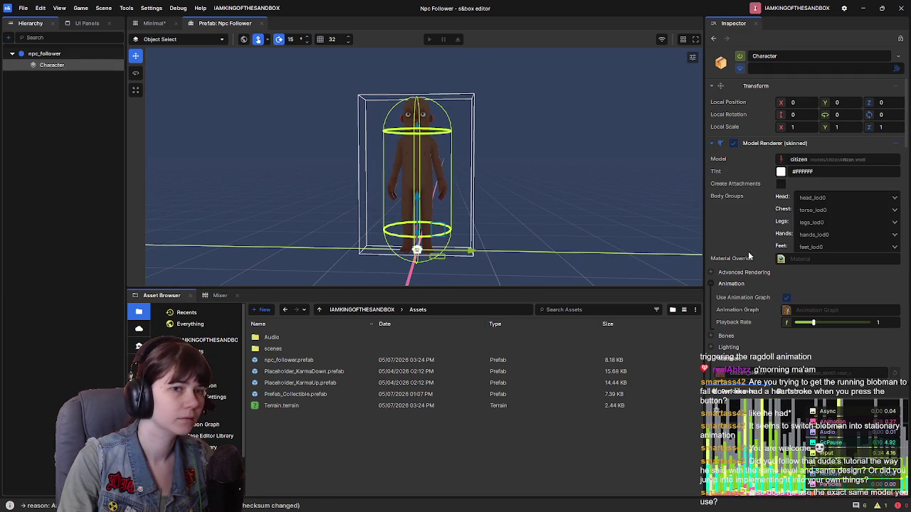
Step: Inspect npc_follower's NavMesh Agent and Look At settings, then select its Character child
{"action": "left_click", "coordinate": [44, 54]}
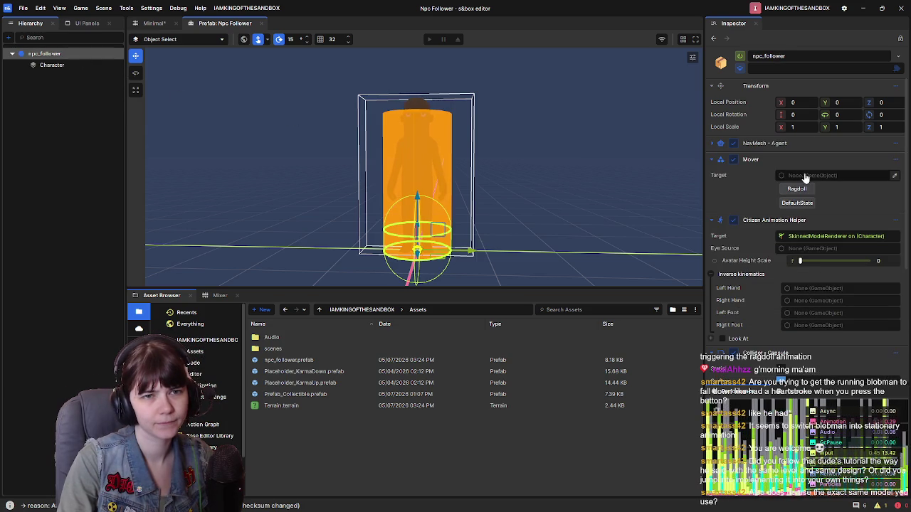
{"action": "left_click", "coordinate": [712, 143]}
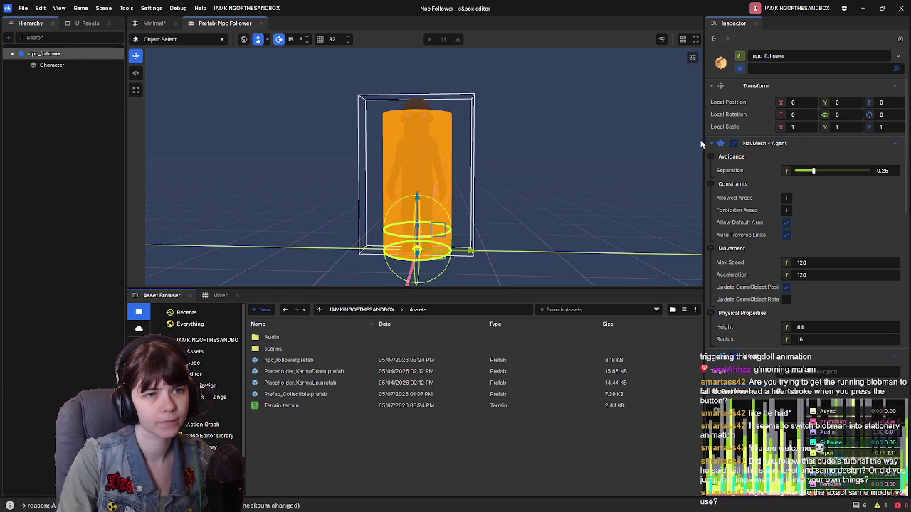
{"action": "left_click", "coordinate": [712, 144]}
{"action": "scroll", "coordinate": [753, 311], "scroll_direction": "down", "scroll_amount": 5}
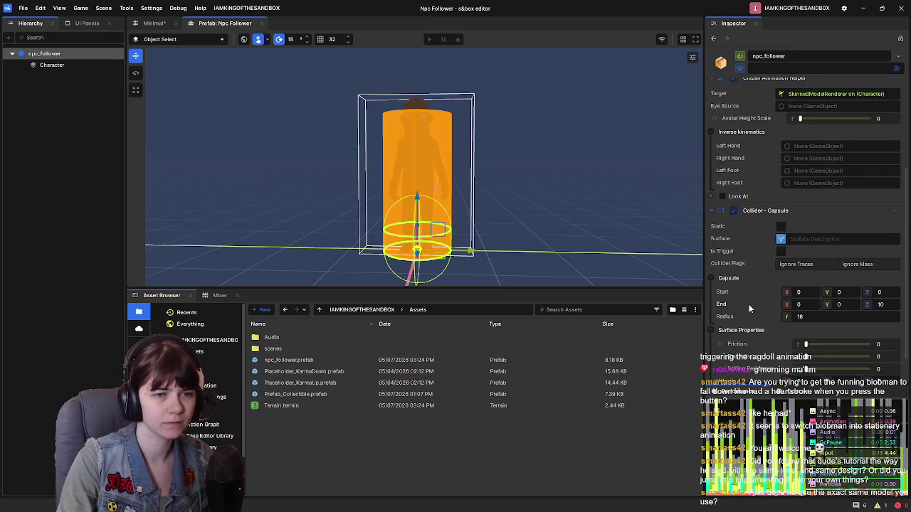
{"action": "scroll", "coordinate": [747, 303], "scroll_direction": "up", "scroll_amount": 4}
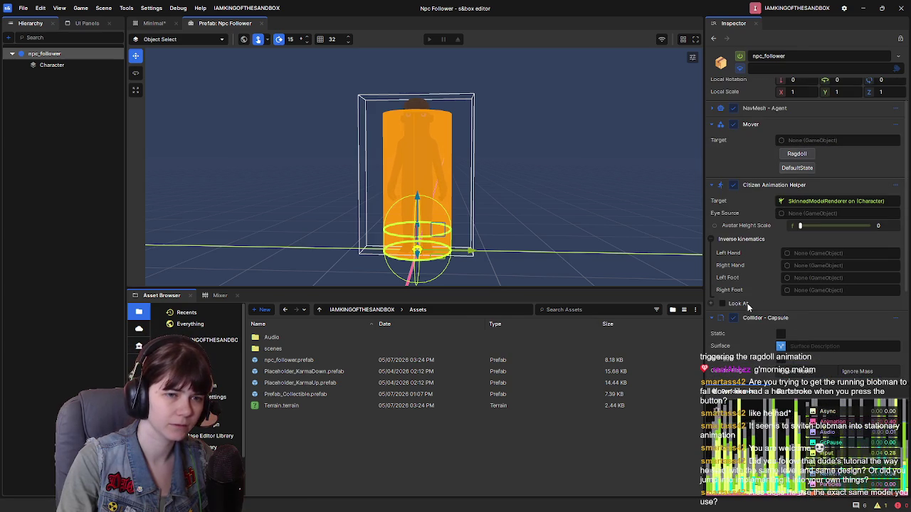
{"action": "left_click", "coordinate": [710, 305]}
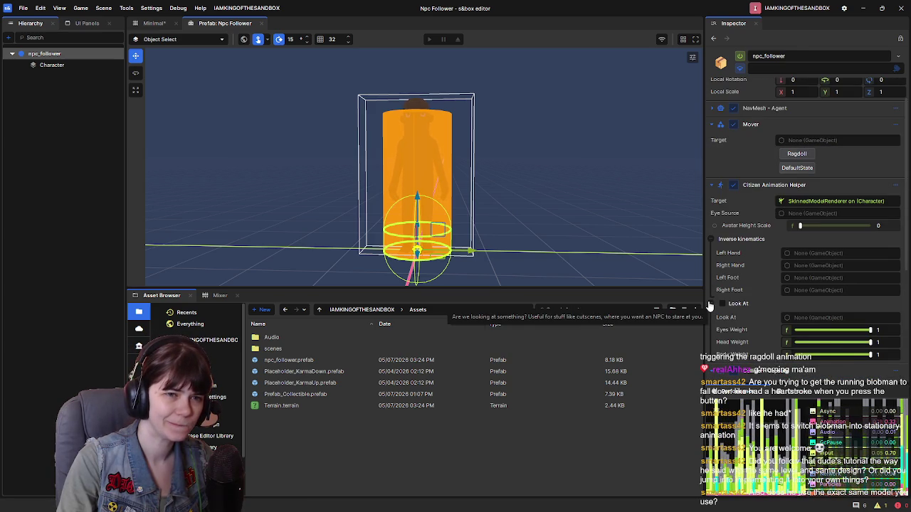
{"action": "left_click", "coordinate": [710, 304]}
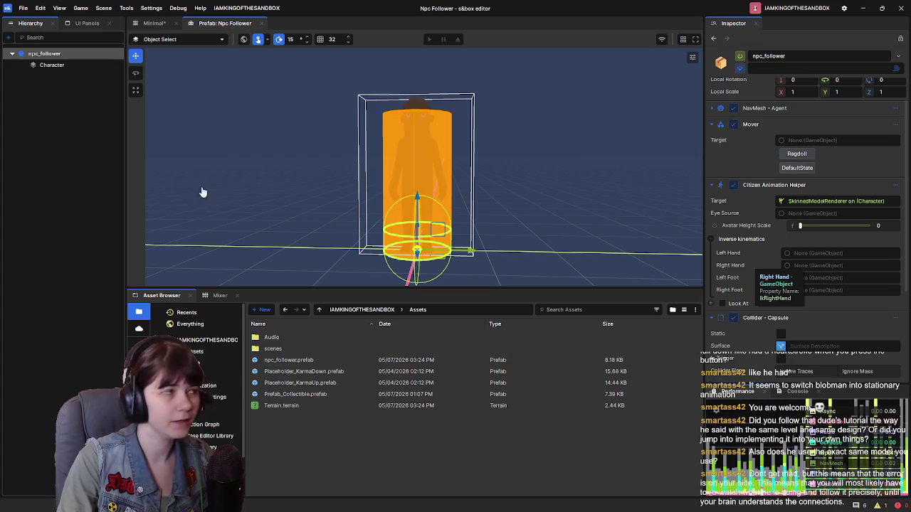
{"action": "left_click", "coordinate": [51, 65]}
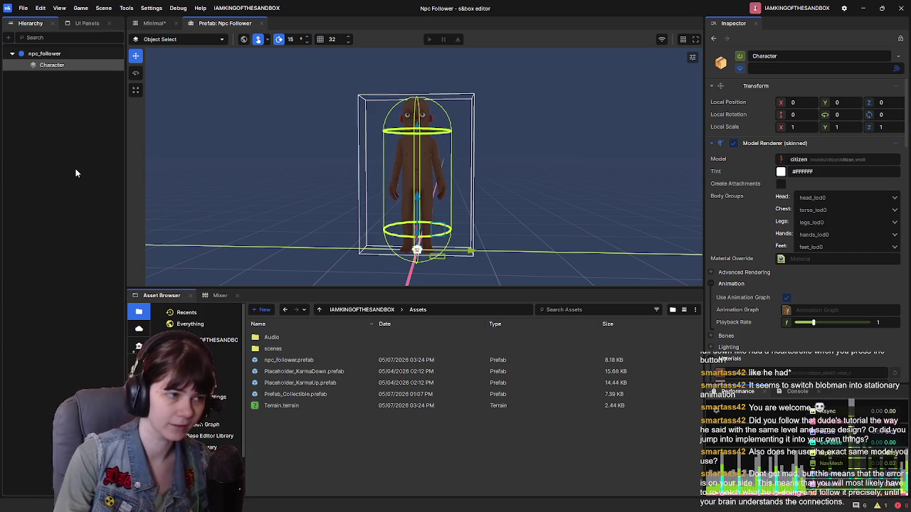
Step: Review special_movement_states and special_idle_states choices, leaving them at none and normal
{"action": "scroll", "coordinate": [756, 203], "scroll_direction": "down", "scroll_amount": 5}
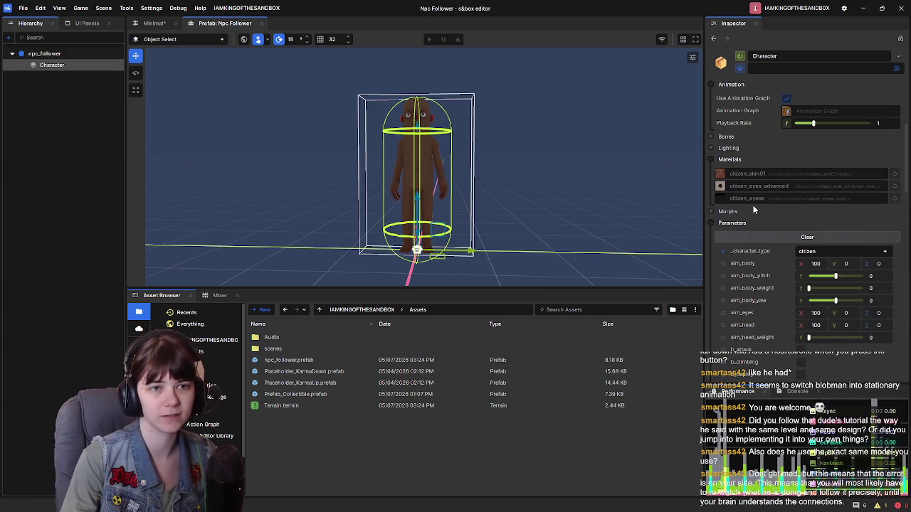
{"action": "scroll", "coordinate": [753, 205], "scroll_direction": "down", "scroll_amount": 3}
{"action": "mouse_move", "coordinate": [588, 242]}
{"action": "left_mouse_down"}
{"action": "mouse_move", "coordinate": [541, 199]}
{"action": "mouse_move", "coordinate": [548, 201]}
{"action": "left_mouse_up"}
{"action": "scroll", "coordinate": [807, 221], "scroll_direction": "down", "scroll_amount": 5}
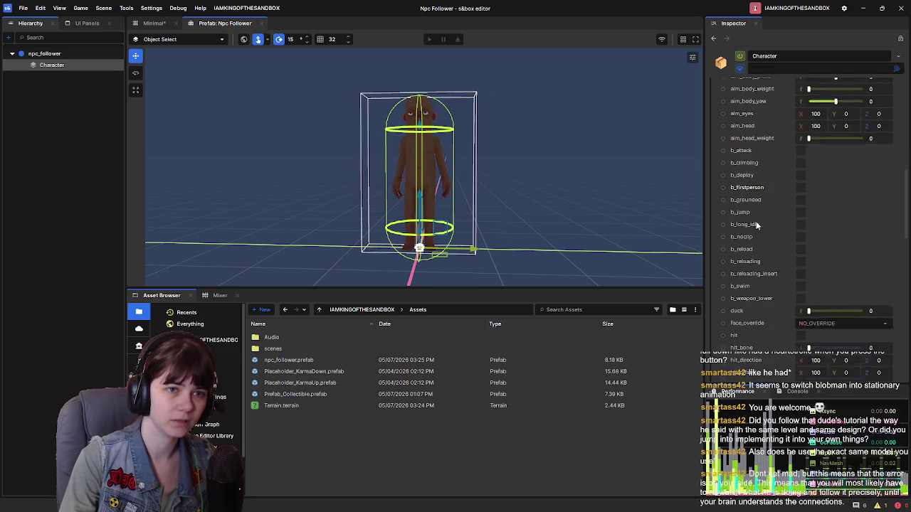
{"action": "scroll", "coordinate": [766, 242], "scroll_direction": "down", "scroll_amount": 8}
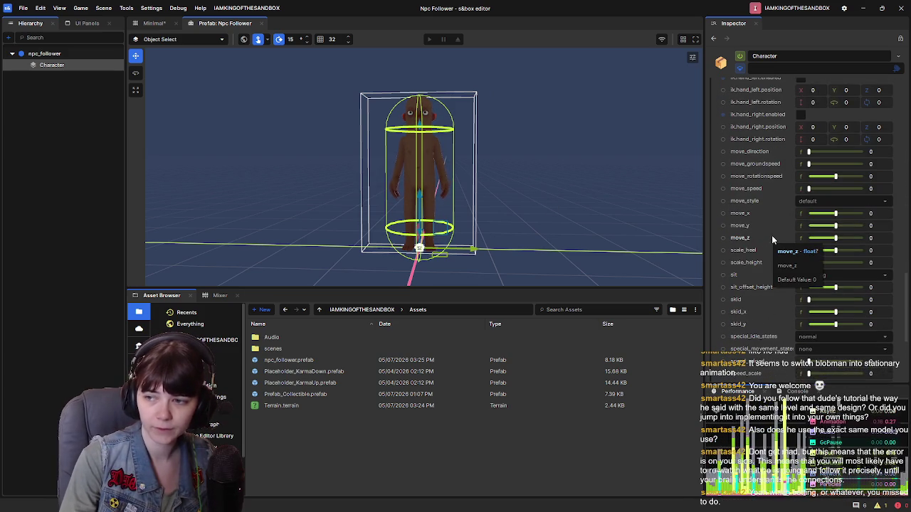
{"action": "scroll", "coordinate": [770, 237], "scroll_direction": "down", "scroll_amount": 4}
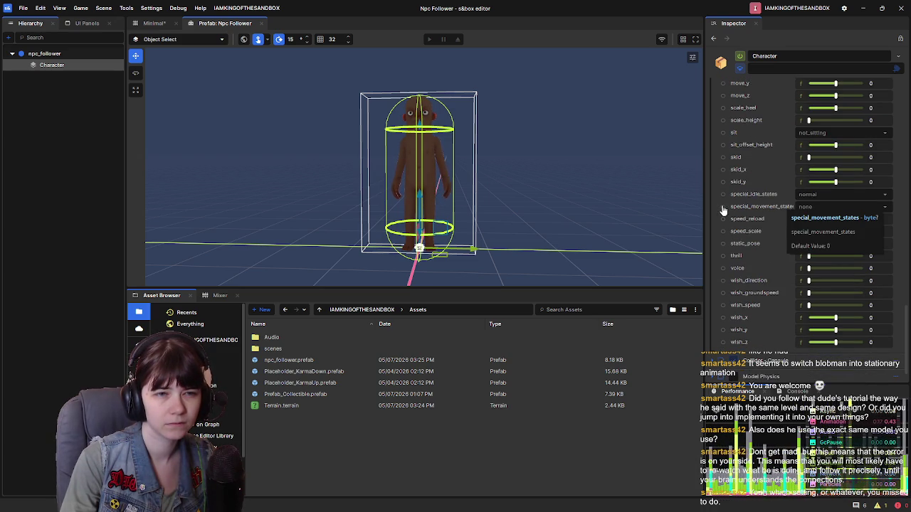
{"action": "left_click", "coordinate": [805, 207]}
{"action": "left_click", "coordinate": [805, 208]}
{"action": "left_click", "coordinate": [805, 207]}
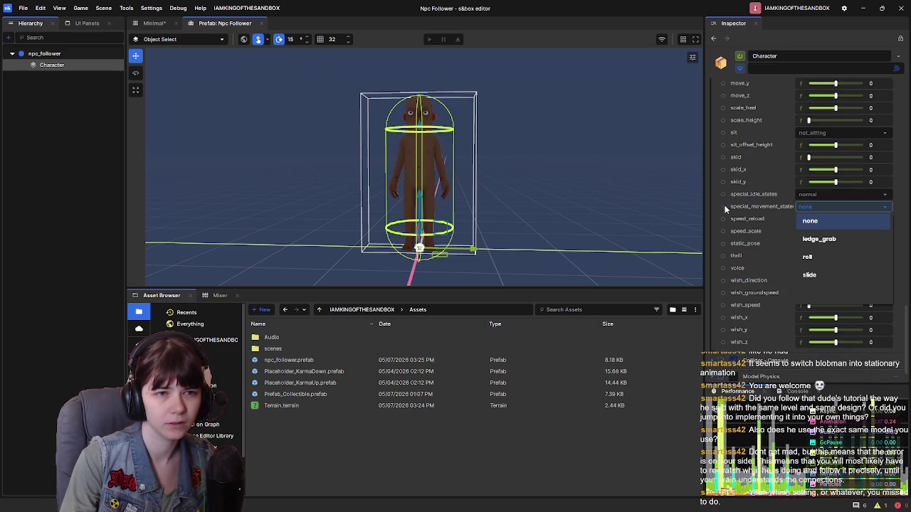
{"action": "left_click", "coordinate": [721, 205]}
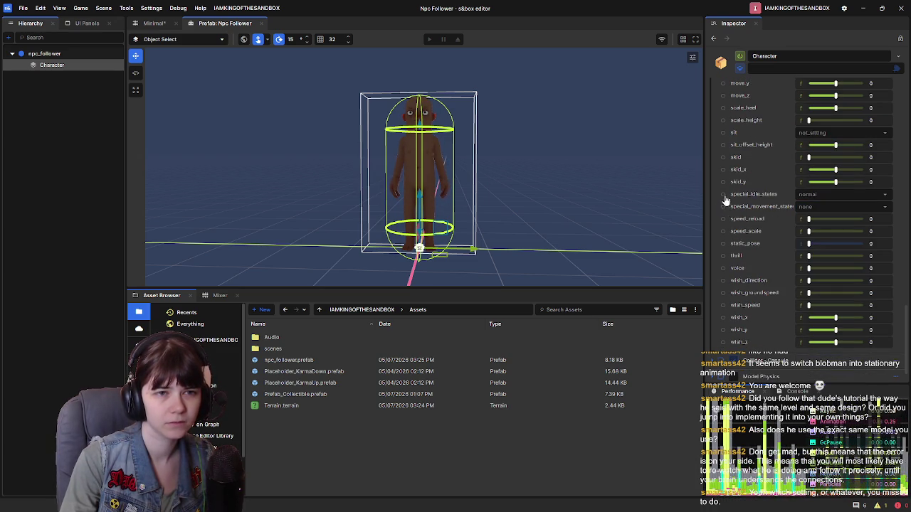
{"action": "left_click", "coordinate": [822, 195]}
{"action": "left_click", "coordinate": [789, 194]}
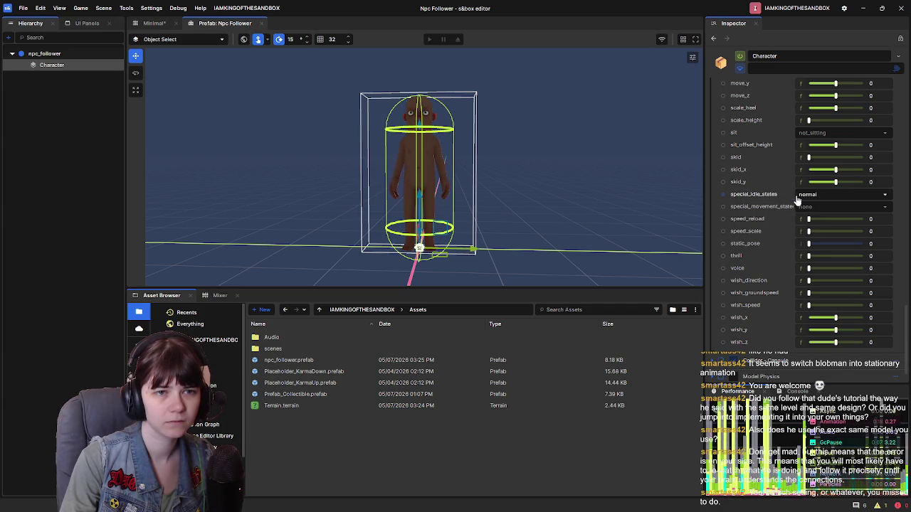
{"action": "left_click", "coordinate": [812, 194]}
{"action": "left_click", "coordinate": [814, 200]}
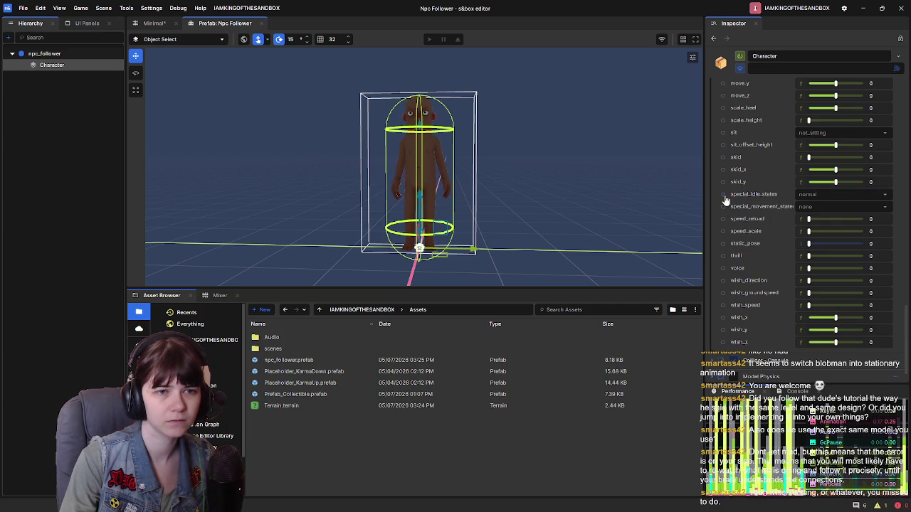
Step: Expand Model Physics and look over its Rigidbody Flags options
{"action": "scroll", "coordinate": [742, 301], "scroll_direction": "down", "scroll_amount": 2}
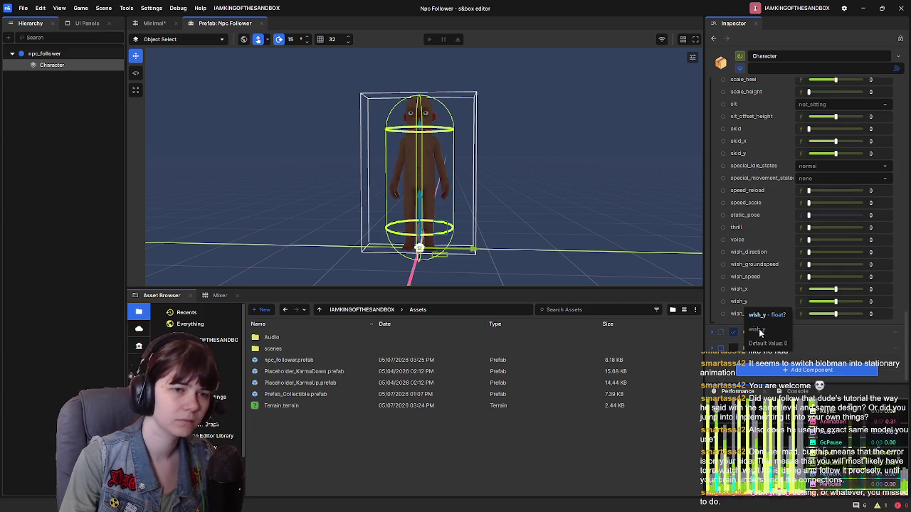
{"action": "left_click", "coordinate": [733, 349]}
{"action": "scroll", "coordinate": [754, 341], "scroll_direction": "down", "scroll_amount": 2}
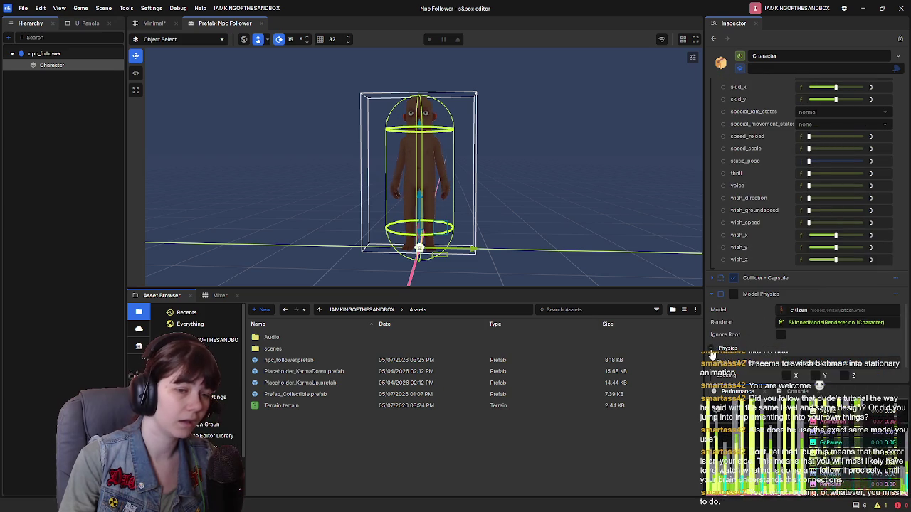
{"action": "scroll", "coordinate": [783, 320], "scroll_direction": "down", "scroll_amount": 2}
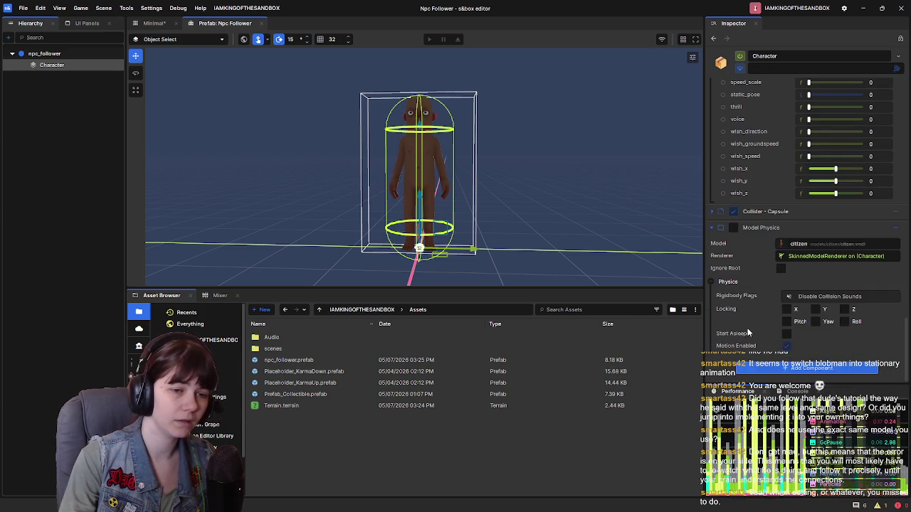
{"action": "left_click", "coordinate": [800, 301]}
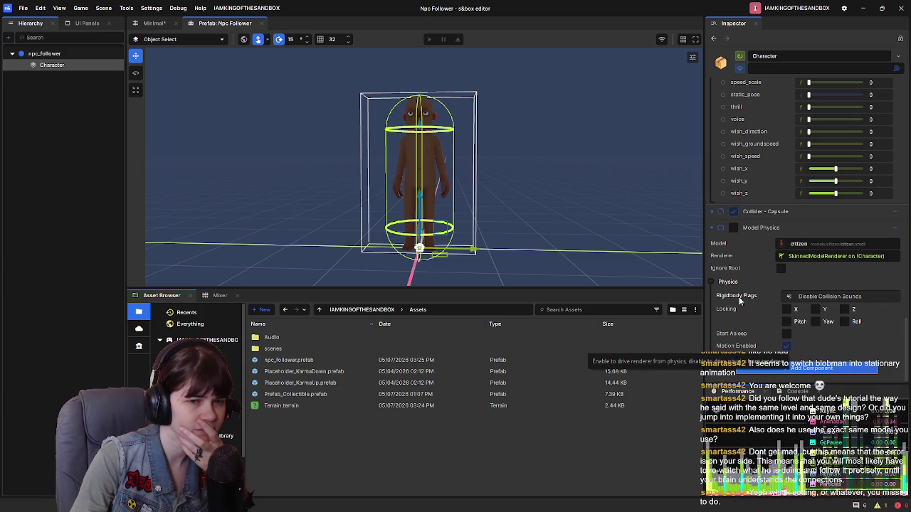
Step: Scroll back up the Character Inspector and return to the Minimal scene
{"action": "scroll", "coordinate": [734, 295], "scroll_direction": "up", "scroll_amount": 2}
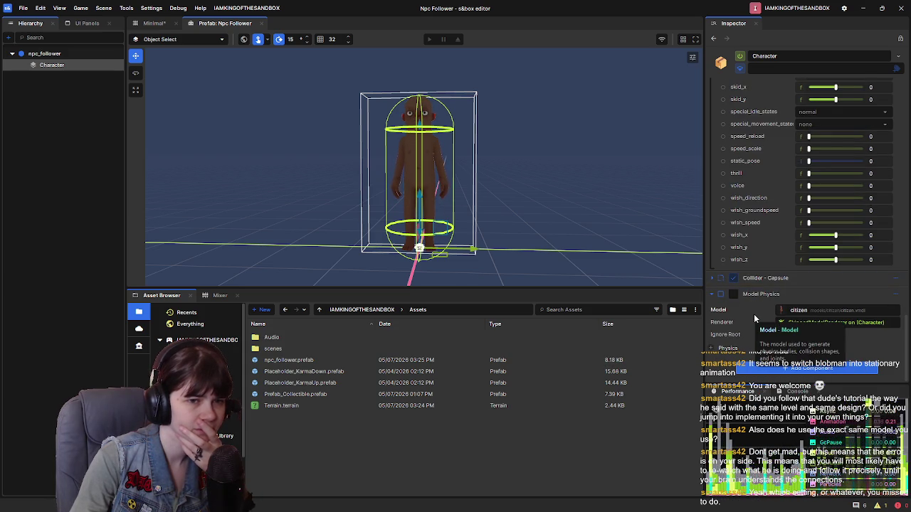
{"action": "scroll", "coordinate": [744, 246], "scroll_direction": "up", "scroll_amount": 3}
{"action": "scroll", "coordinate": [745, 247], "scroll_direction": "up", "scroll_amount": 4}
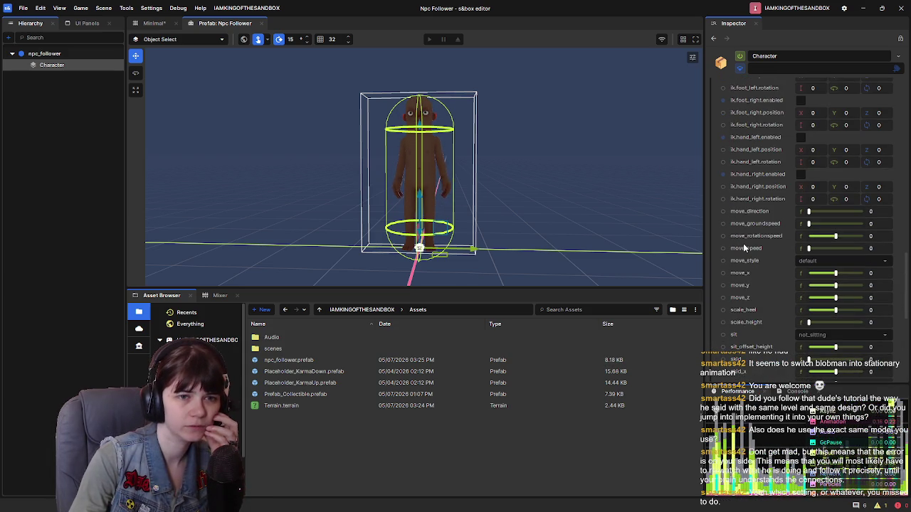
{"action": "mouse_move", "coordinate": [753, 262]}
{"action": "scroll", "coordinate": [752, 259], "scroll_direction": "up", "scroll_amount": 15}
{"action": "scroll", "coordinate": [752, 259], "scroll_direction": "up", "scroll_amount": 2}
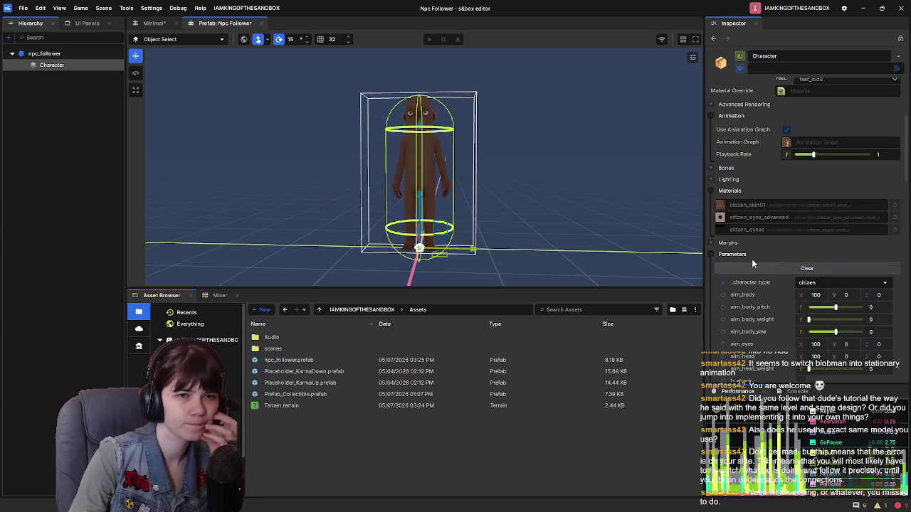
{"action": "scroll", "coordinate": [752, 259], "scroll_direction": "up", "scroll_amount": 5}
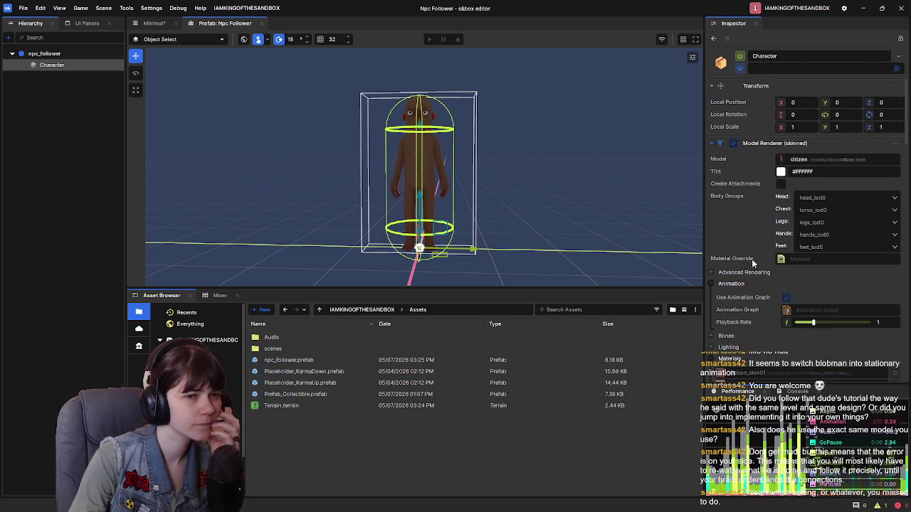
{"action": "left_click", "coordinate": [153, 23]}
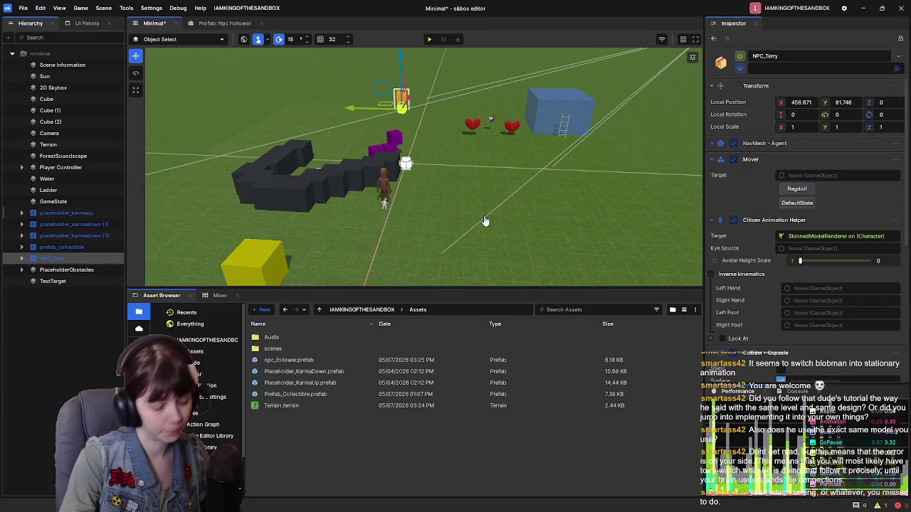
Step: Save and play the Minimal scene, stop after the Mover code error, and open its exception details
{"action": "left_click_drag", "start_coordinate": [486, 220], "coordinate": [467, 213]}
{"action": "key", "text": "ctrl+s"}
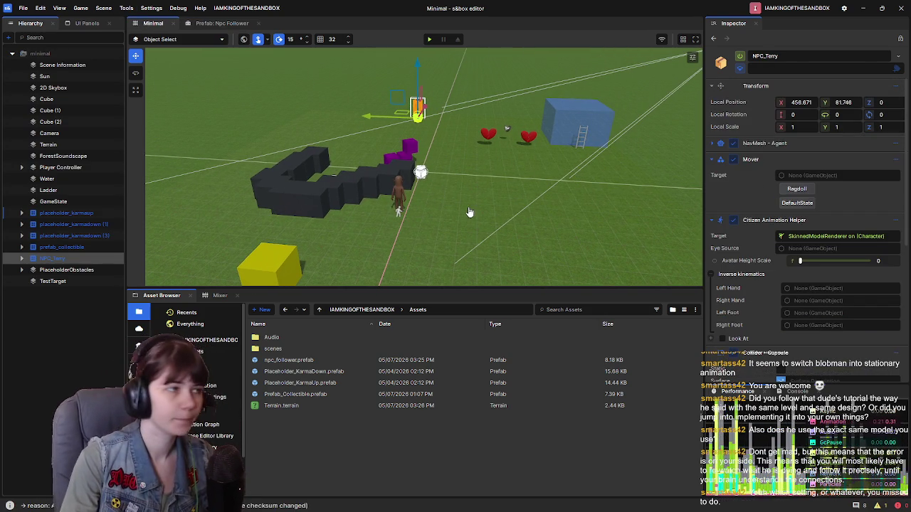
{"action": "left_click", "coordinate": [429, 40]}
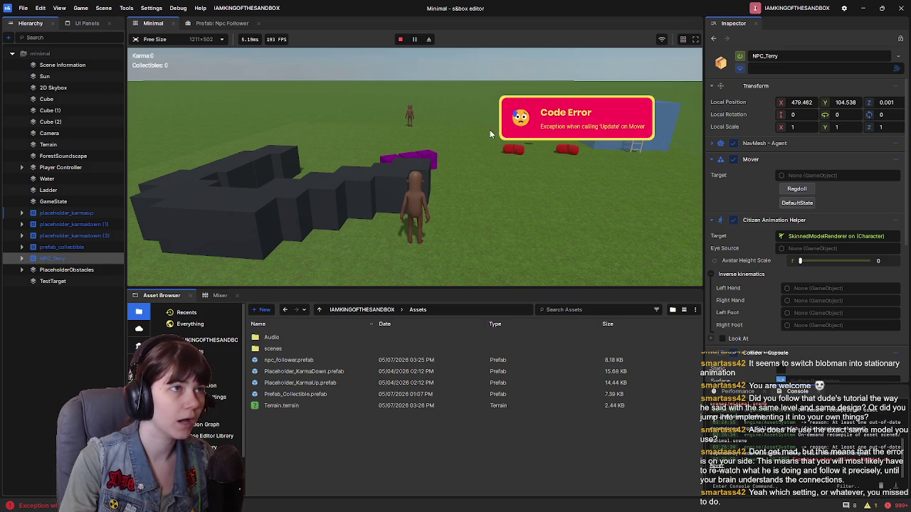
{"action": "left_click", "coordinate": [400, 39]}
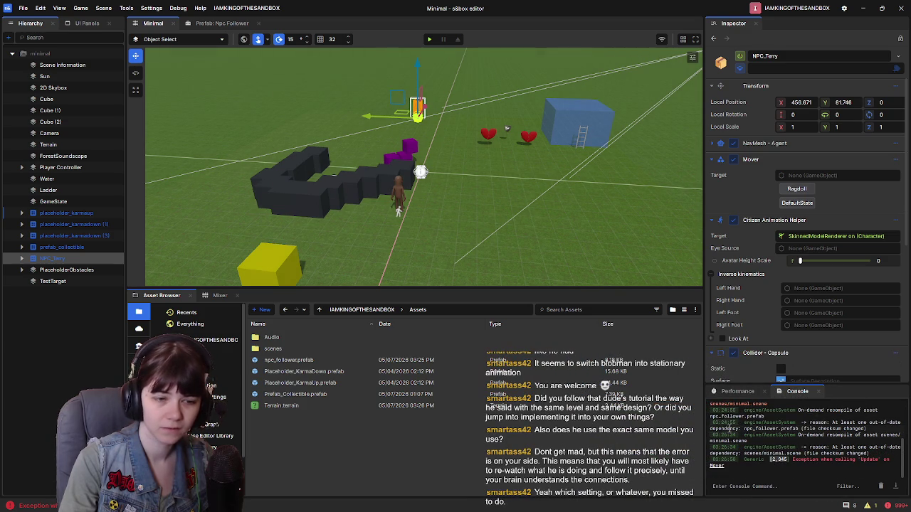
{"action": "left_click", "coordinate": [771, 461]}
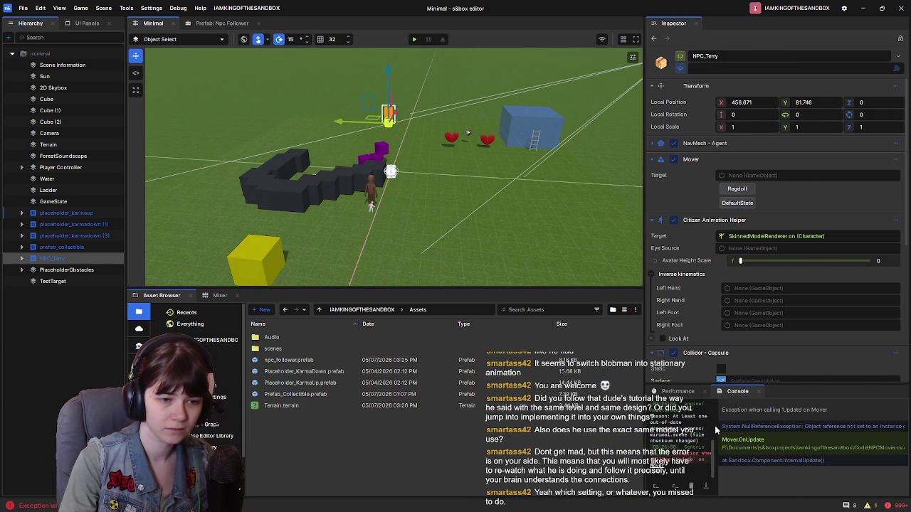
Step: Widen the console log, select the exception line, and look over the Npc Follower prefab
{"action": "left_click_drag", "start_coordinate": [716, 426], "coordinate": [889, 435]}
{"action": "left_click_drag", "start_coordinate": [712, 465], "coordinate": [738, 484]}
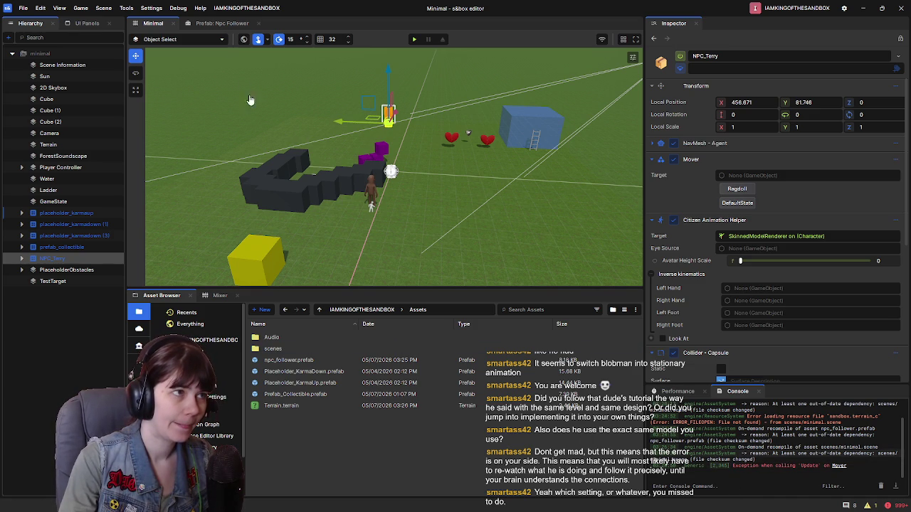
{"action": "left_click", "coordinate": [221, 23]}
{"action": "scroll", "coordinate": [711, 290], "scroll_direction": "down", "scroll_amount": 10}
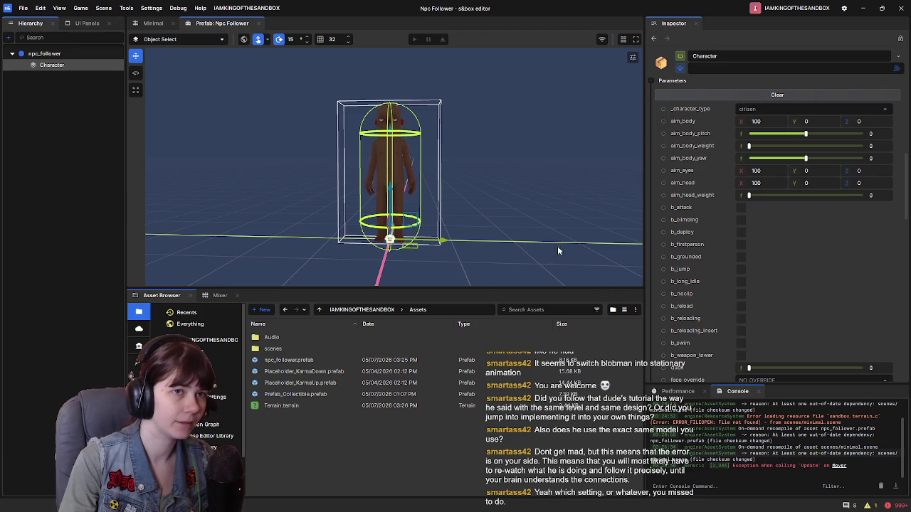
{"action": "left_click_drag", "start_coordinate": [563, 255], "coordinate": [521, 244]}
Step: Back in the Minimal scene, expand NPC_Terry to list its Character child
{"action": "left_click", "coordinate": [153, 23]}
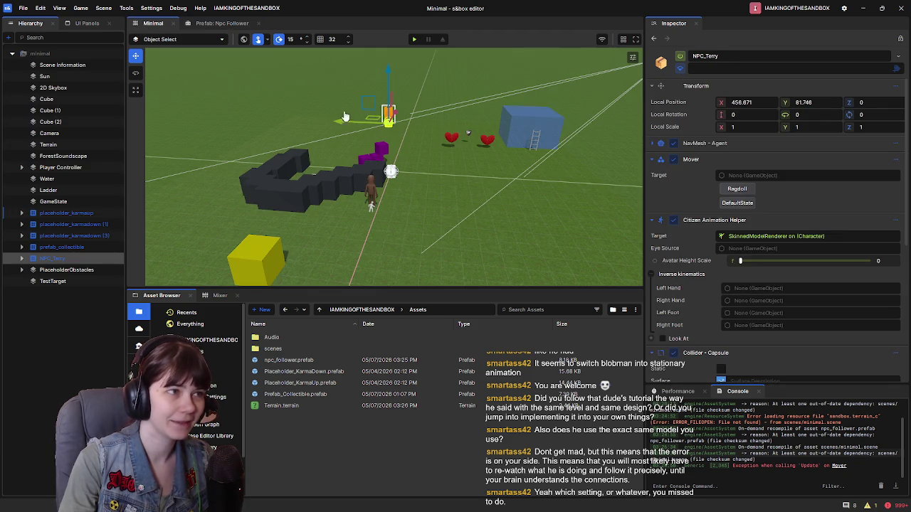
{"action": "left_click_drag", "start_coordinate": [396, 171], "coordinate": [370, 162]}
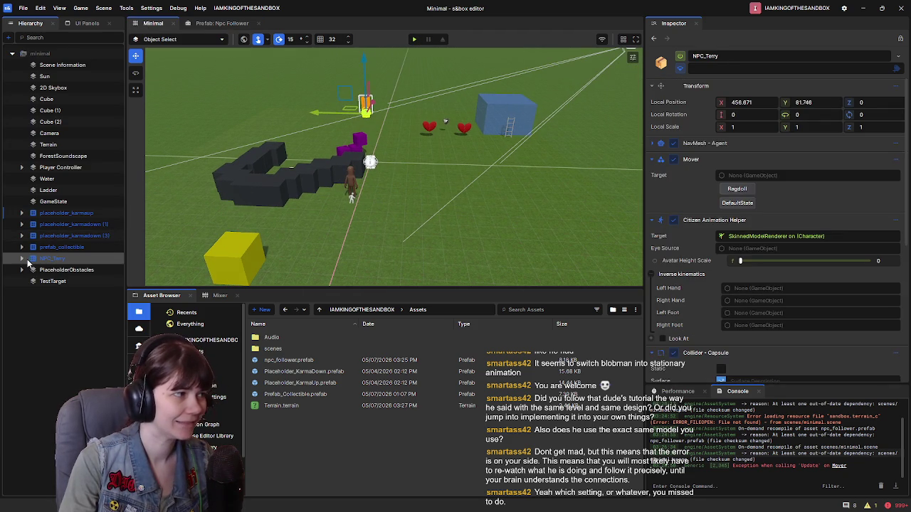
{"action": "left_click", "coordinate": [22, 258]}
{"action": "scroll", "coordinate": [698, 235], "scroll_direction": "down", "scroll_amount": 4}
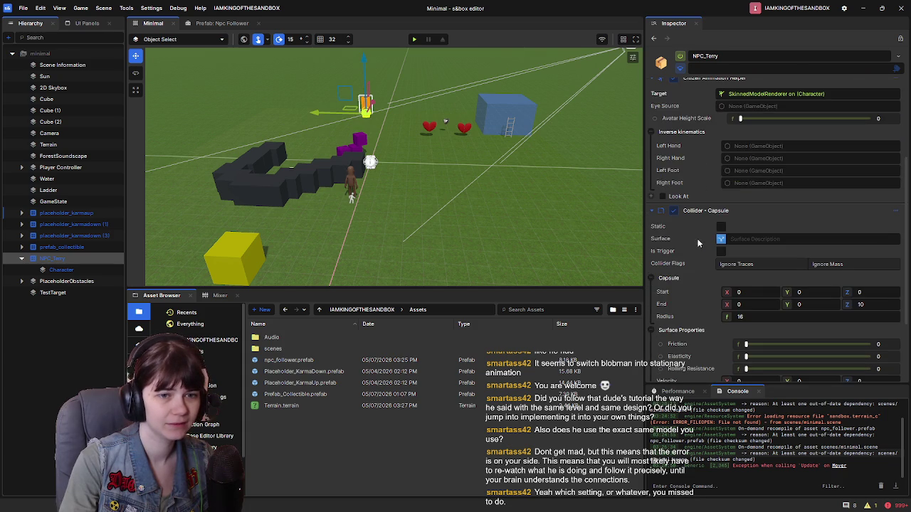
Step: Inspect the Character child's components, checking the sit options without changing them
{"action": "left_click", "coordinate": [61, 269]}
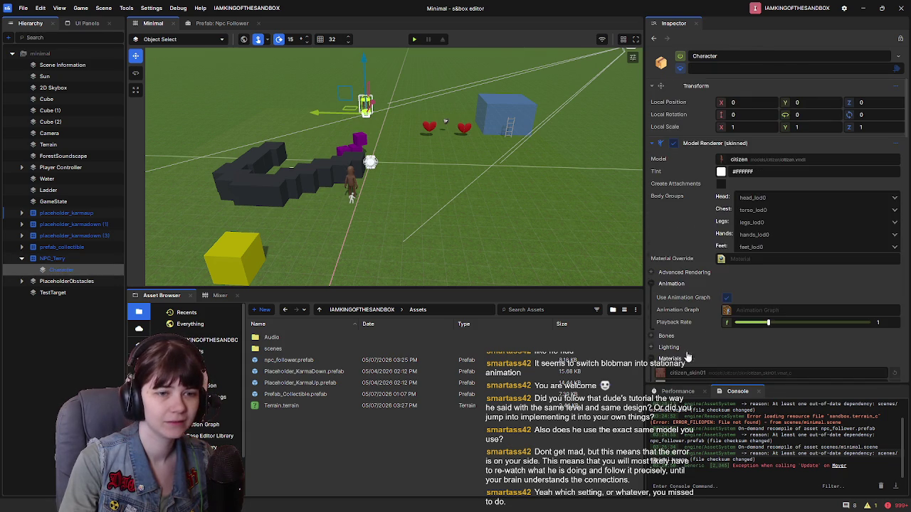
{"action": "scroll", "coordinate": [696, 301], "scroll_direction": "down", "scroll_amount": 7}
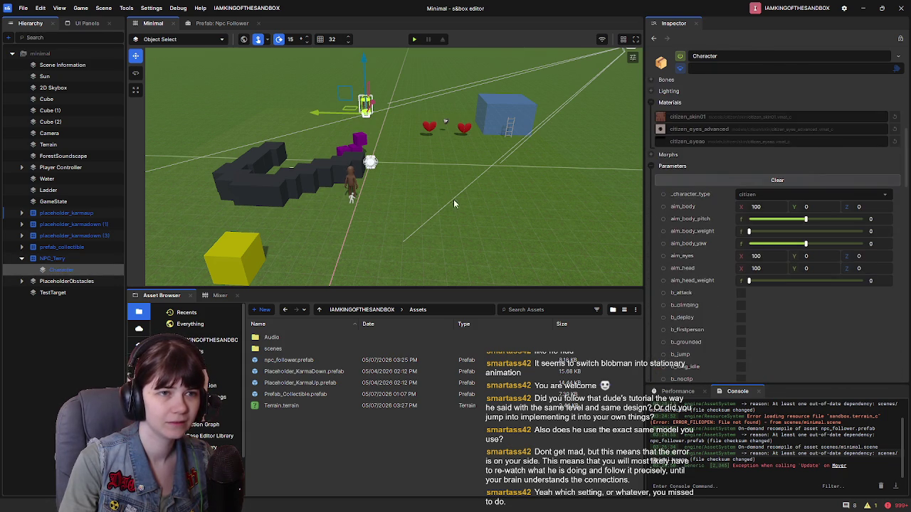
{"action": "scroll", "coordinate": [683, 258], "scroll_direction": "down", "scroll_amount": 5}
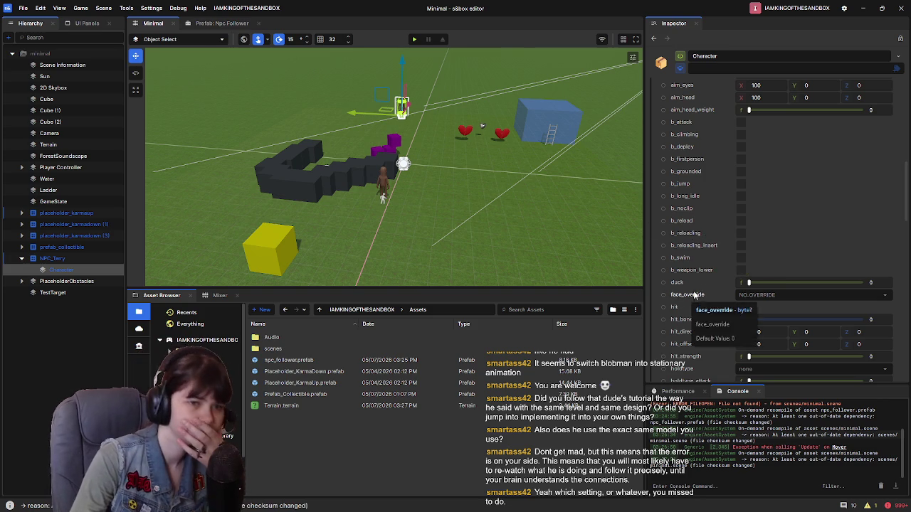
{"action": "scroll", "coordinate": [694, 296], "scroll_direction": "up", "scroll_amount": 3}
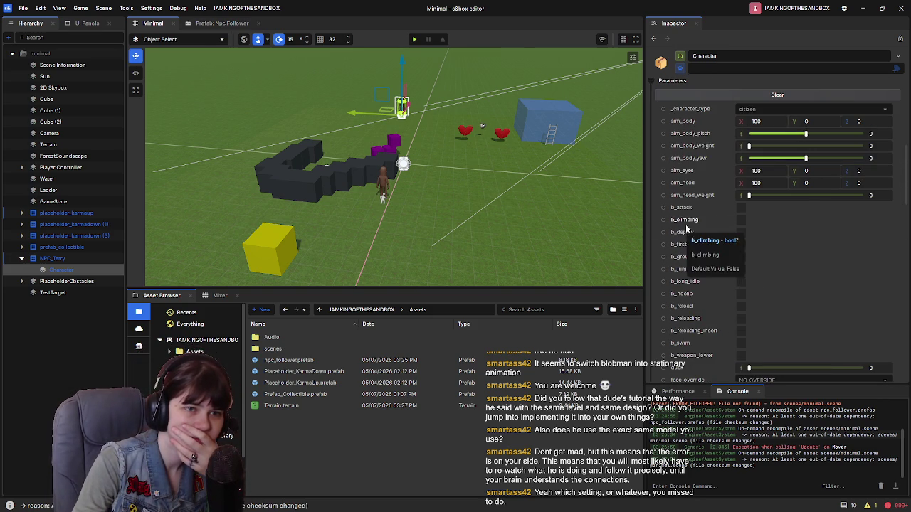
{"action": "scroll", "coordinate": [687, 193], "scroll_direction": "down", "scroll_amount": 4}
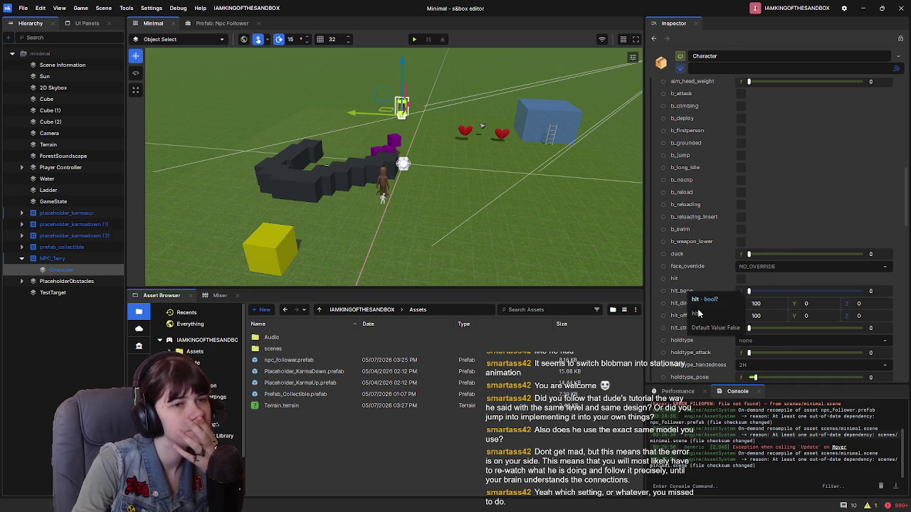
{"action": "scroll", "coordinate": [696, 356], "scroll_direction": "down", "scroll_amount": 3}
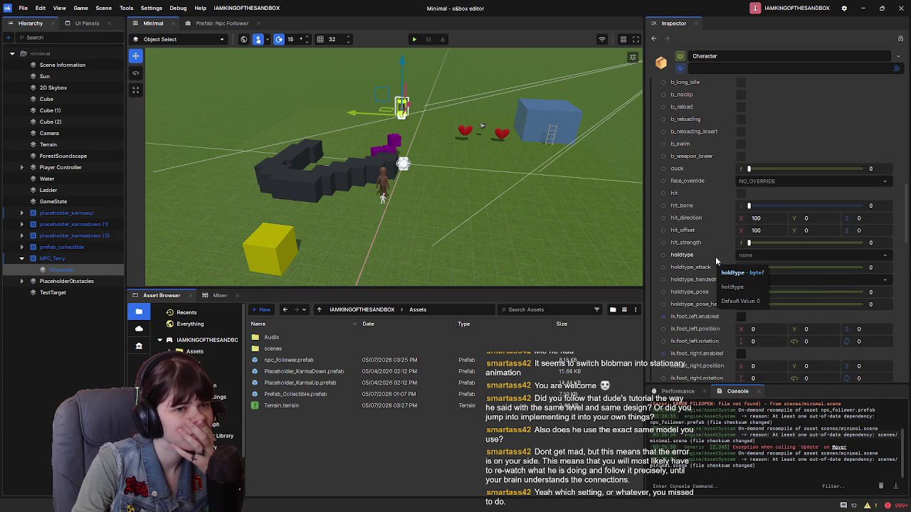
{"action": "scroll", "coordinate": [708, 248], "scroll_direction": "down", "scroll_amount": 3}
{"action": "scroll", "coordinate": [705, 249], "scroll_direction": "down", "scroll_amount": 10}
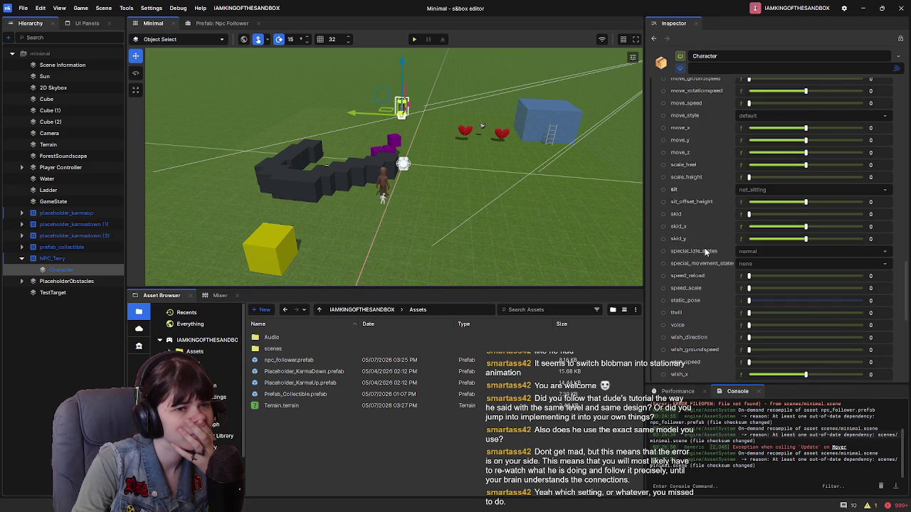
{"action": "scroll", "coordinate": [705, 248], "scroll_direction": "down", "scroll_amount": 3}
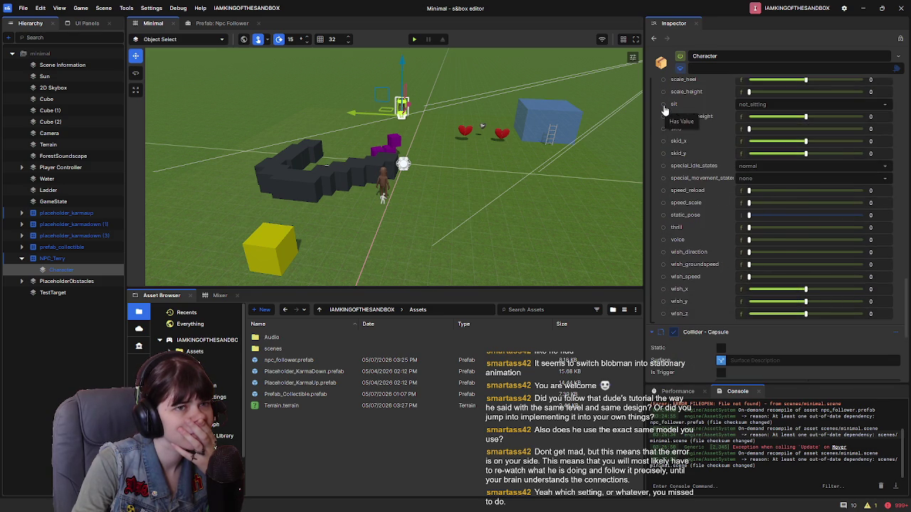
{"action": "left_click", "coordinate": [753, 105]}
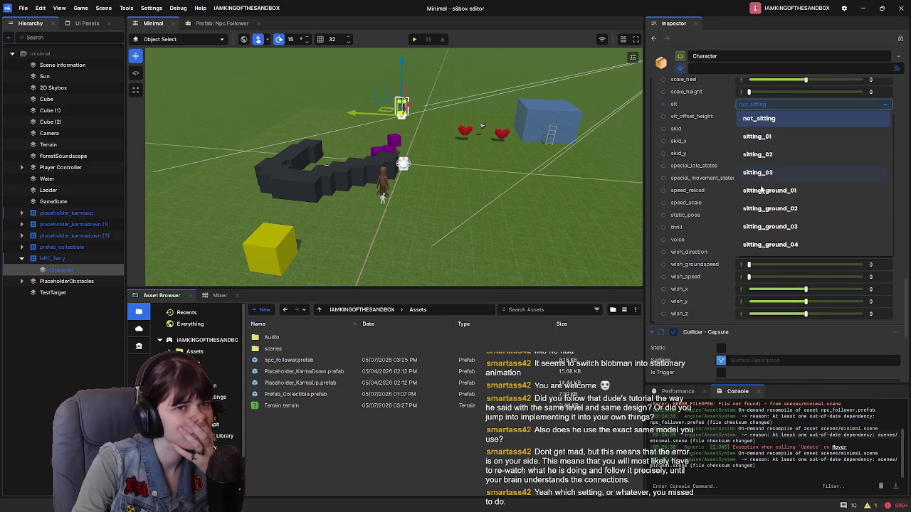
{"action": "left_click", "coordinate": [671, 114]}
{"action": "scroll", "coordinate": [713, 345], "scroll_direction": "down", "scroll_amount": 5}
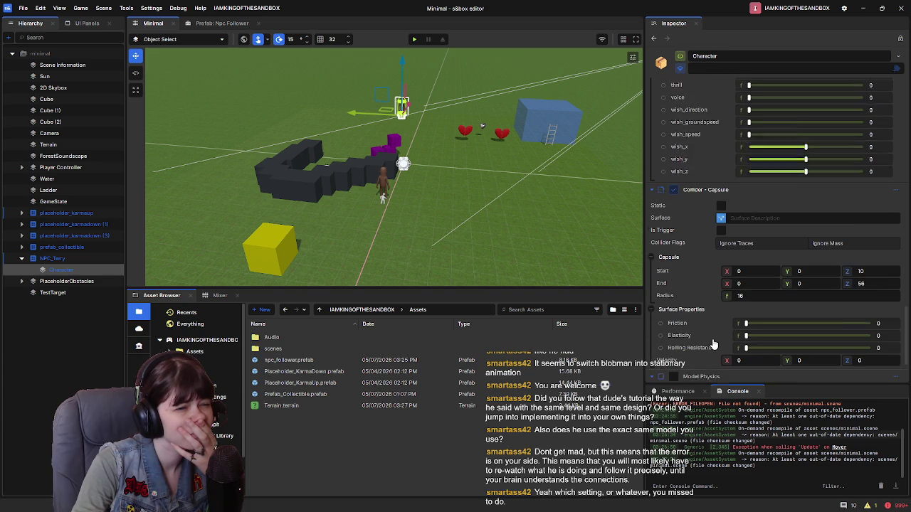
{"action": "scroll", "coordinate": [713, 343], "scroll_direction": "up", "scroll_amount": 20}
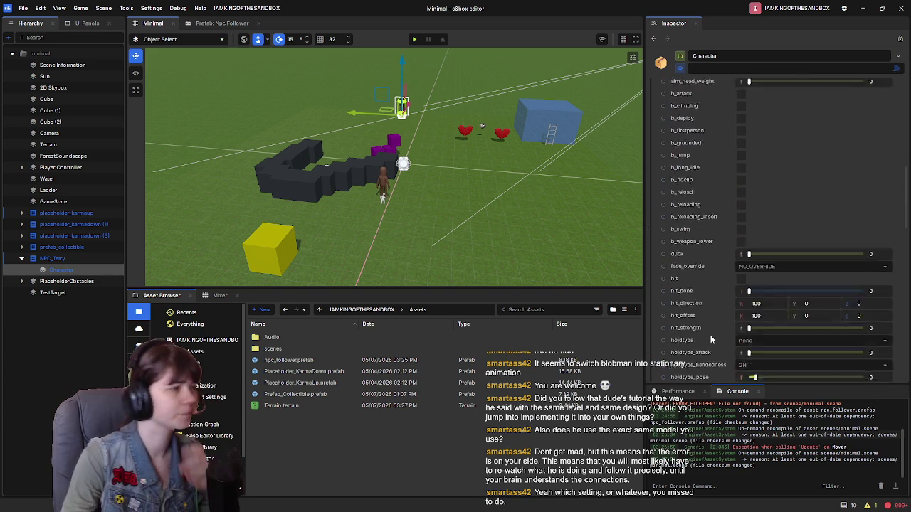
Step: Remove the Model Physics component from NPC_Terry
{"action": "left_click", "coordinate": [64, 259]}
{"action": "scroll", "coordinate": [709, 280], "scroll_direction": "down", "scroll_amount": 10}
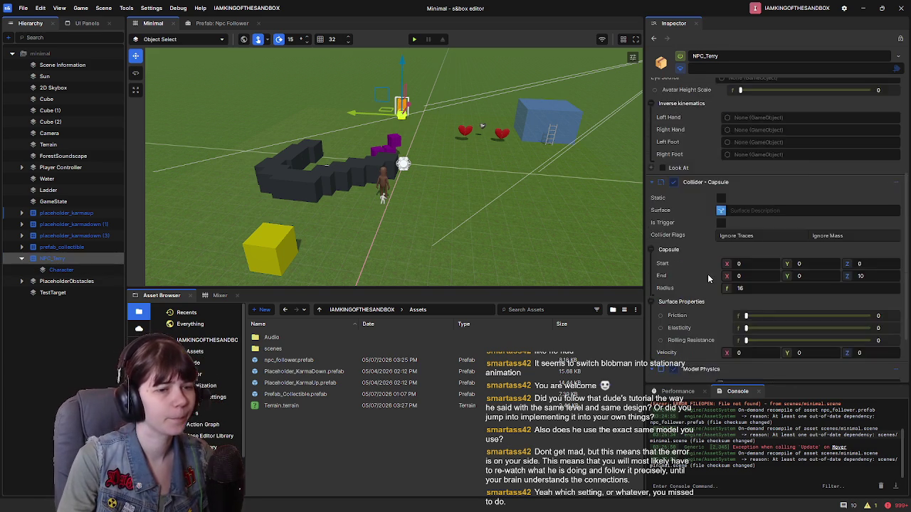
{"action": "scroll", "coordinate": [709, 280], "scroll_direction": "down", "scroll_amount": 2}
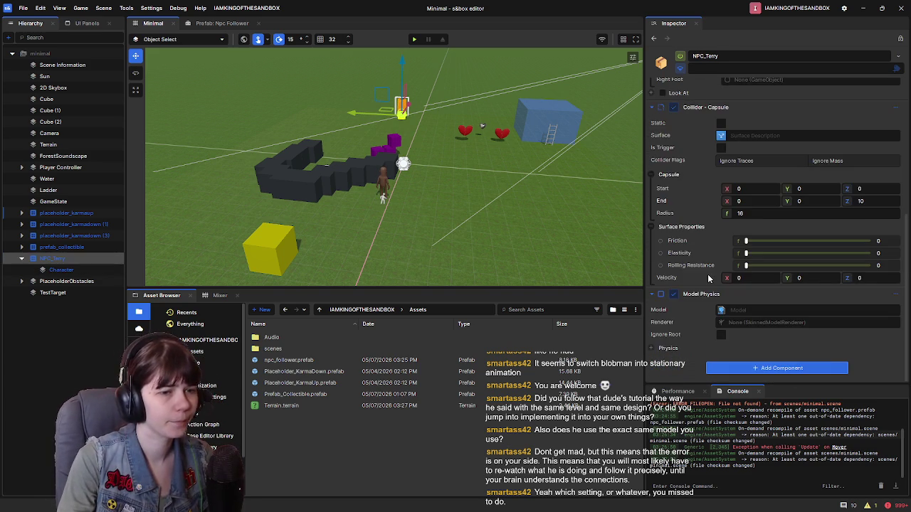
{"action": "left_click", "coordinate": [897, 299]}
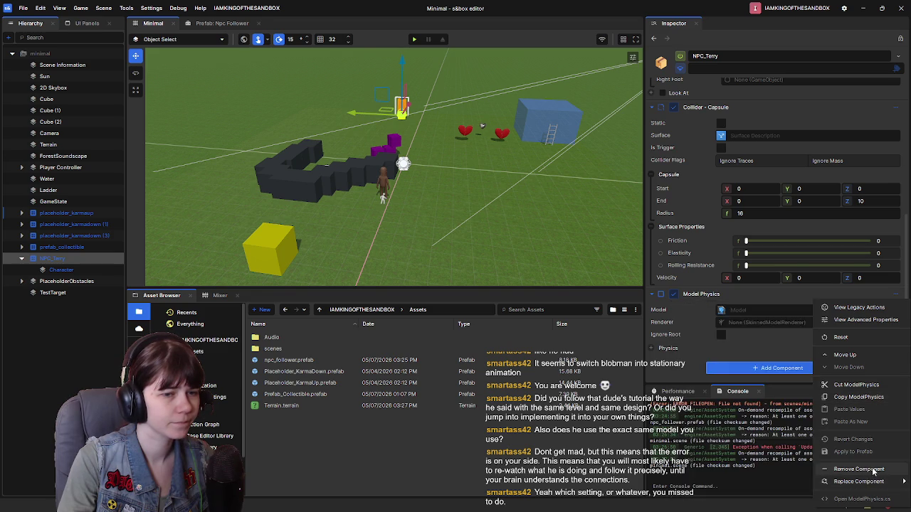
{"action": "left_click", "coordinate": [874, 470]}
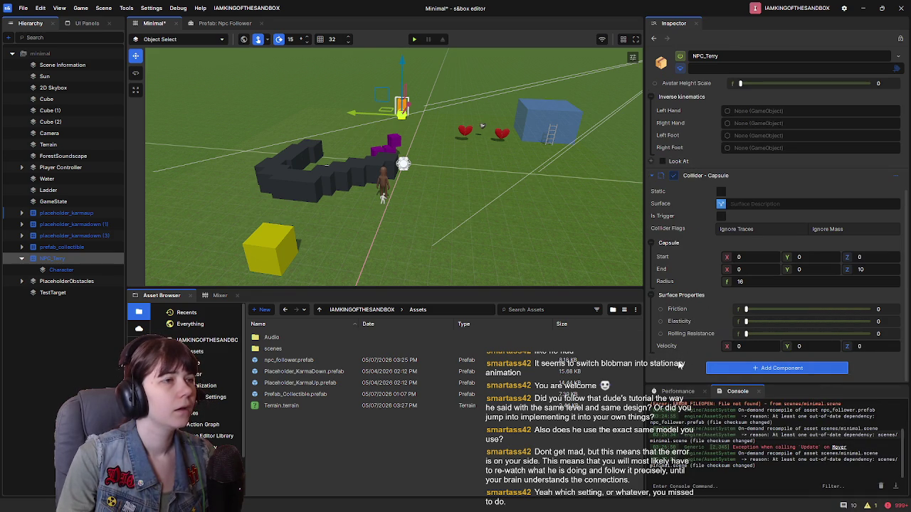
Step: Open the Npc Follower prefab and select its Character child to inspect its components
{"action": "left_click", "coordinate": [225, 23]}
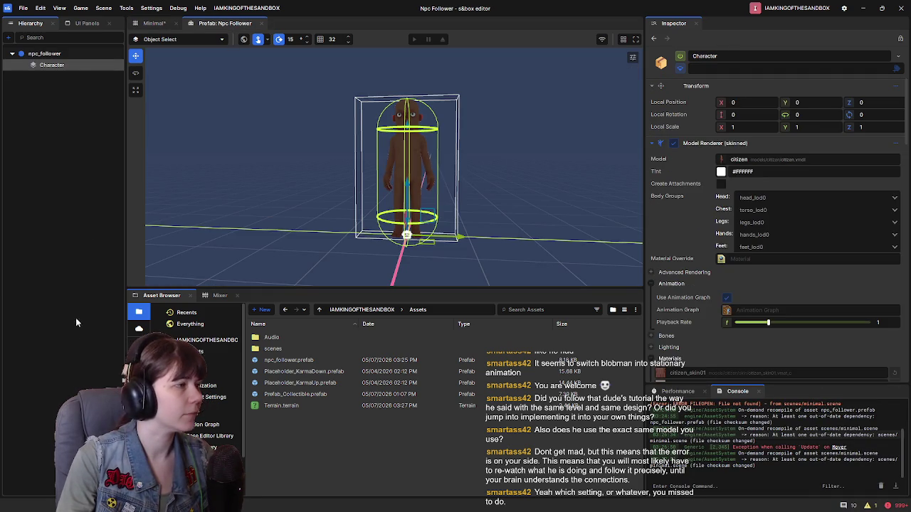
{"action": "mouse_move", "coordinate": [47, 68]}
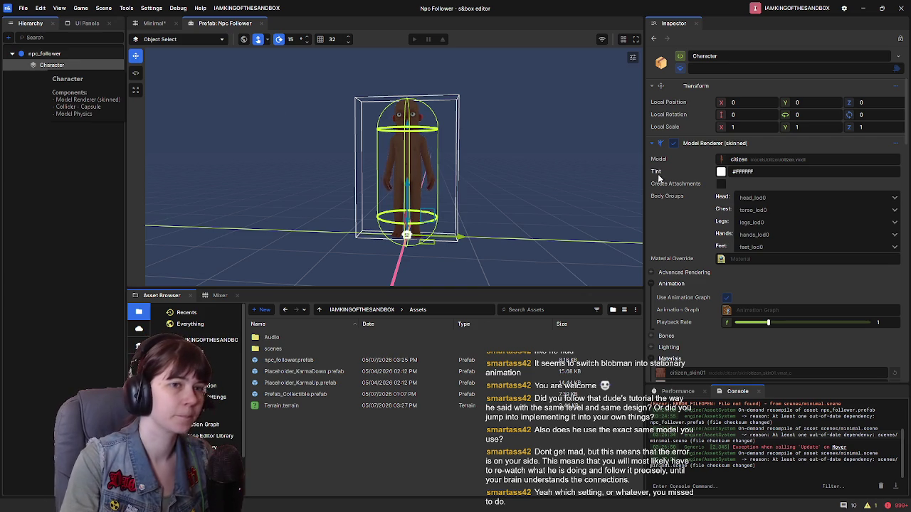
{"action": "scroll", "coordinate": [750, 278], "scroll_direction": "down", "scroll_amount": 15}
{"action": "scroll", "coordinate": [751, 278], "scroll_direction": "up", "scroll_amount": 10}
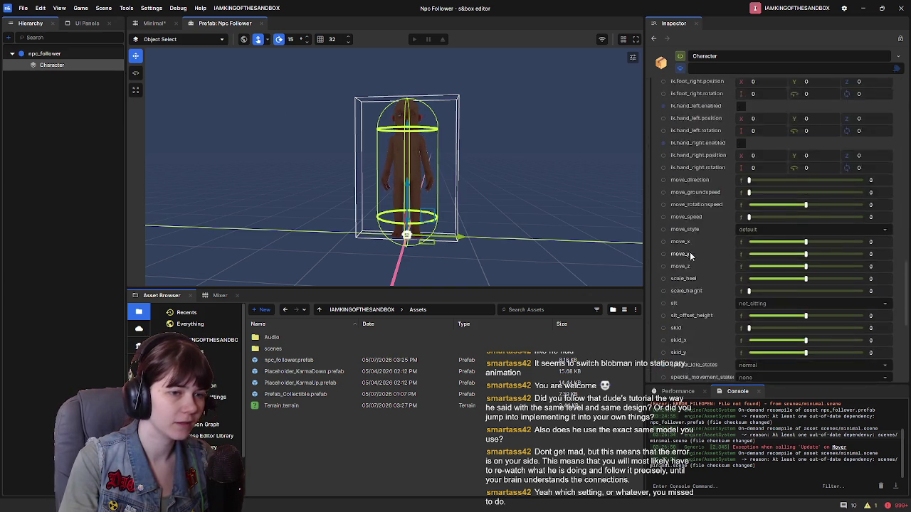
{"action": "scroll", "coordinate": [659, 213], "scroll_direction": "up", "scroll_amount": 6}
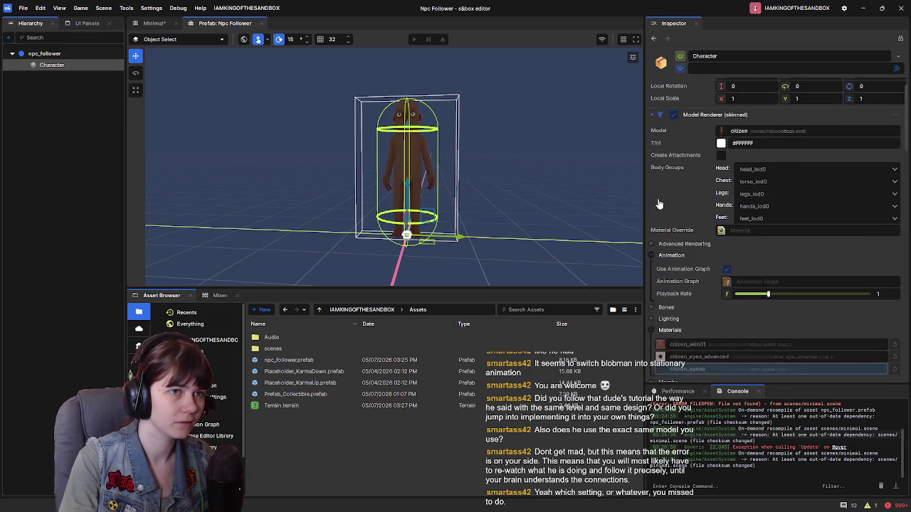
{"action": "left_click", "coordinate": [69, 54]}
{"action": "left_click", "coordinate": [71, 64]}
{"action": "left_click", "coordinate": [71, 57]}
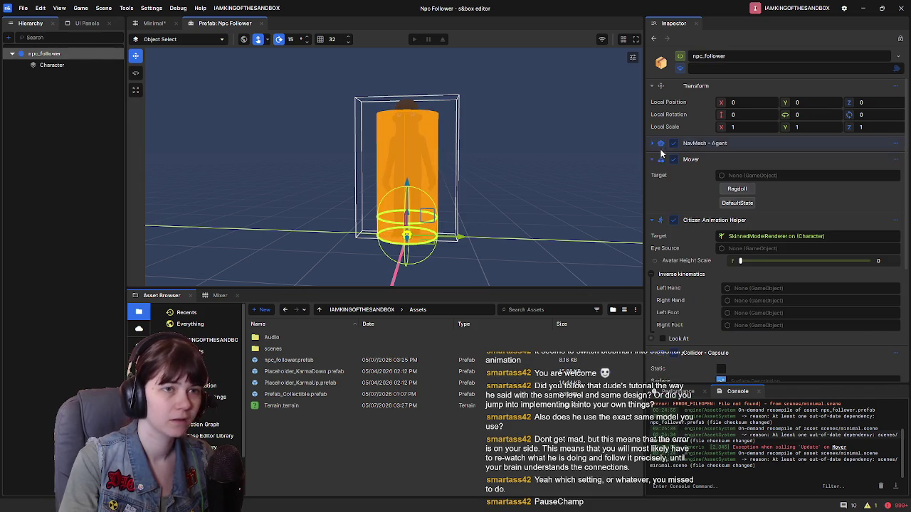
{"action": "left_click", "coordinate": [92, 65]}
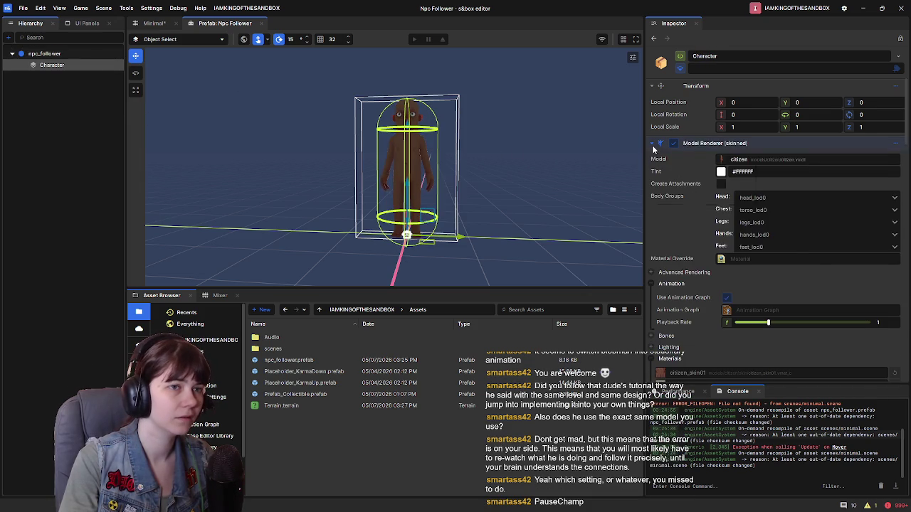
Step: Copy the Character's Model Physics component, then select the npc_follower root
{"action": "left_click", "coordinate": [653, 144]}
{"action": "left_click", "coordinate": [895, 176]}
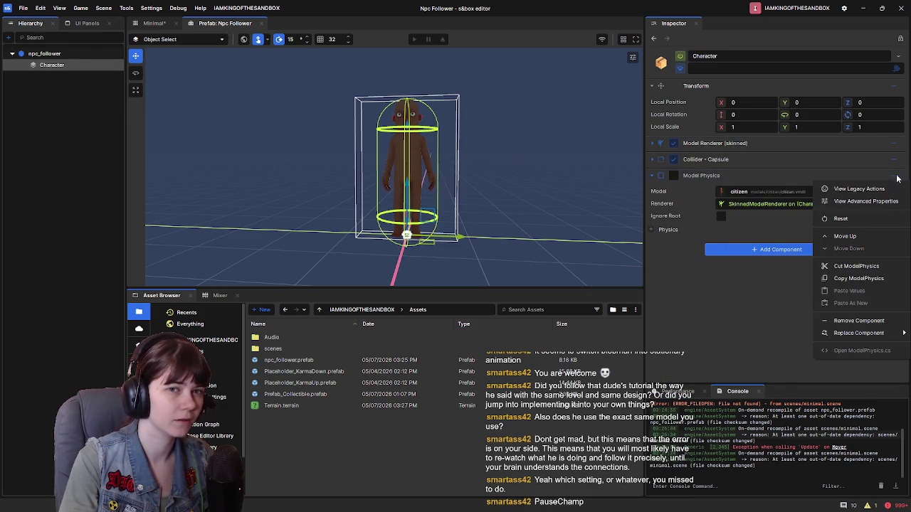
{"action": "left_click", "coordinate": [861, 279]}
{"action": "left_click", "coordinate": [44, 54]}
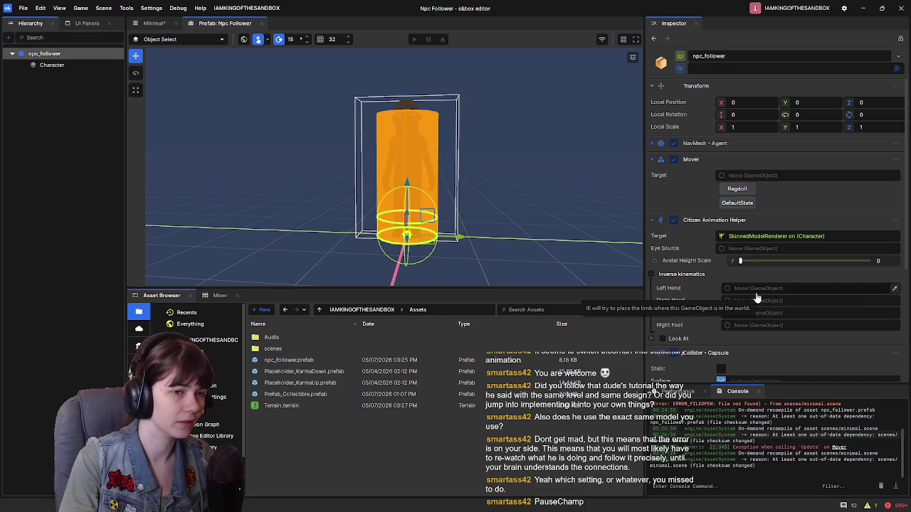
Step: Add a Model Physics component to npc_follower and paste the copied values into it
{"action": "left_click", "coordinate": [652, 159]}
{"action": "left_click", "coordinate": [652, 175]}
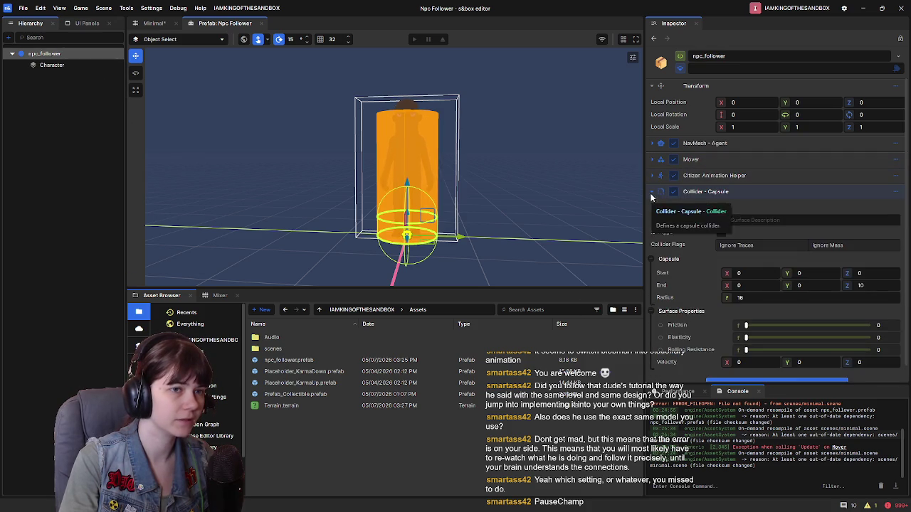
{"action": "left_click", "coordinate": [652, 191]}
{"action": "left_click", "coordinate": [812, 218]}
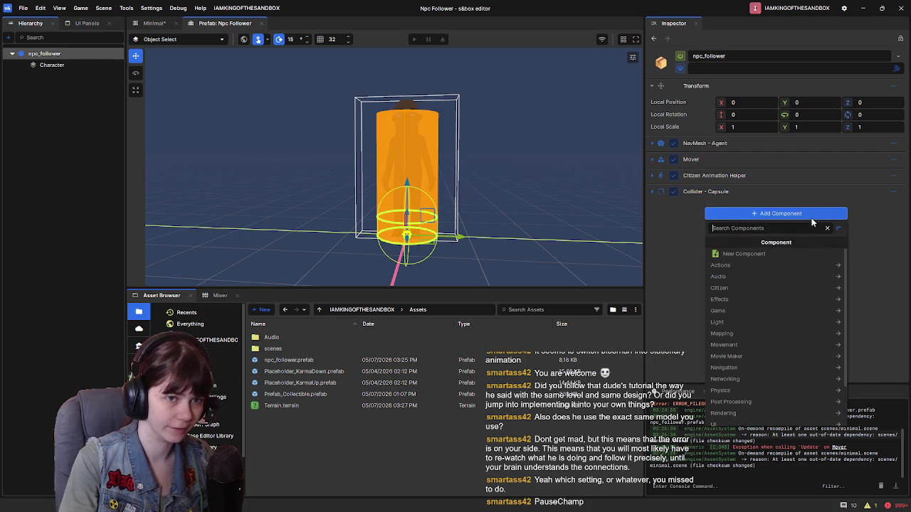
{"action": "type", "text": "modelp"}
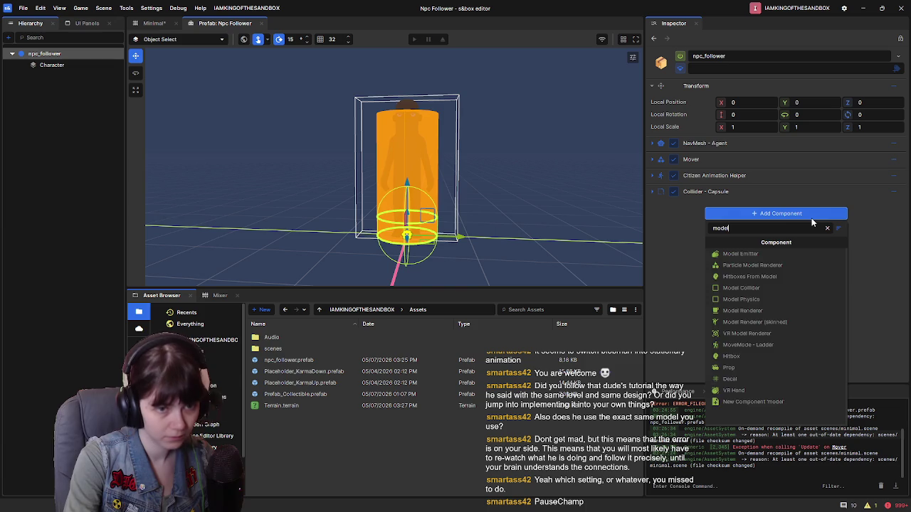
{"action": "left_click", "coordinate": [741, 254]}
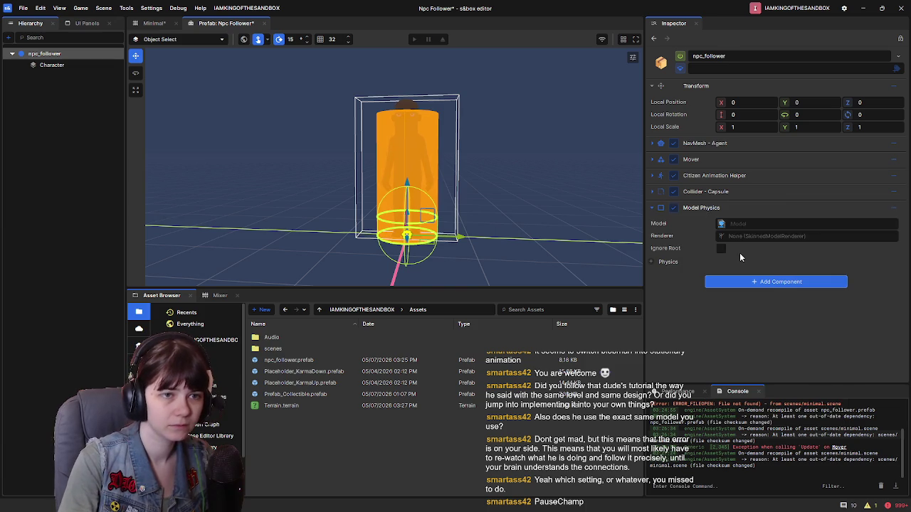
{"action": "left_click", "coordinate": [895, 208]}
{"action": "left_click", "coordinate": [846, 326]}
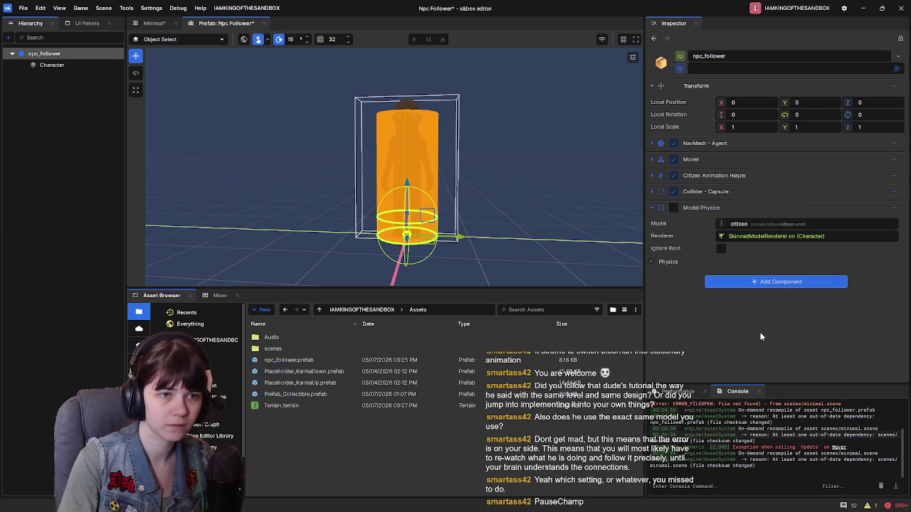
Step: Remove the Model Physics component from Character and clear the console
{"action": "left_click", "coordinate": [47, 64]}
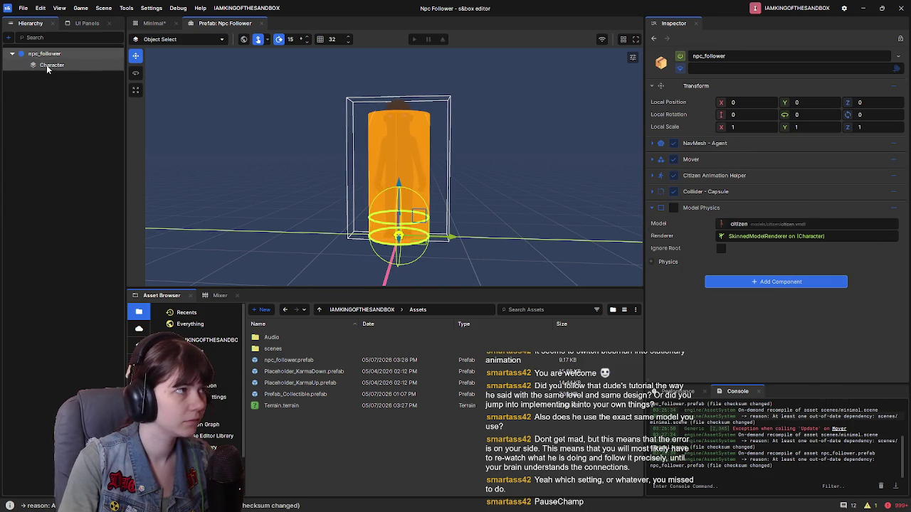
{"action": "left_click", "coordinate": [894, 175]}
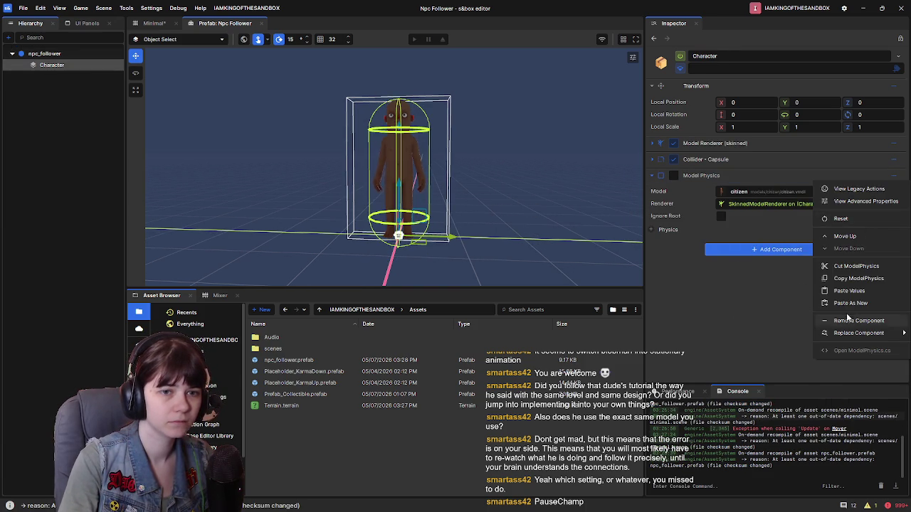
{"action": "left_click", "coordinate": [858, 320]}
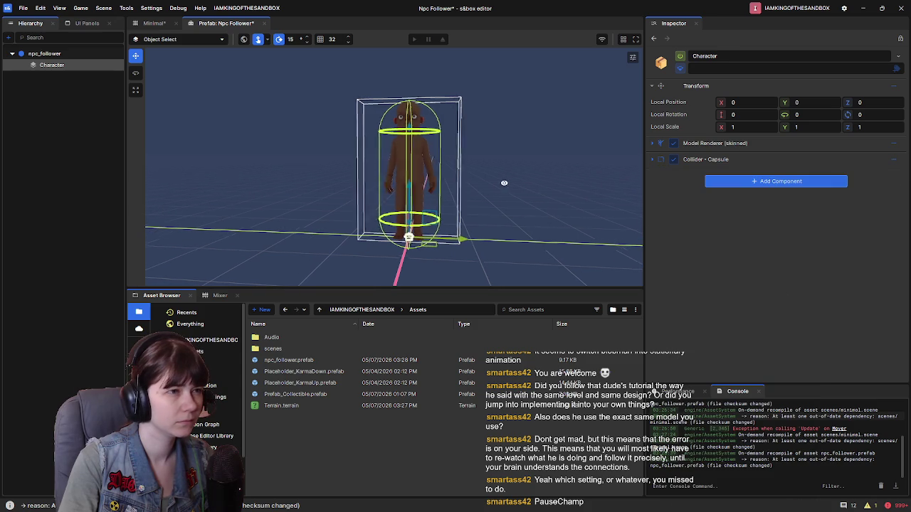
{"action": "left_click", "coordinate": [880, 487]}
Step: Return to the Minimal scene and save it with Ctrl+S
{"action": "left_click", "coordinate": [152, 23]}
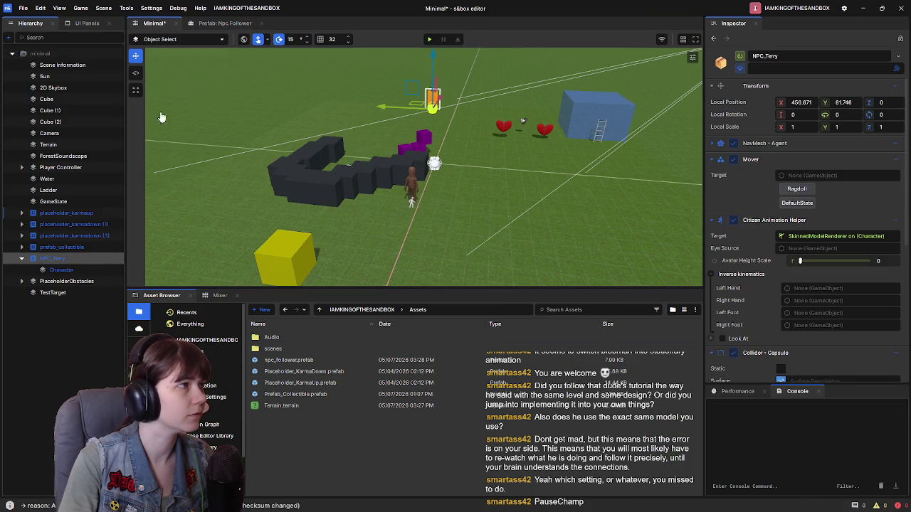
{"action": "right_click", "coordinate": [44, 259]}
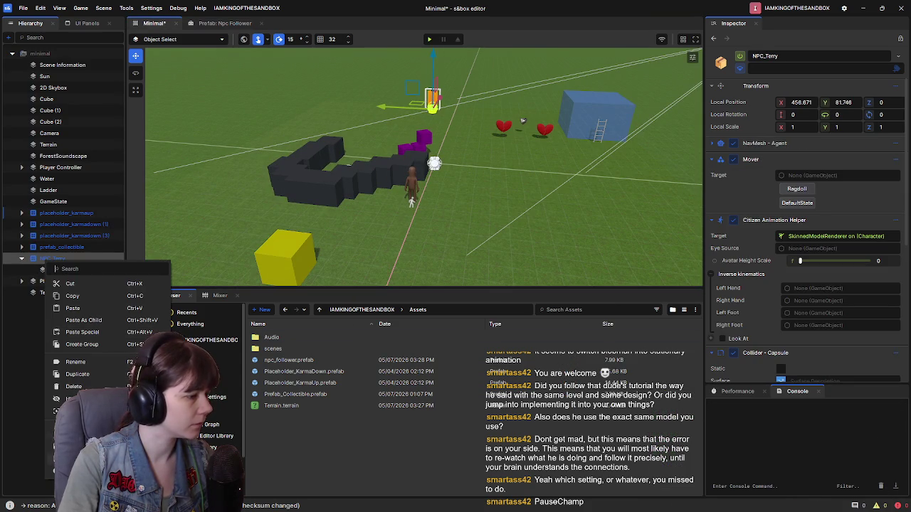
{"action": "left_click", "coordinate": [52, 471]}
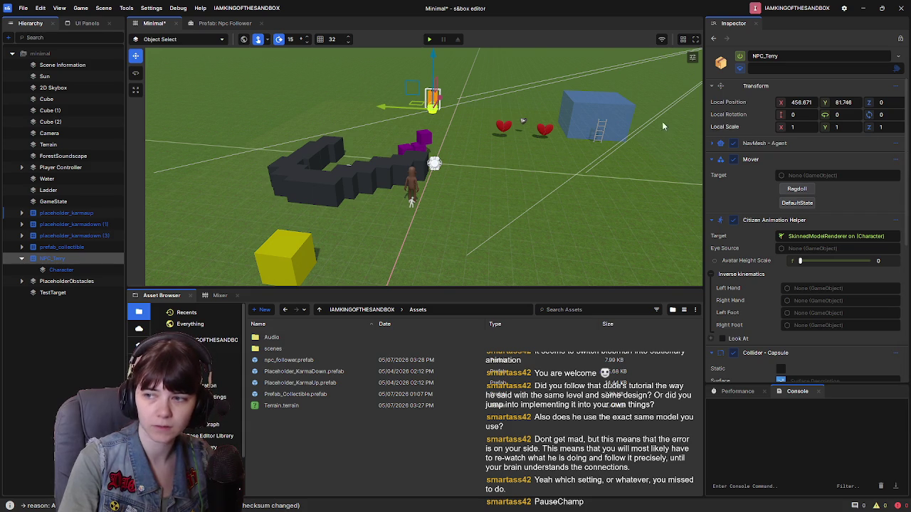
{"action": "key", "text": "ctrl+s"}
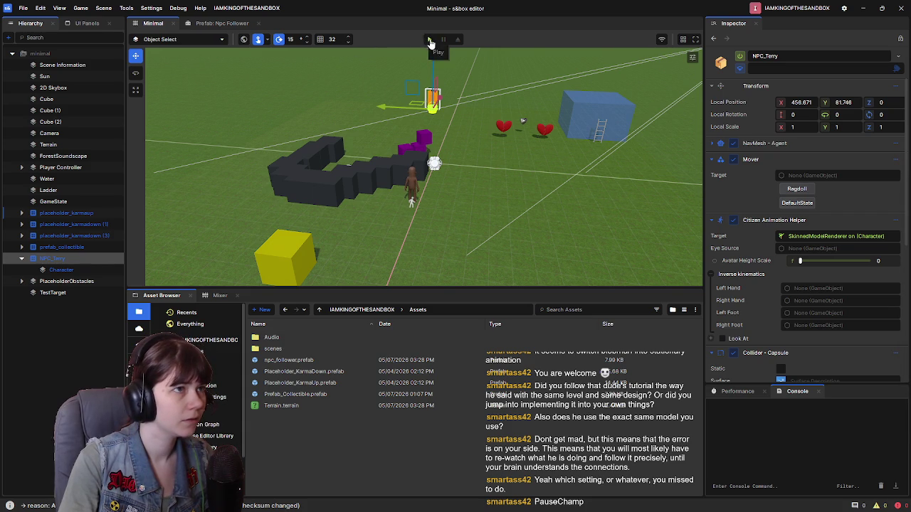
Step: Play-test the scene, leave play mode, and orbit the camera closer to the NPC
{"action": "left_click", "coordinate": [430, 41]}
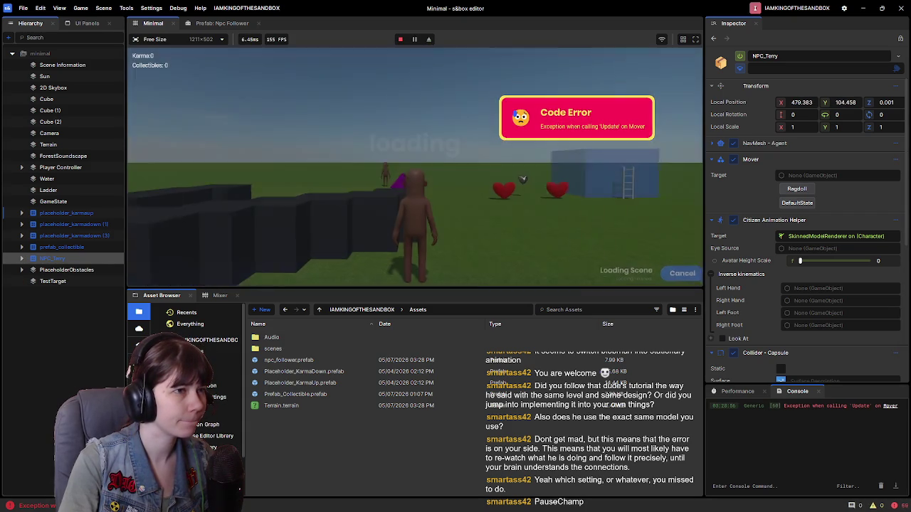
{"action": "key", "text": "Escape"}
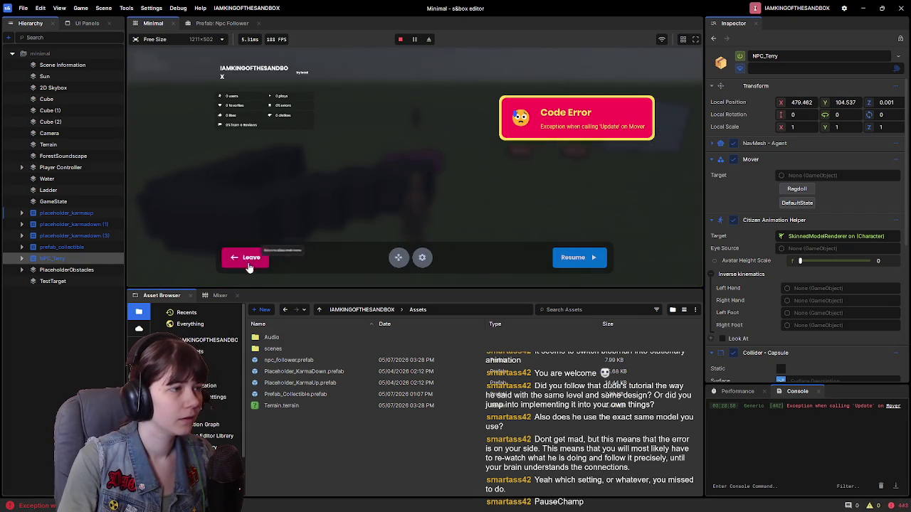
{"action": "left_click", "coordinate": [245, 258]}
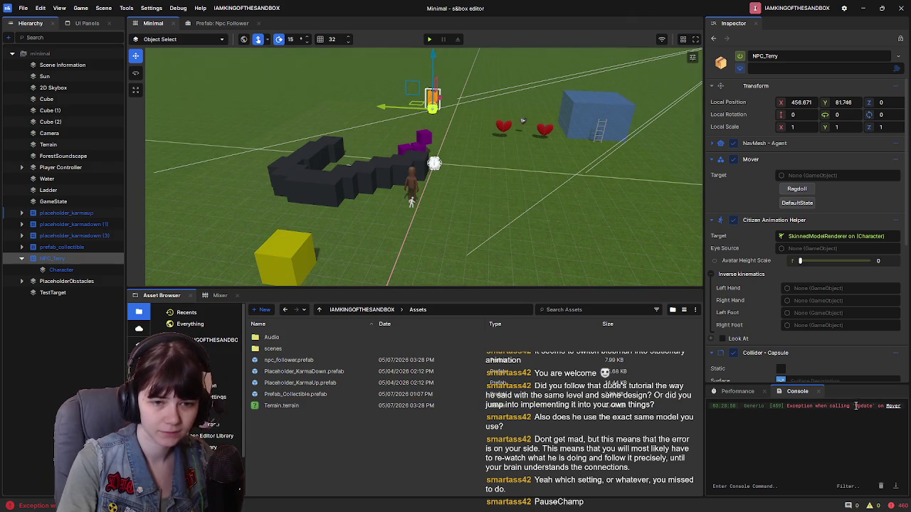
{"action": "mouse_move", "coordinate": [564, 267]}
{"action": "left_mouse_down"}
{"action": "mouse_move", "coordinate": [532, 196]}
{"action": "mouse_move", "coordinate": [516, 197]}
{"action": "left_mouse_up"}
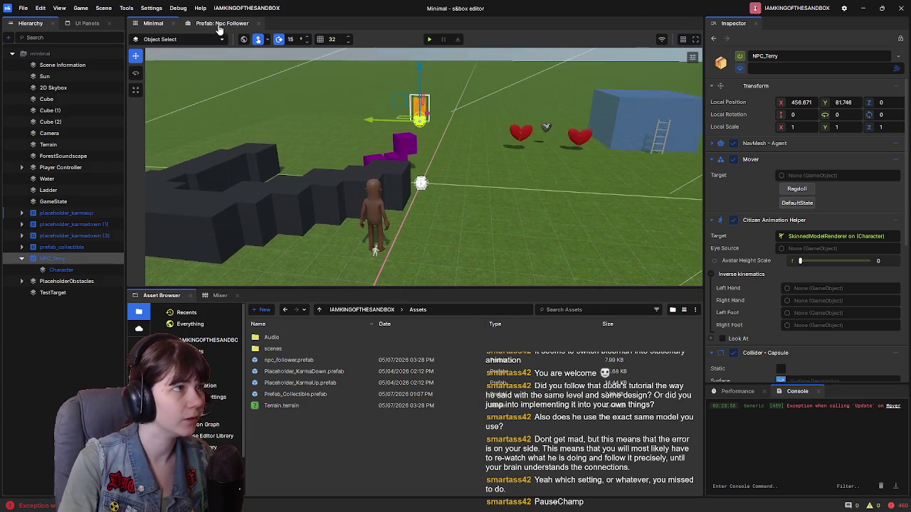
Step: In the Npc Follower prefab, turn on the npc_follower root's capsule collider
{"action": "left_click", "coordinate": [222, 23]}
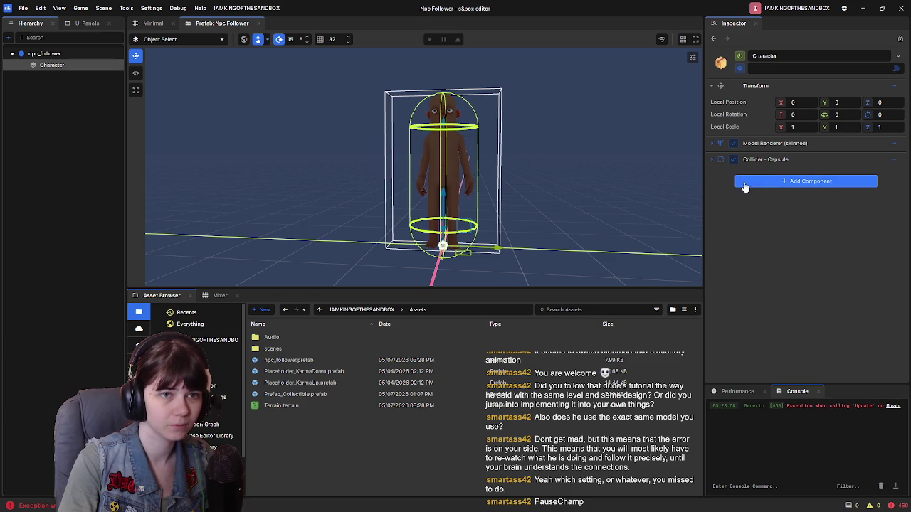
{"action": "right_click", "coordinate": [51, 55]}
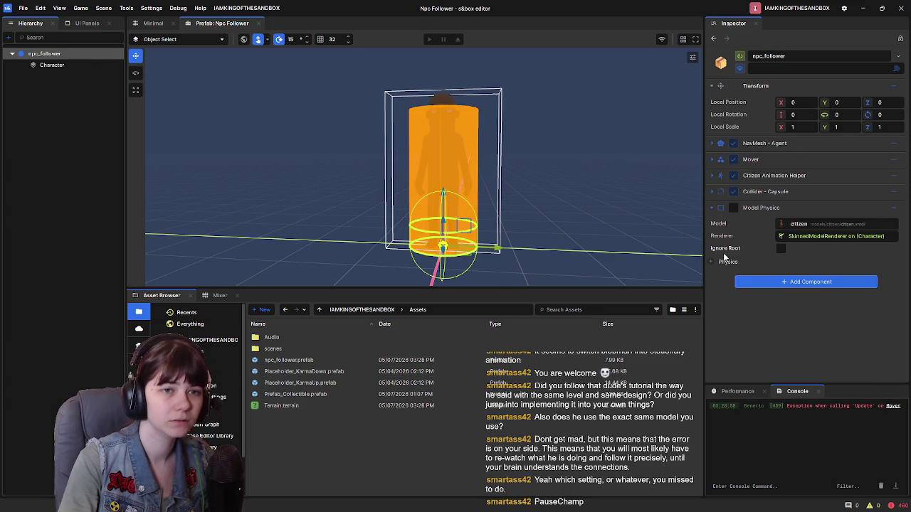
{"action": "left_click", "coordinate": [715, 263]}
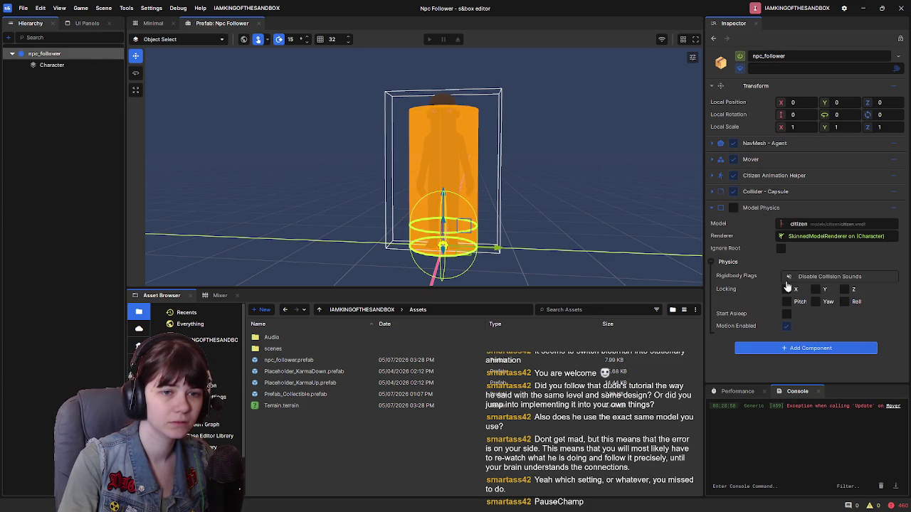
{"action": "left_click", "coordinate": [732, 191]}
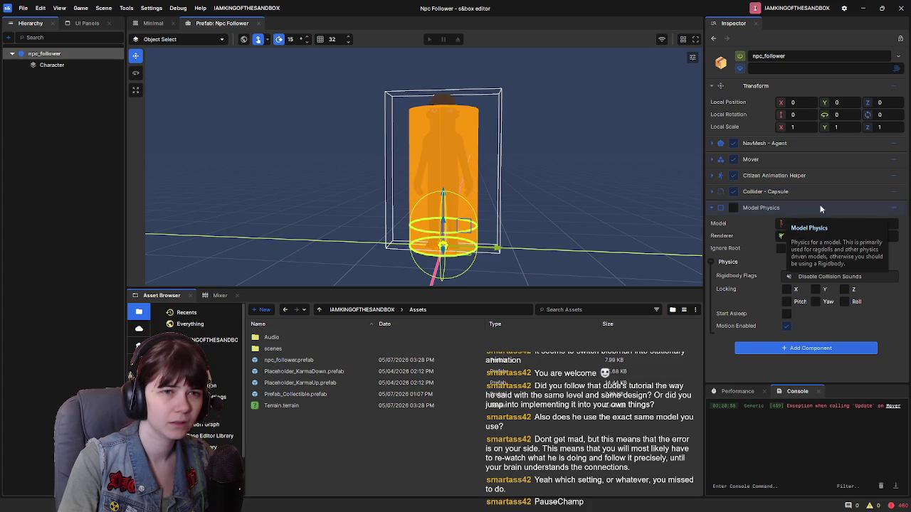
{"action": "left_click", "coordinate": [715, 160]}
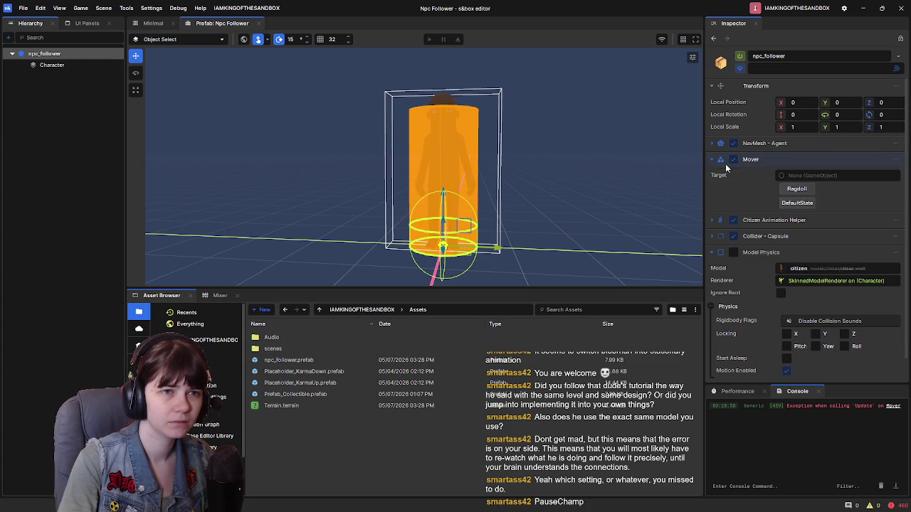
Step: In the Minimal scene, set NPC_Terry's Mover Target to Player Controller and save
{"action": "key", "text": "ctrl+Tab"}
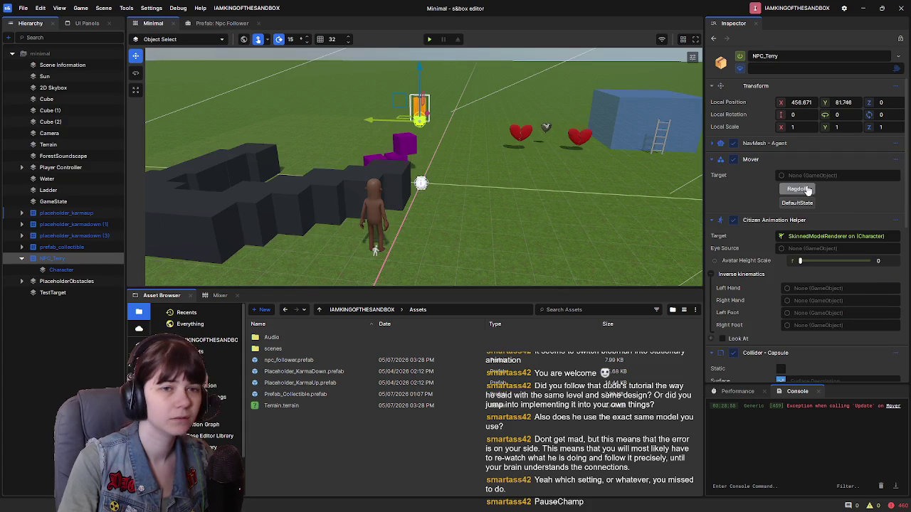
{"action": "left_click_drag", "start_coordinate": [476, 183], "coordinate": [475, 183]}
{"action": "right_click", "coordinate": [476, 183]}
{"action": "left_click", "coordinate": [377, 212]}
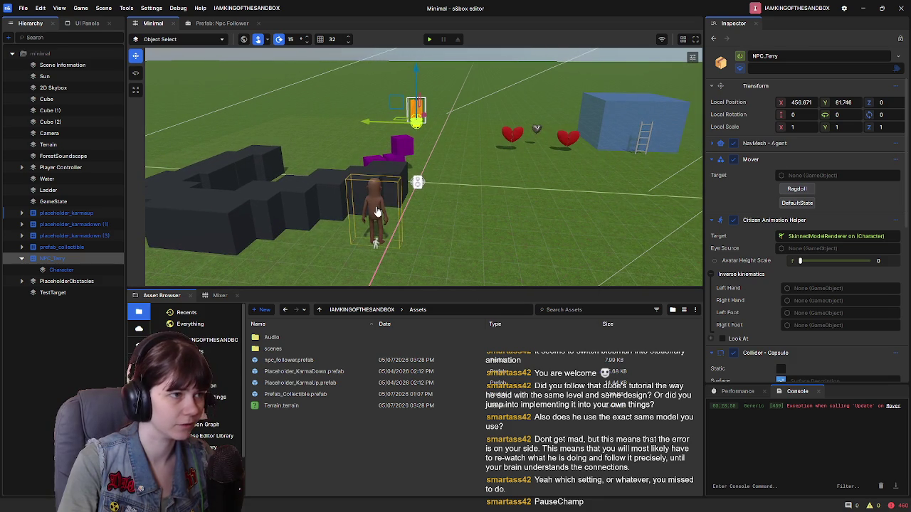
{"action": "left_click", "coordinate": [377, 212]}
{"action": "left_click", "coordinate": [57, 281]}
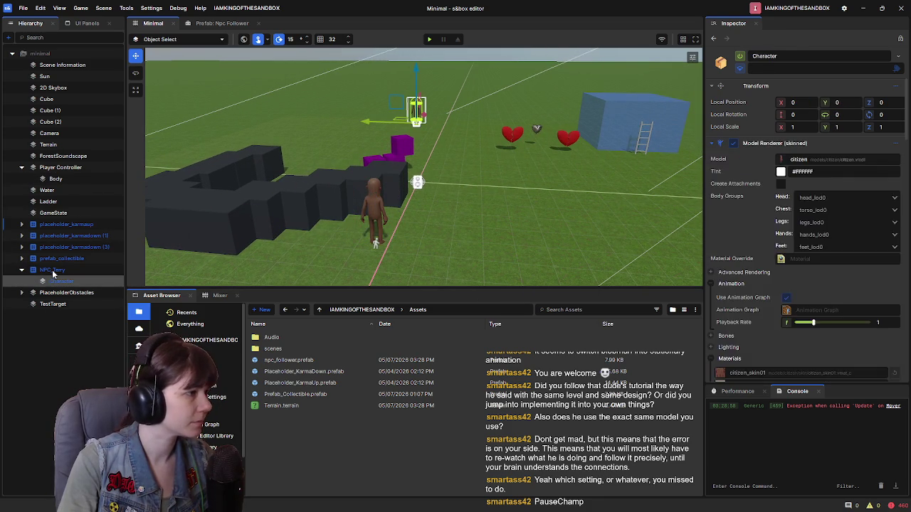
{"action": "left_click", "coordinate": [52, 272]}
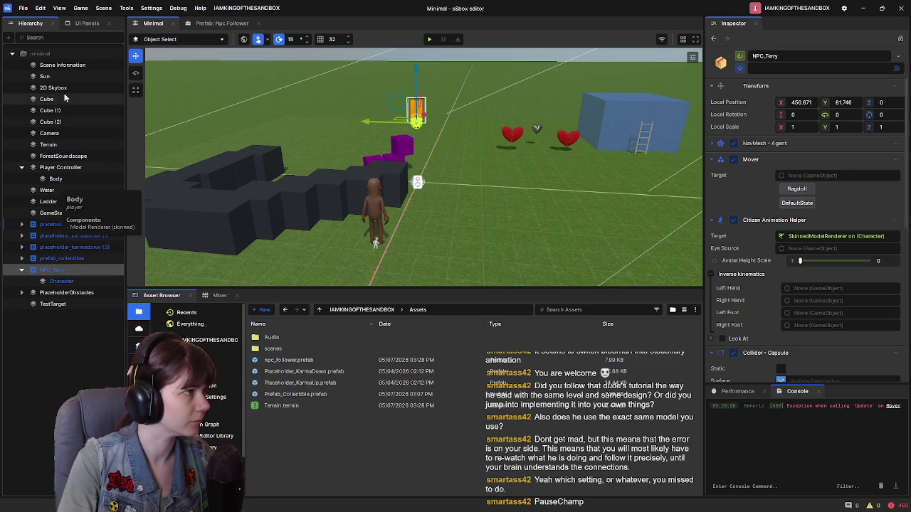
{"action": "left_click_drag", "start_coordinate": [509, 204], "coordinate": [831, 178]}
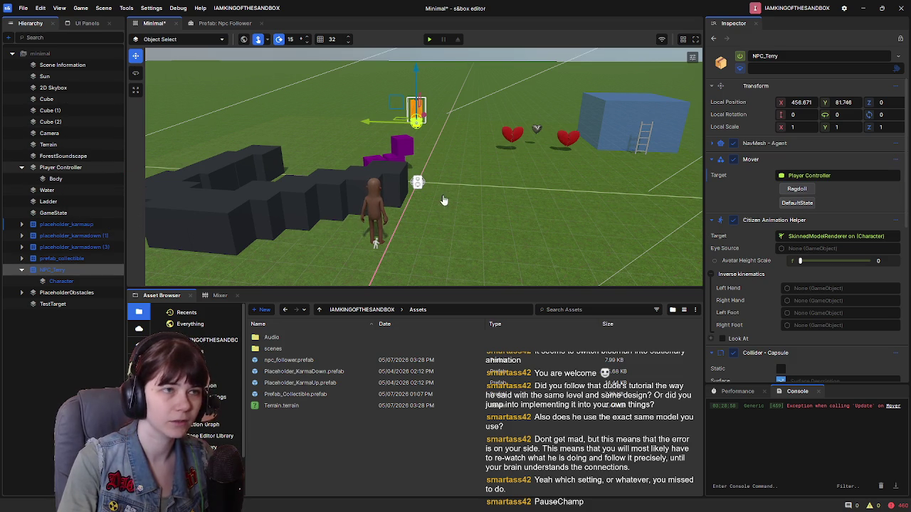
{"action": "key", "text": "ctrl+s"}
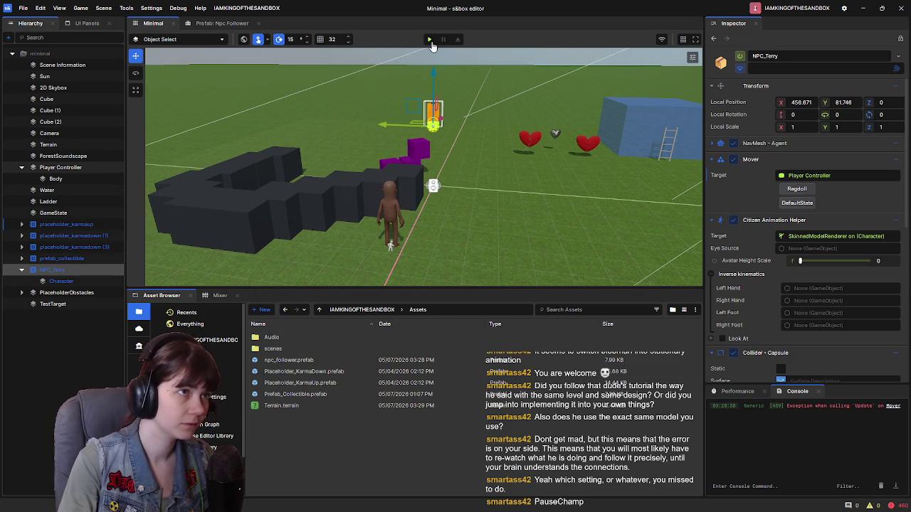
Step: Play the scene, ragdoll the NPC, then reset it with DefaultState
{"action": "left_click", "coordinate": [430, 39]}
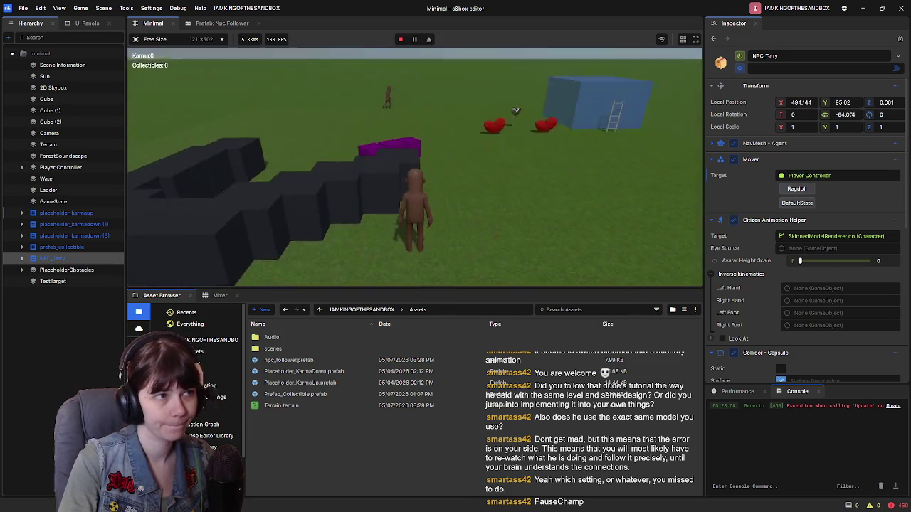
{"action": "key", "text": "Escape"}
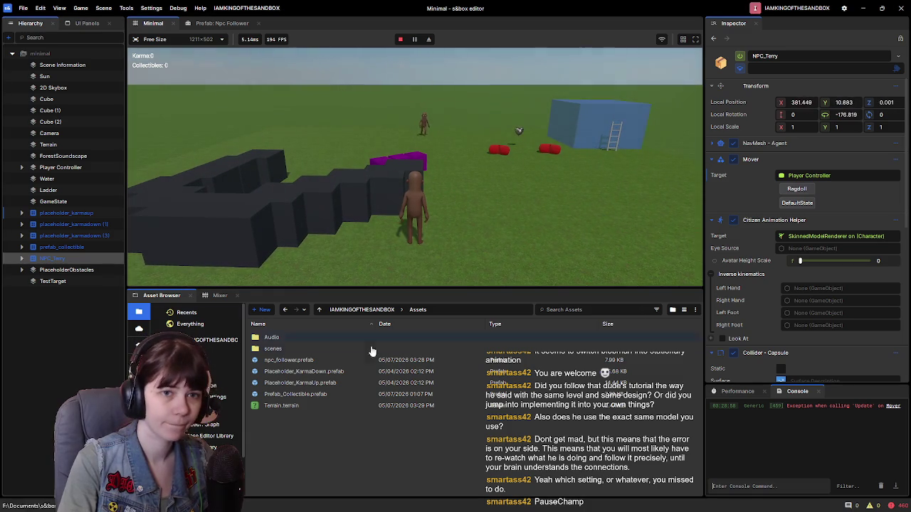
{"action": "left_click", "coordinate": [792, 190]}
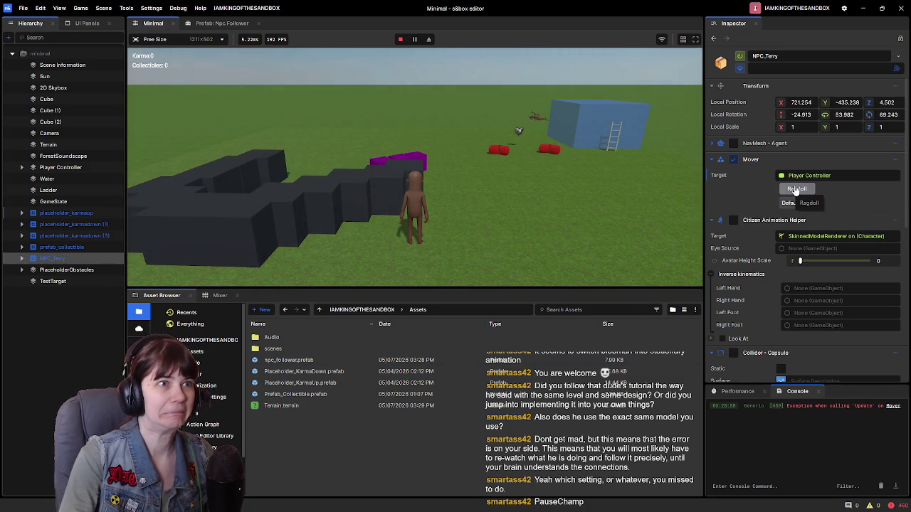
{"action": "left_click", "coordinate": [797, 202]}
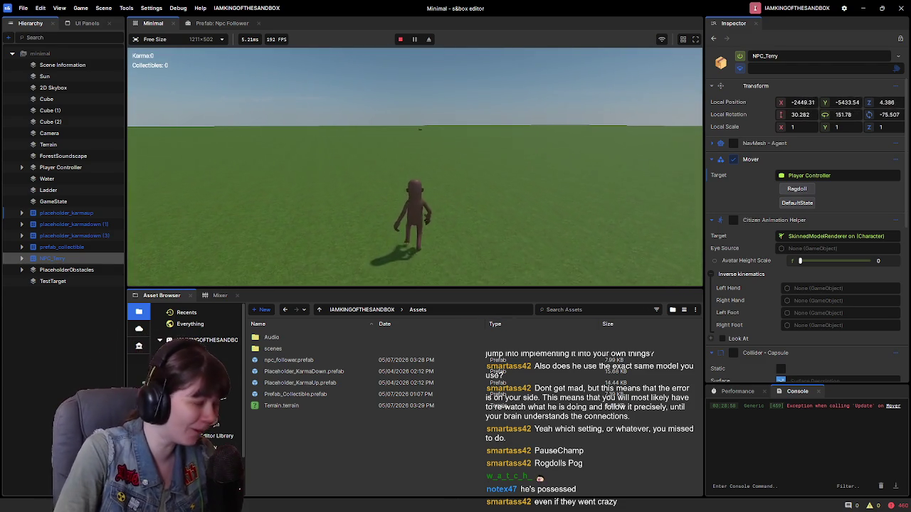
{"action": "key", "text": "grave"}
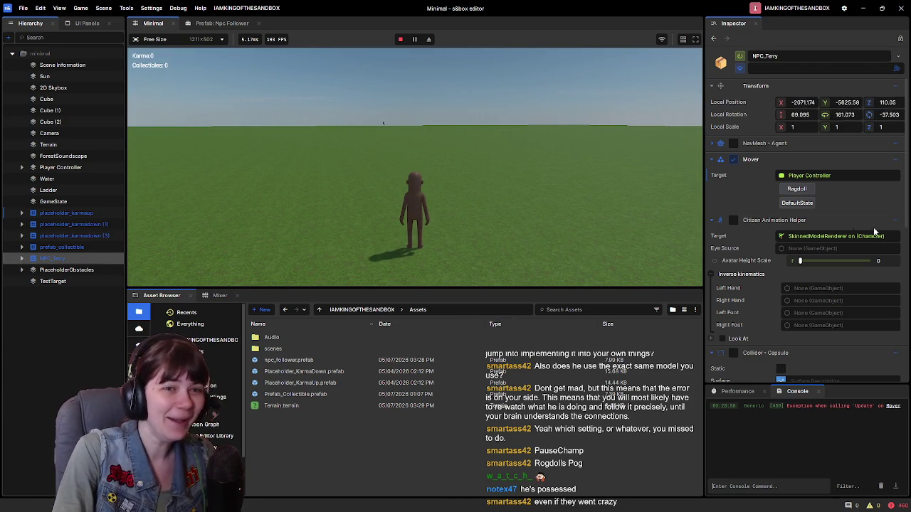
{"action": "left_click", "coordinate": [797, 203]}
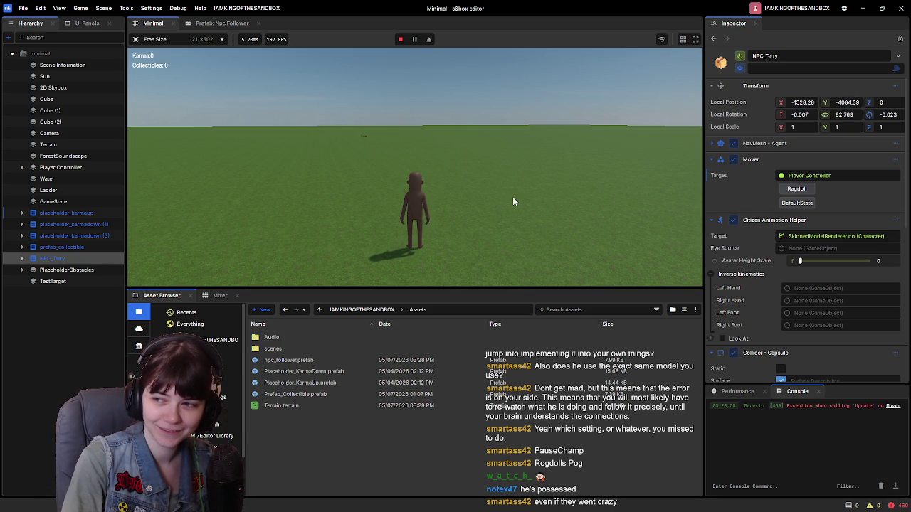
Step: Run the player forward so the NPC gives chase, then pause and leave play mode
{"action": "left_click", "coordinate": [511, 198]}
{"action": "key", "text": "w"}
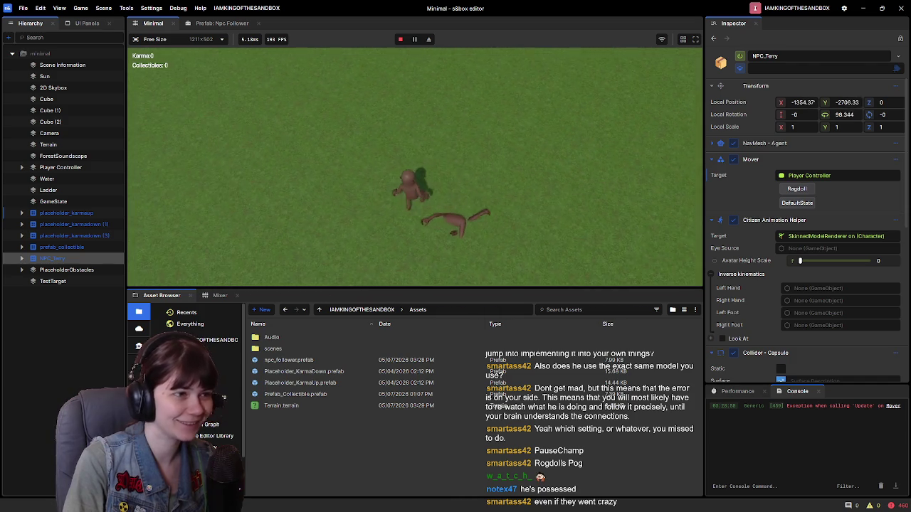
{"action": "key", "text": "Escape"}
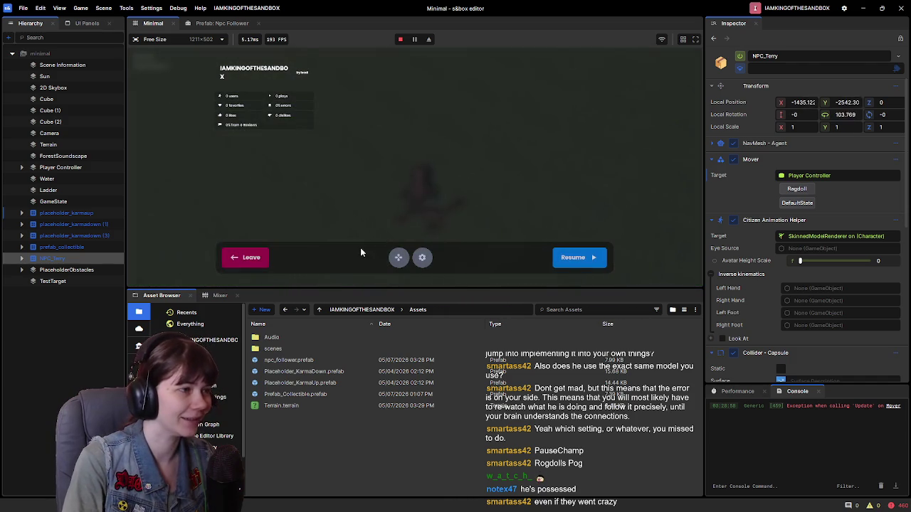
{"action": "left_click", "coordinate": [258, 261]}
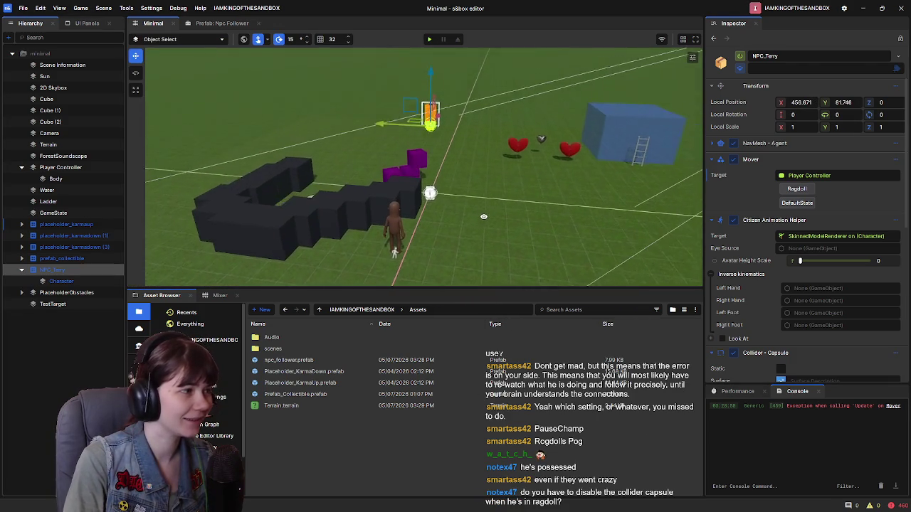
Step: From the Npc Follower prefab, edit the Mover component's script NPCMover.cs in Visual Studio
{"action": "scroll", "coordinate": [774, 286], "scroll_direction": "down", "scroll_amount": 1}
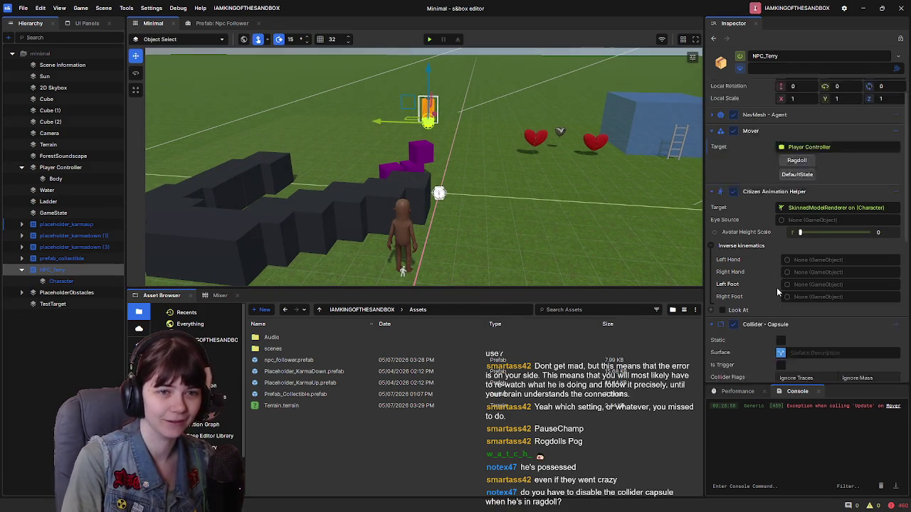
{"action": "scroll", "coordinate": [774, 286], "scroll_direction": "down", "scroll_amount": 1}
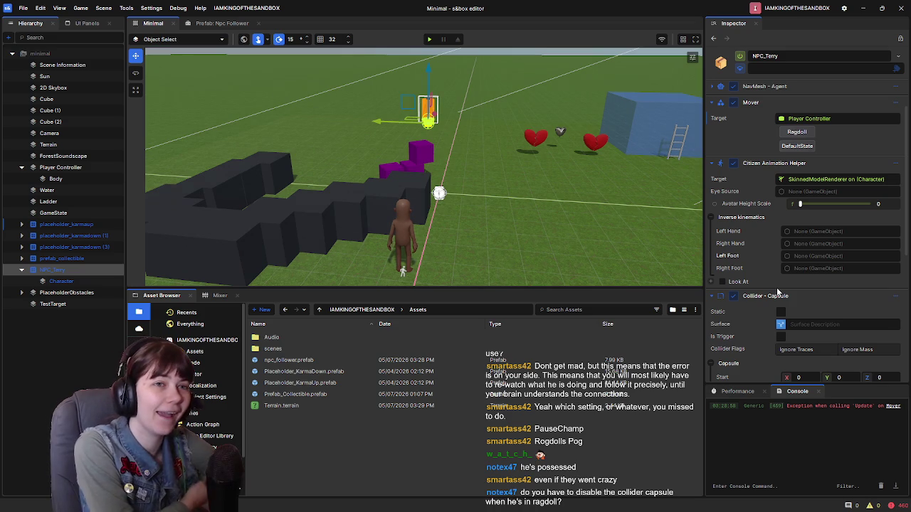
{"action": "scroll", "coordinate": [775, 294], "scroll_direction": "down", "scroll_amount": 5}
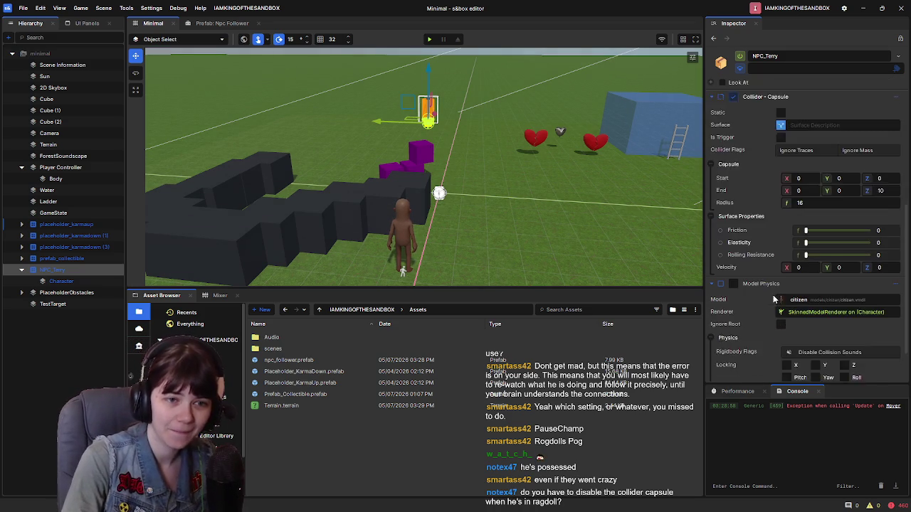
{"action": "scroll", "coordinate": [773, 297], "scroll_direction": "down", "scroll_amount": 2}
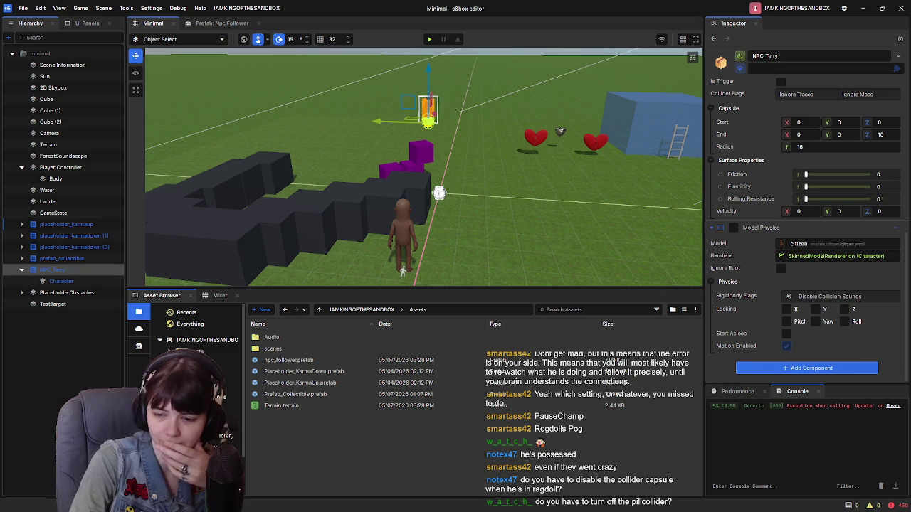
{"action": "left_click", "coordinate": [217, 22]}
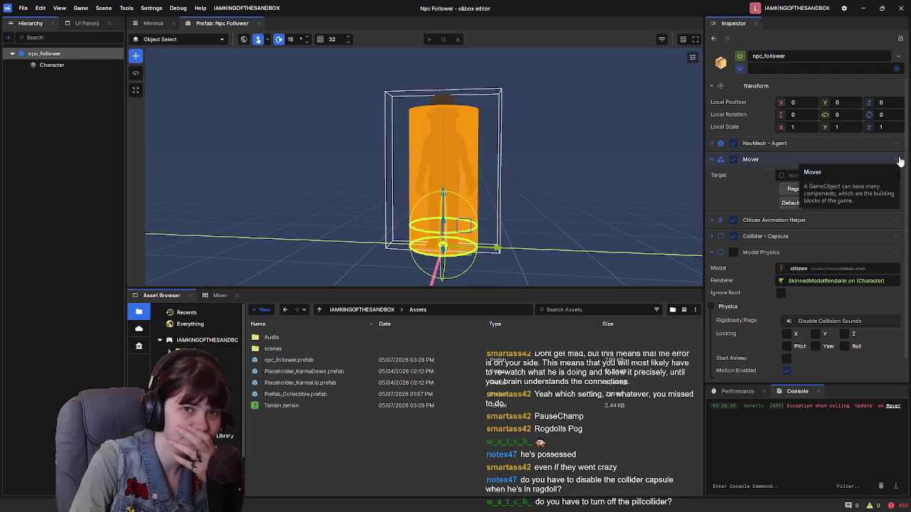
{"action": "left_click", "coordinate": [896, 160]}
{"action": "left_click", "coordinate": [841, 334]}
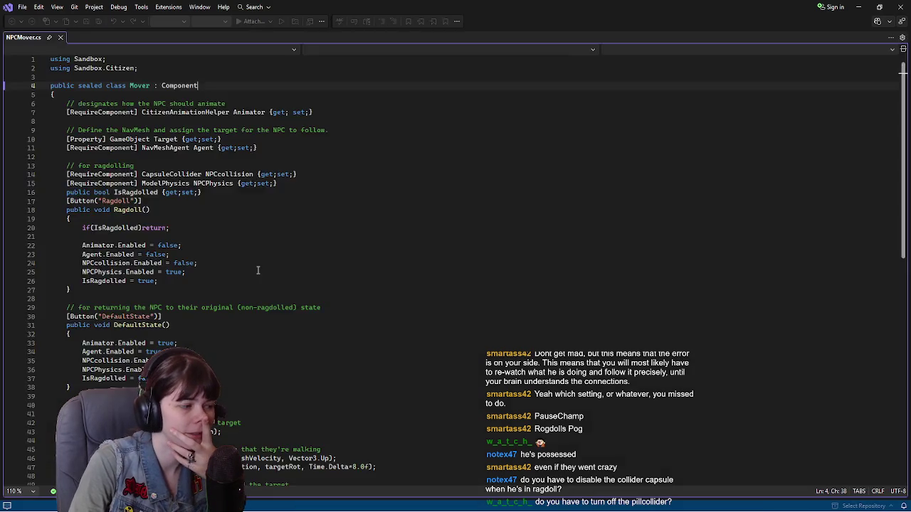
Step: Review the Ragdoll() and DefaultState() code in NPCMover.cs
{"action": "scroll", "coordinate": [118, 223], "scroll_direction": "down", "scroll_amount": 2}
{"action": "scroll", "coordinate": [118, 223], "scroll_direction": "up", "scroll_amount": 2}
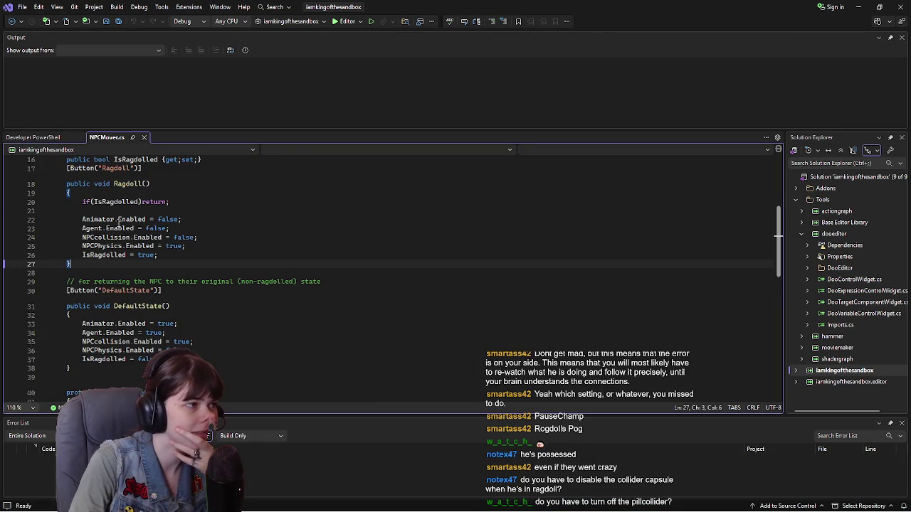
{"action": "scroll", "coordinate": [119, 219], "scroll_direction": "up", "scroll_amount": 1}
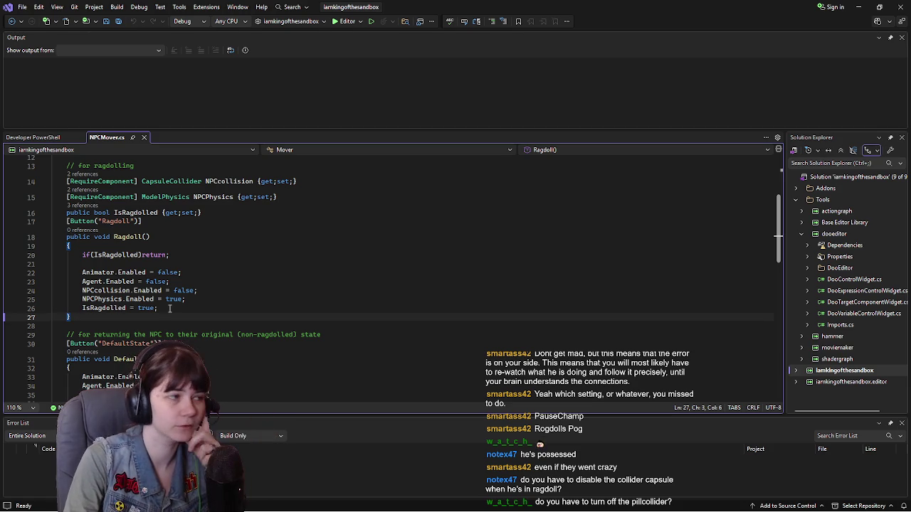
{"action": "left_click", "coordinate": [171, 310]}
{"action": "scroll", "coordinate": [213, 363], "scroll_direction": "down", "scroll_amount": 1}
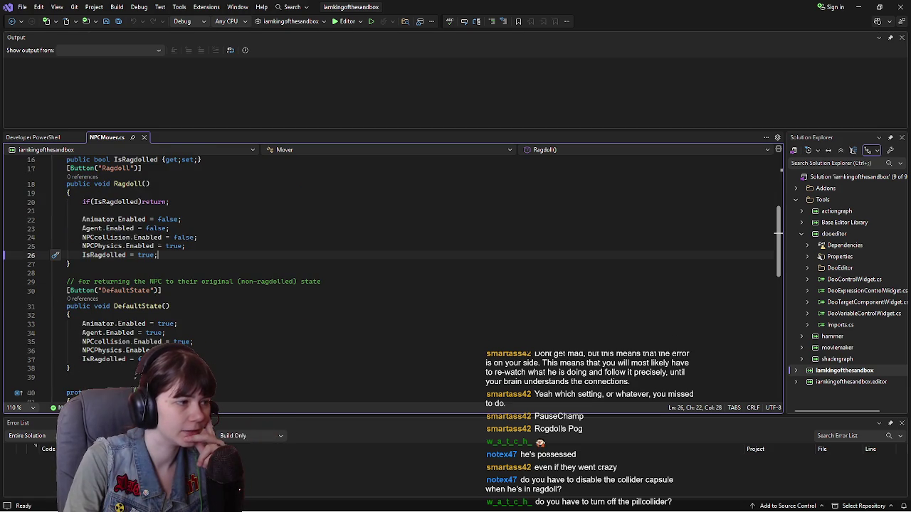
{"action": "left_click_drag", "start_coordinate": [32, 359], "coordinate": [32, 318]}
{"action": "left_click", "coordinate": [183, 255]}
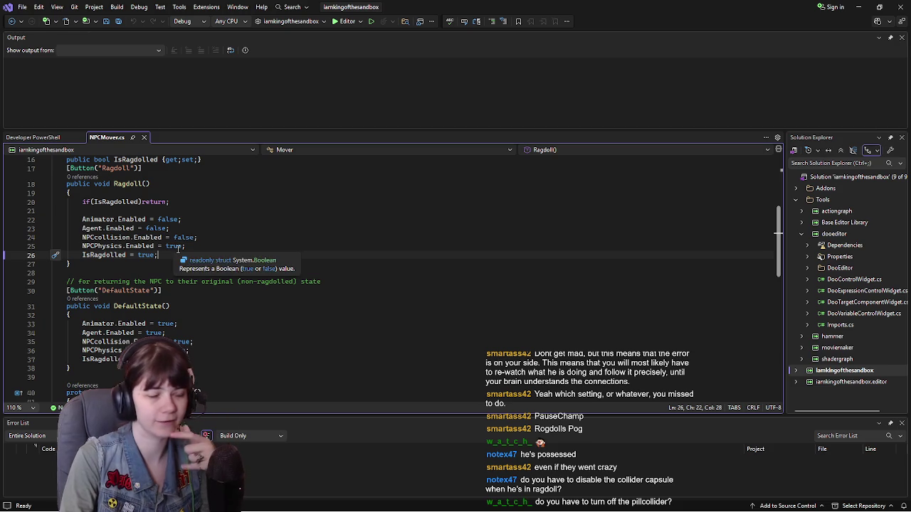
{"action": "scroll", "coordinate": [181, 251], "scroll_direction": "up", "scroll_amount": 2}
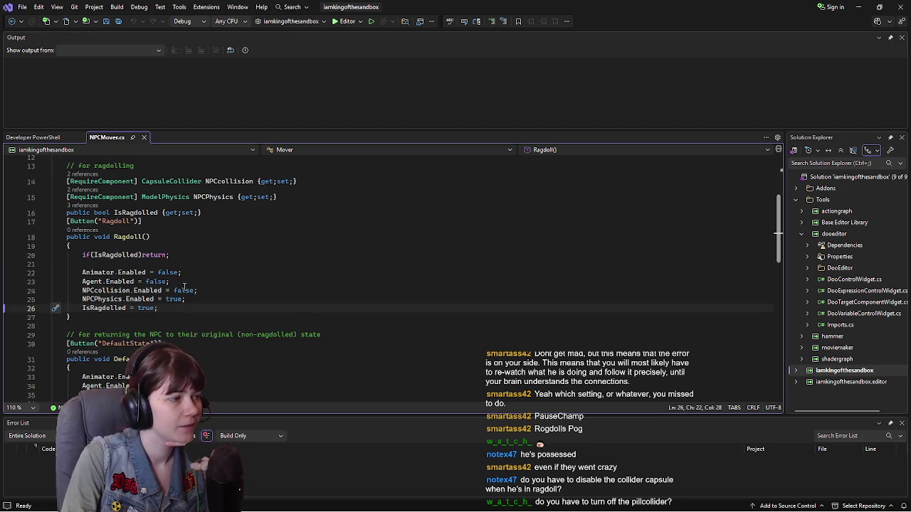
{"action": "scroll", "coordinate": [187, 296], "scroll_direction": "down", "scroll_amount": 1}
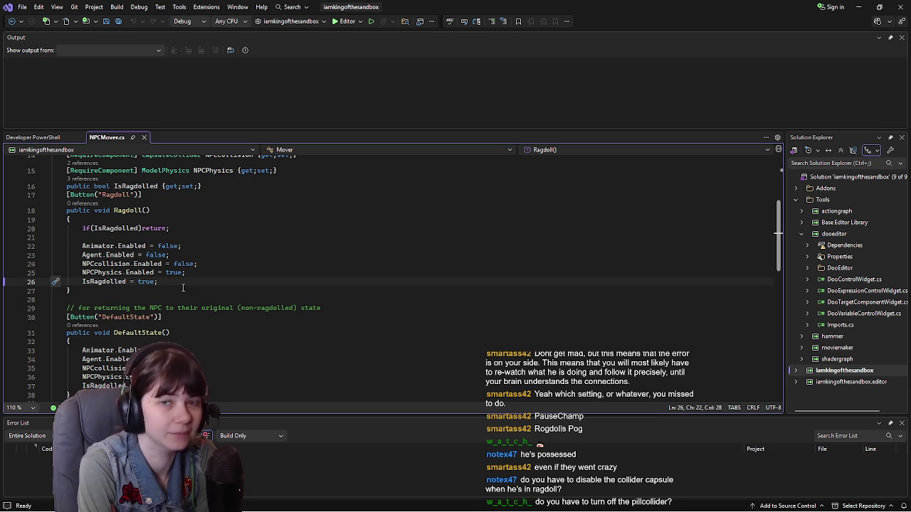
Step: Change NPCcollision's type from CapsuleCollider to Collider, save NPCMover.cs, and return to the editor
{"action": "scroll", "coordinate": [183, 288], "scroll_direction": "up", "scroll_amount": 2}
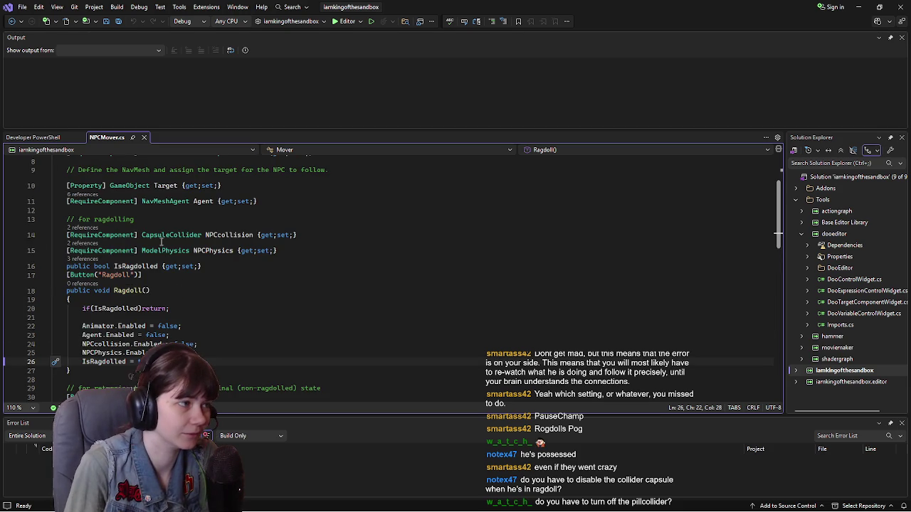
{"action": "left_click_drag", "start_coordinate": [175, 235], "coordinate": [142, 235]}
{"action": "key", "text": "Delete"}
{"action": "key", "text": "ctrl+s"}
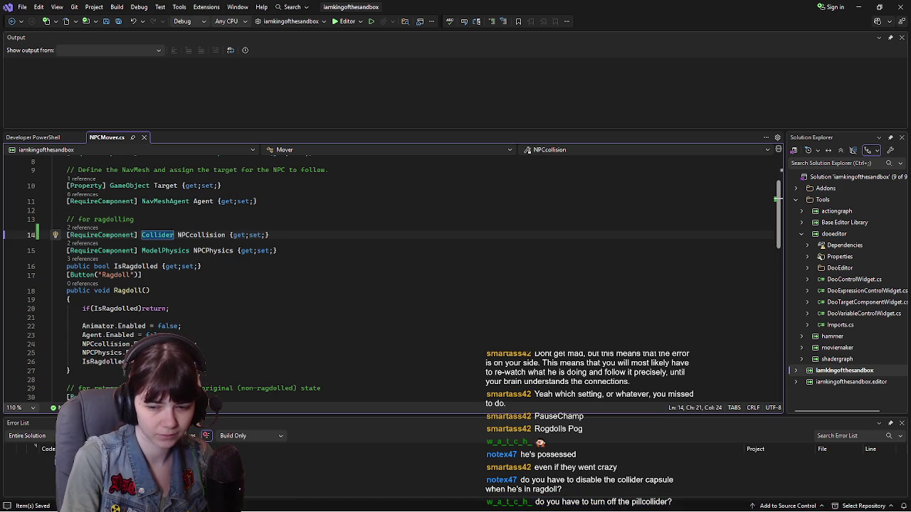
{"action": "key", "text": "alt+Tab"}
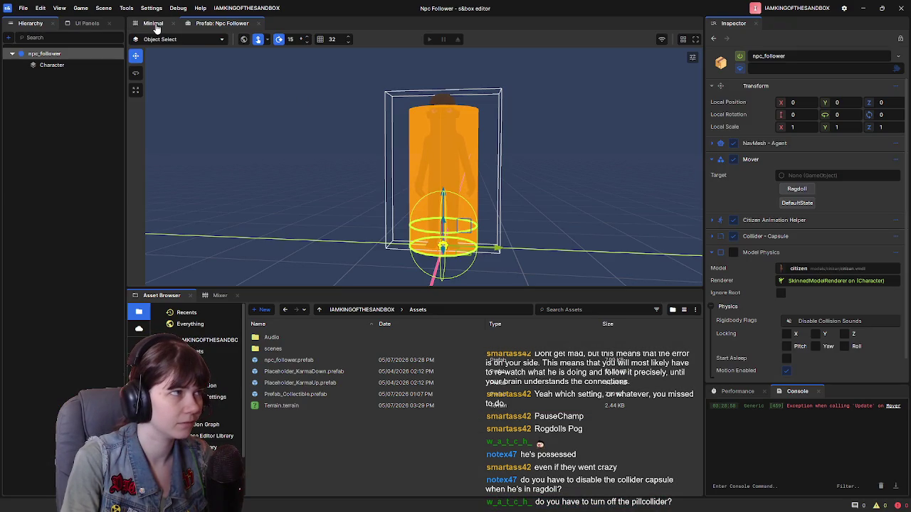
Step: Return to the Minimal scene, zoom the view out, and briefly check Visual Studio before coming back
{"action": "left_click", "coordinate": [153, 23]}
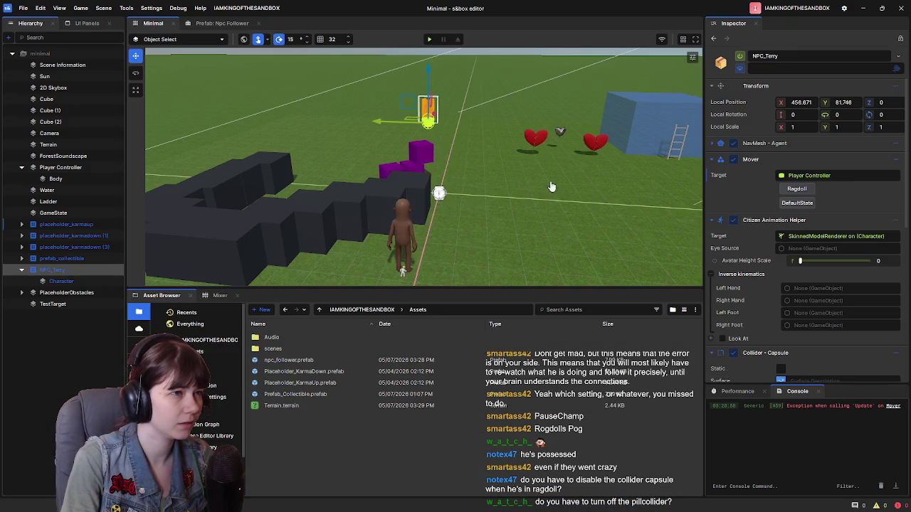
{"action": "scroll", "coordinate": [548, 190], "scroll_direction": "down", "scroll_amount": 5}
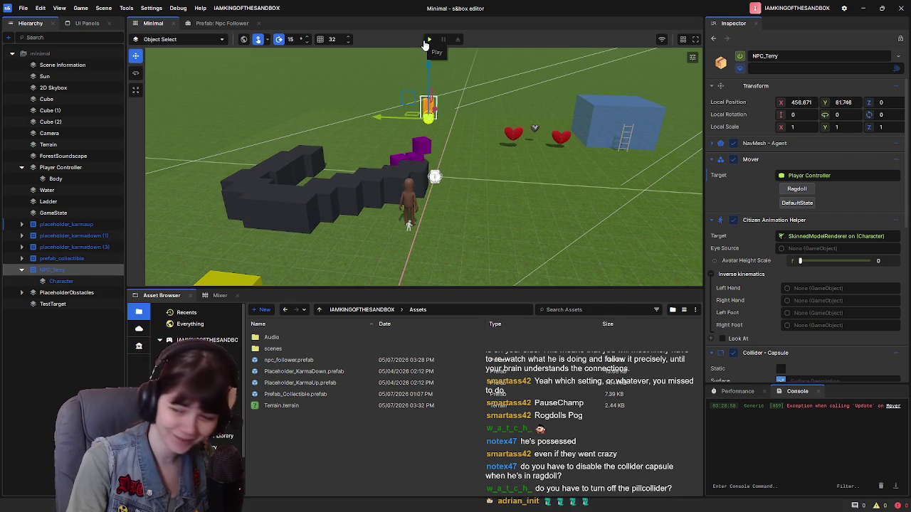
{"action": "key", "text": "alt+Tab"}
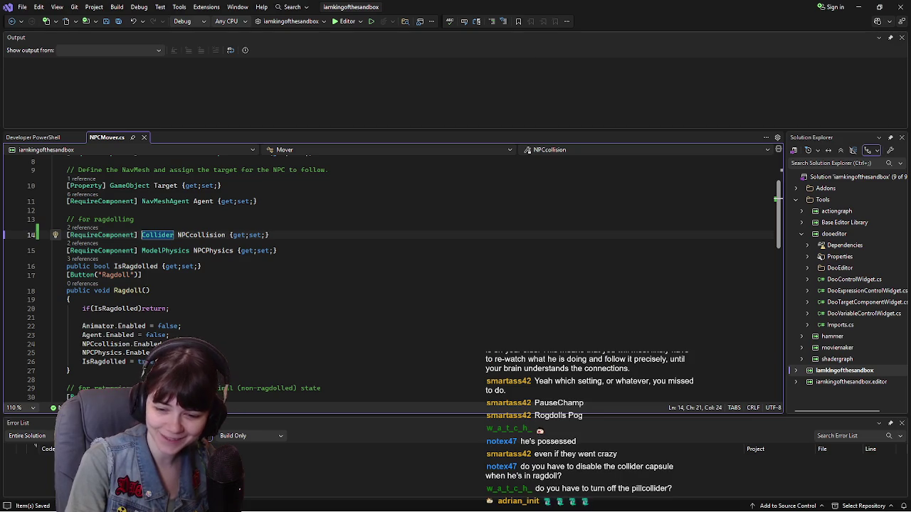
{"action": "key", "text": "alt+Tab"}
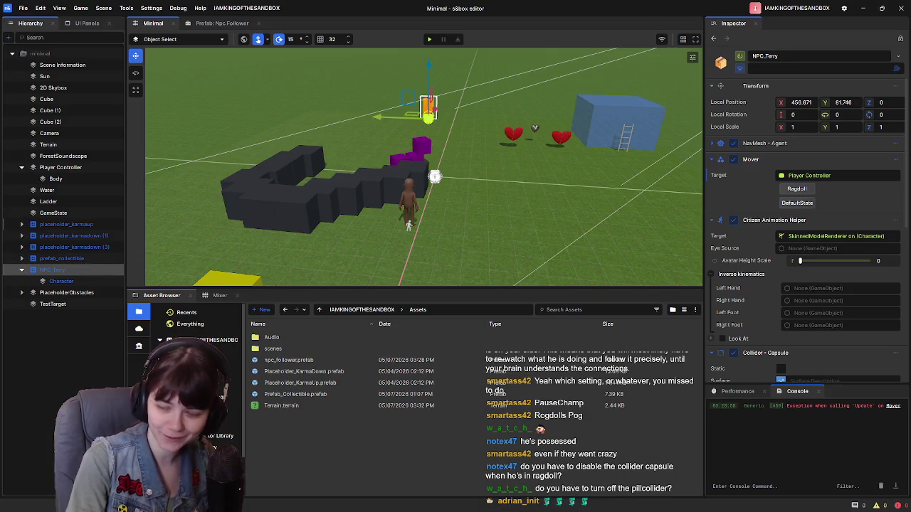
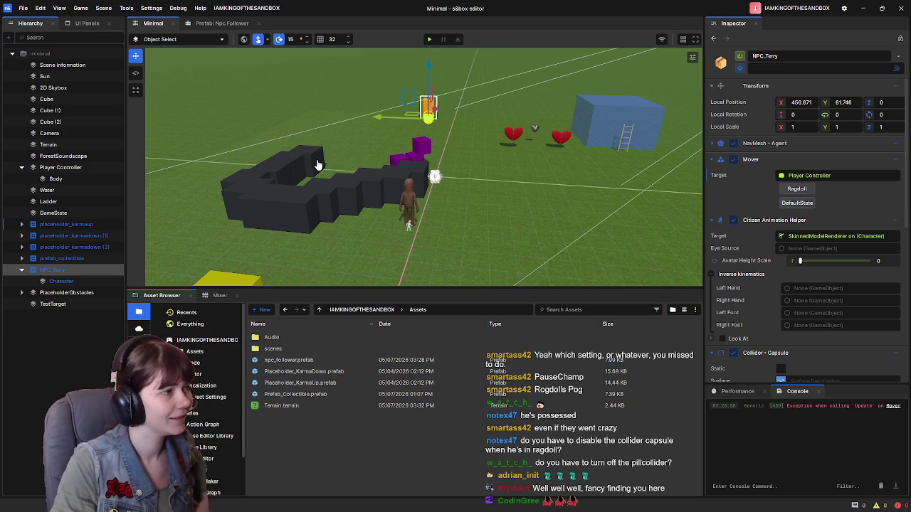
Step: Orbit the scene view toward NPC_Terry and the hearts, then start playtesting the Minimal scene
{"action": "mouse_move", "coordinate": [516, 218]}
{"action": "left_mouse_down"}
{"action": "mouse_move", "coordinate": [535, 192]}
{"action": "mouse_move", "coordinate": [521, 201]}
{"action": "left_mouse_up"}
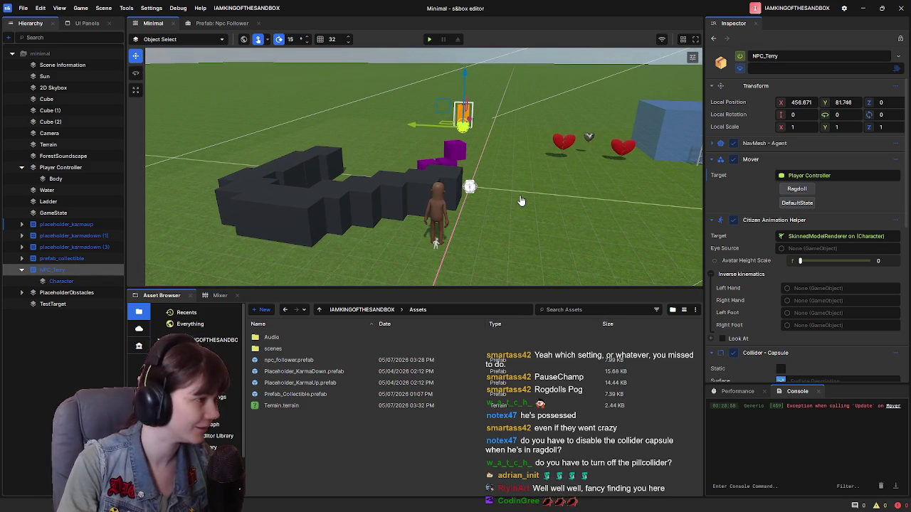
{"action": "left_click", "coordinate": [429, 39]}
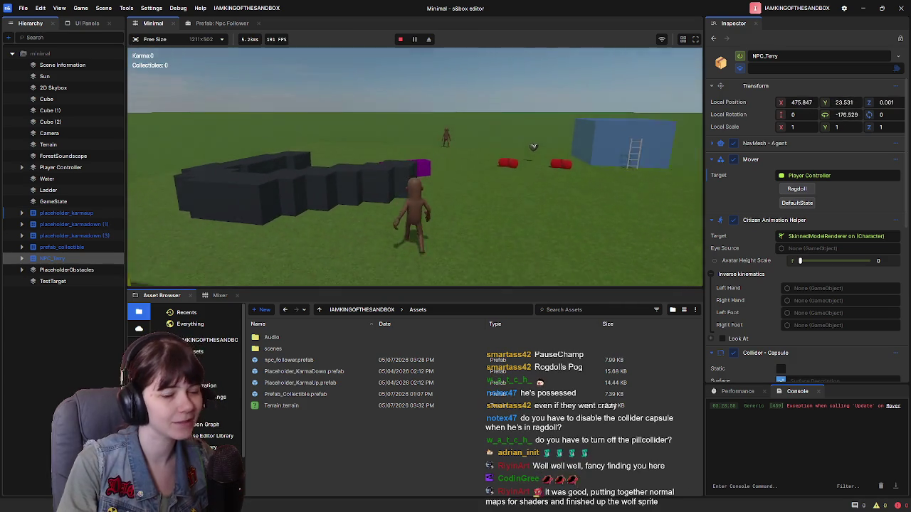
{"action": "key", "text": "Escape"}
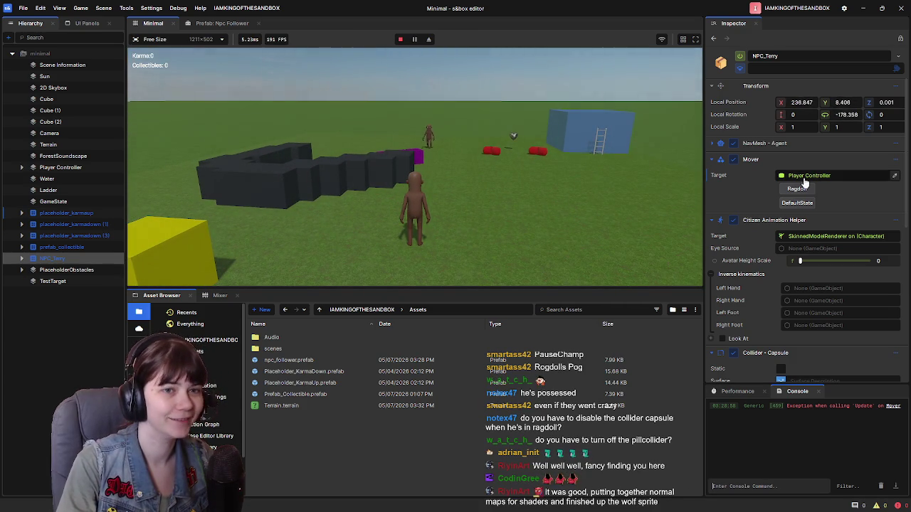
{"action": "left_click", "coordinate": [799, 190]}
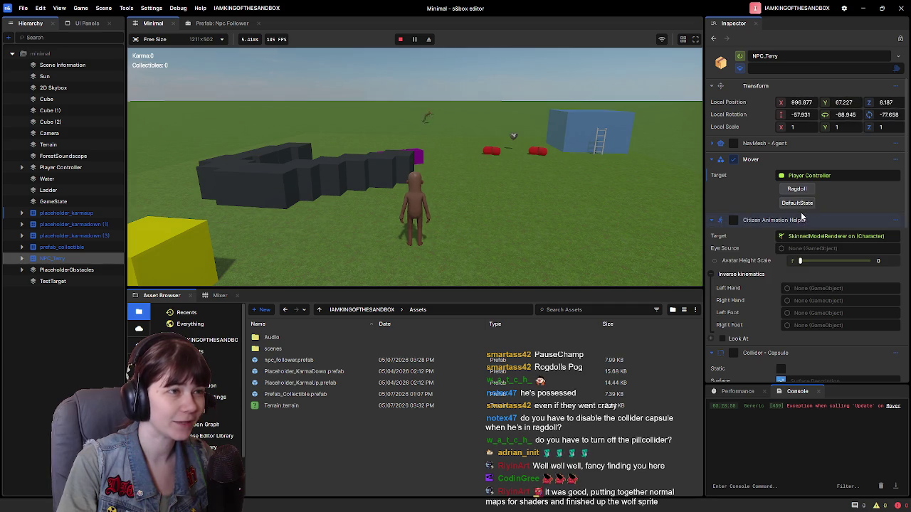
{"action": "left_click", "coordinate": [797, 203]}
{"action": "left_click", "coordinate": [443, 204]}
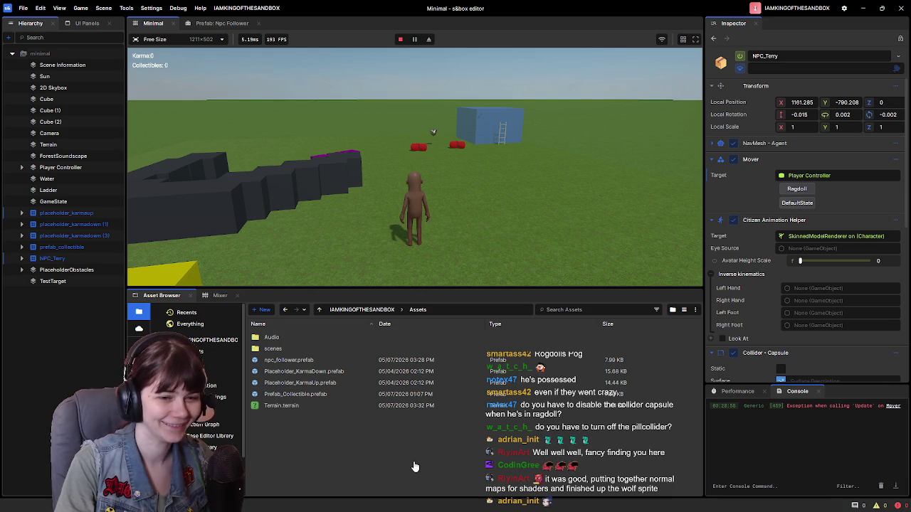
{"action": "left_click", "coordinate": [453, 256]}
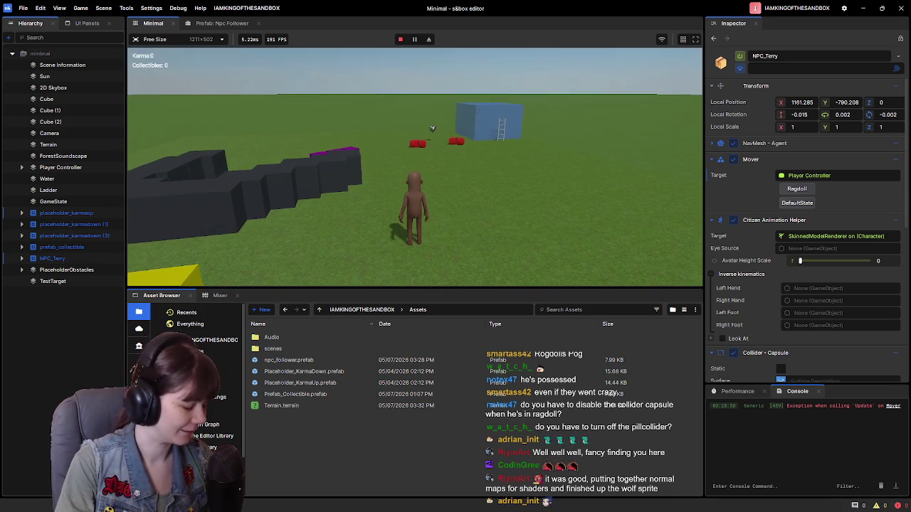
{"action": "key", "text": "Escape"}
{"action": "left_click", "coordinate": [262, 260]}
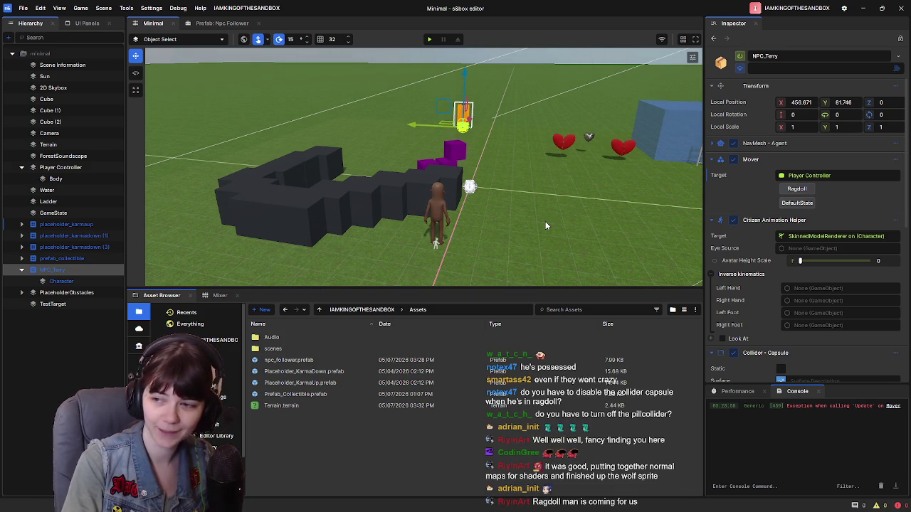
Step: Select NPC_Terry's Character child and collapse its animation Parameters in the Inspector
{"action": "mouse_move", "coordinate": [580, 220]}
{"action": "left_mouse_down"}
{"action": "mouse_move", "coordinate": [520, 191]}
{"action": "mouse_move", "coordinate": [491, 219]}
{"action": "left_mouse_up"}
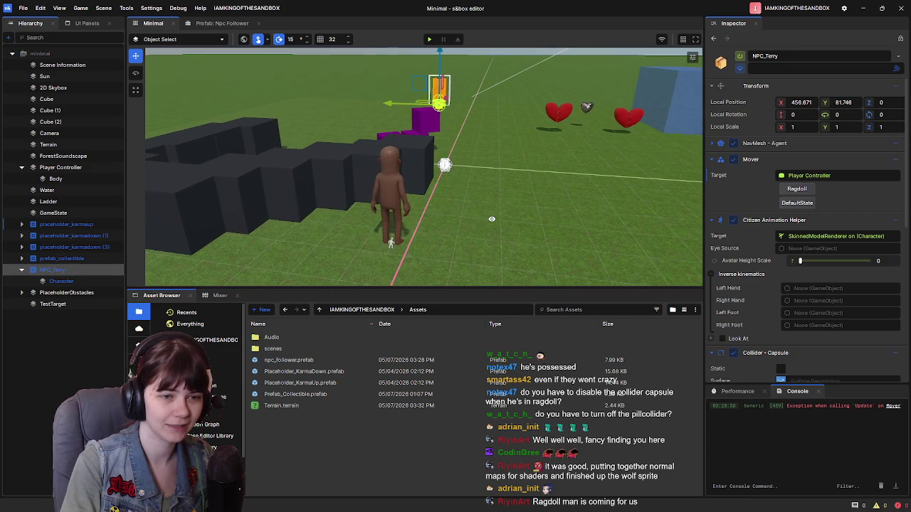
{"action": "scroll", "coordinate": [773, 297], "scroll_direction": "down", "scroll_amount": 10}
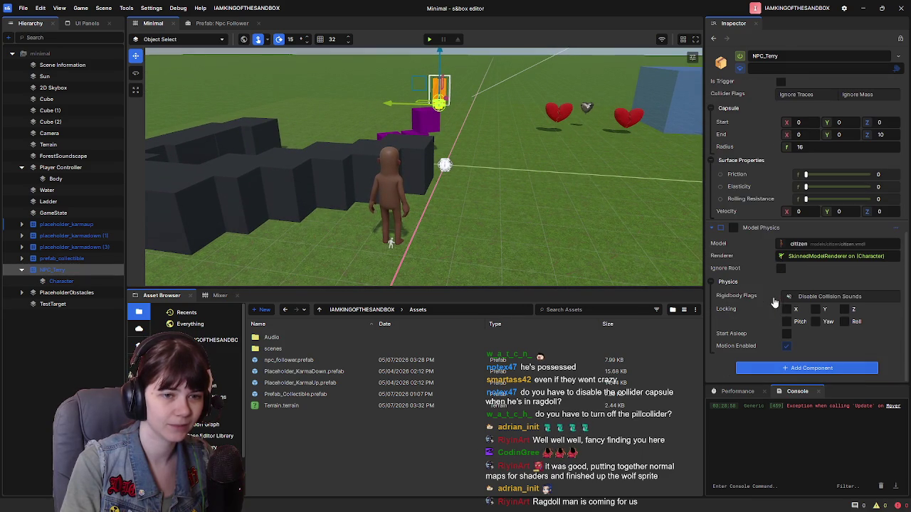
{"action": "left_click", "coordinate": [57, 281]}
{"action": "scroll", "coordinate": [769, 260], "scroll_direction": "down", "scroll_amount": 10}
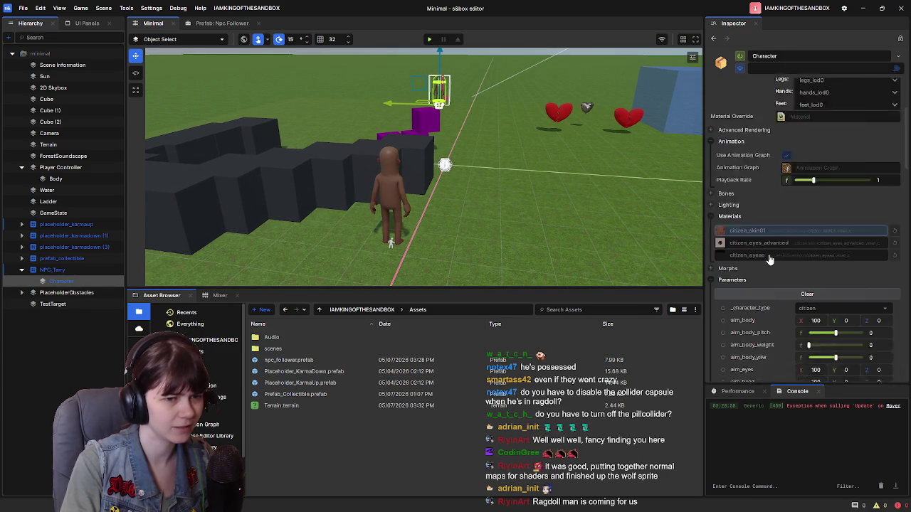
{"action": "scroll", "coordinate": [770, 260], "scroll_direction": "down", "scroll_amount": 5}
{"action": "scroll", "coordinate": [770, 261], "scroll_direction": "up", "scroll_amount": 10}
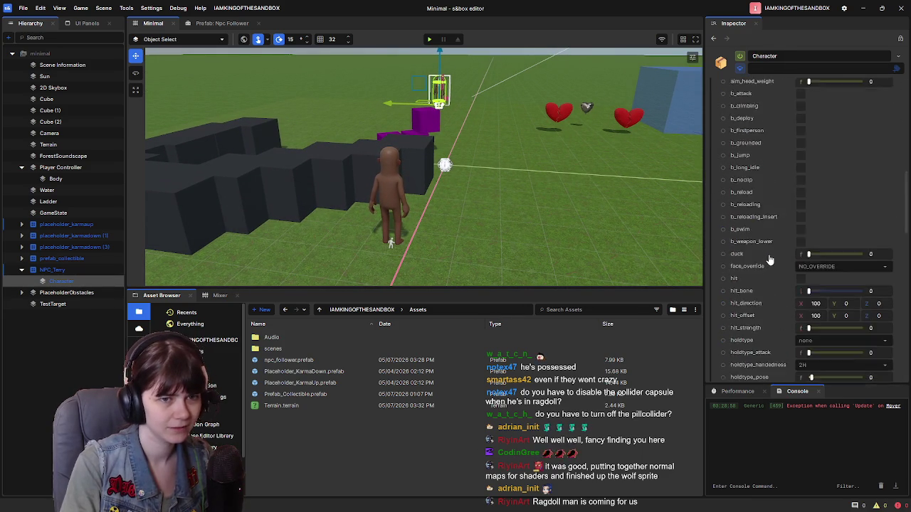
{"action": "left_click", "coordinate": [712, 166]}
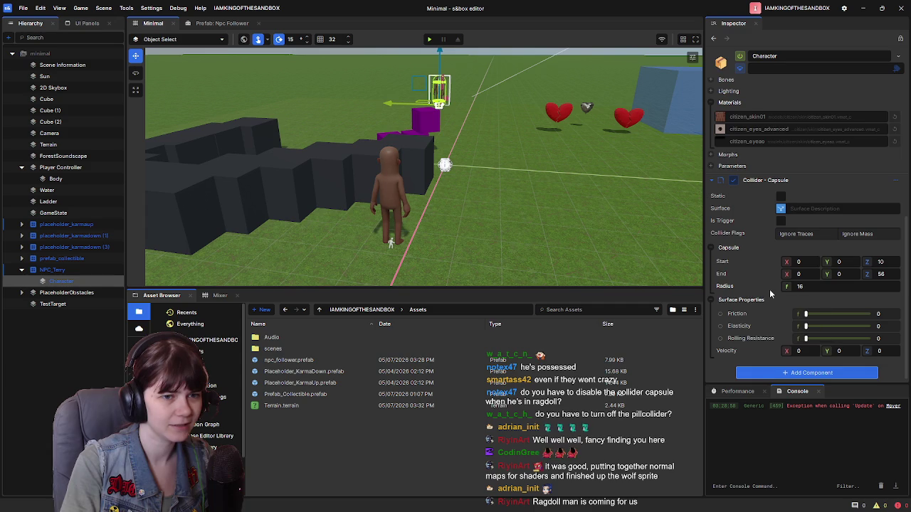
{"action": "scroll", "coordinate": [769, 294], "scroll_direction": "up", "scroll_amount": 10}
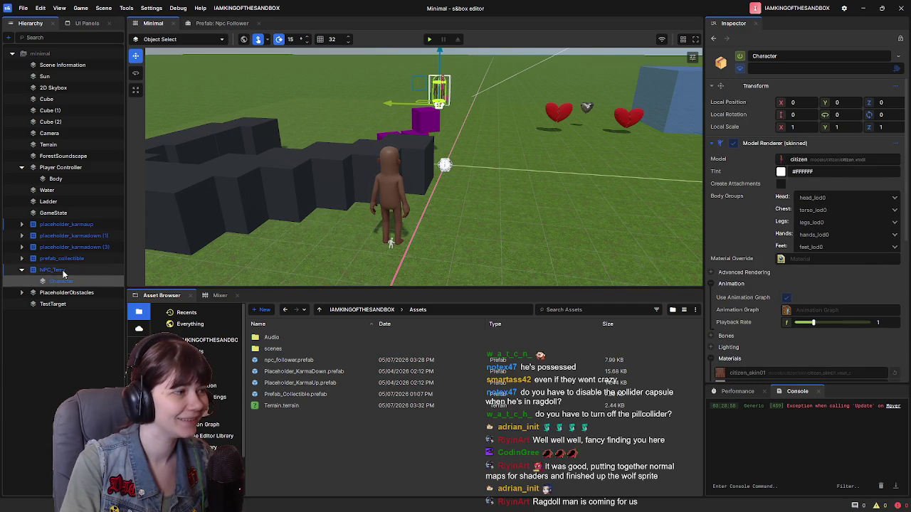
Step: Reselect NPC_Terry, scroll down to its Collider - Capsule, and pause the tutorial video
{"action": "left_click", "coordinate": [52, 269]}
{"action": "scroll", "coordinate": [747, 235], "scroll_direction": "down", "scroll_amount": 5}
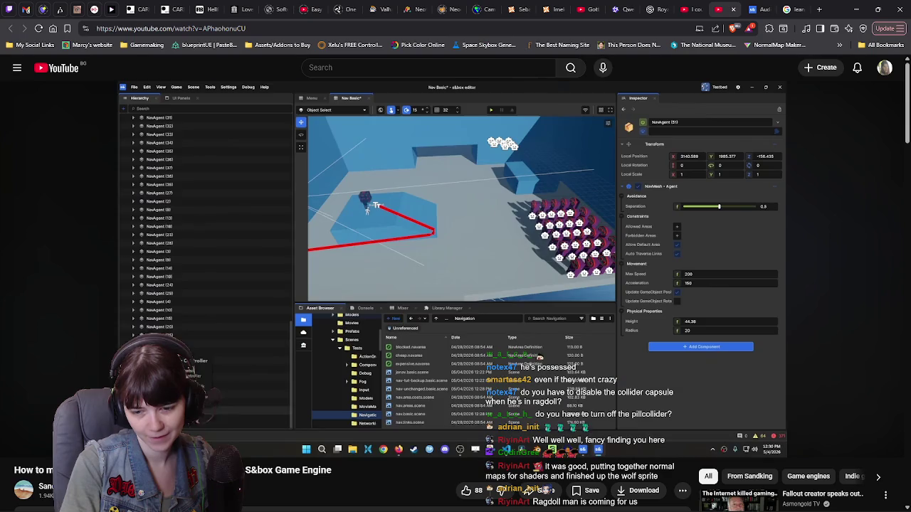
{"action": "left_click", "coordinate": [473, 343]}
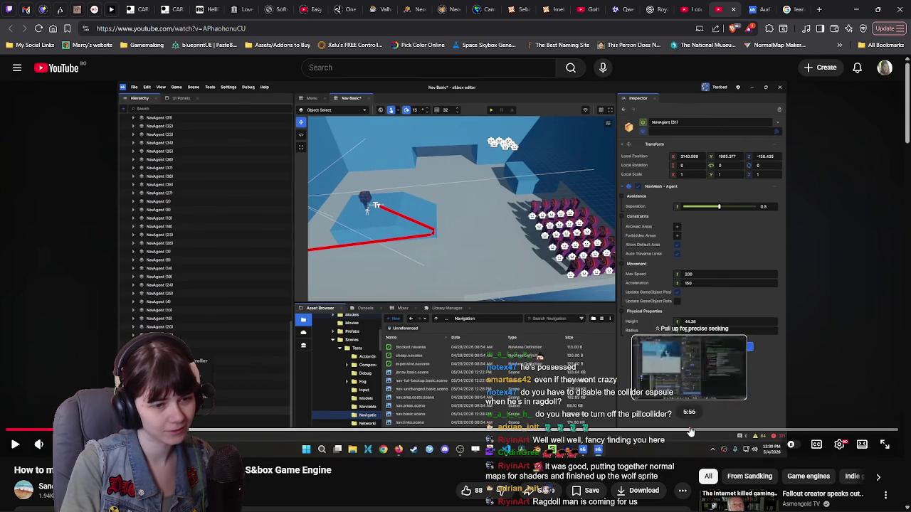
Step: Seek the tutorial to the Mover's Ragdoll code, play it briefly, pause, and go fullscreen
{"action": "left_click", "coordinate": [688, 430]}
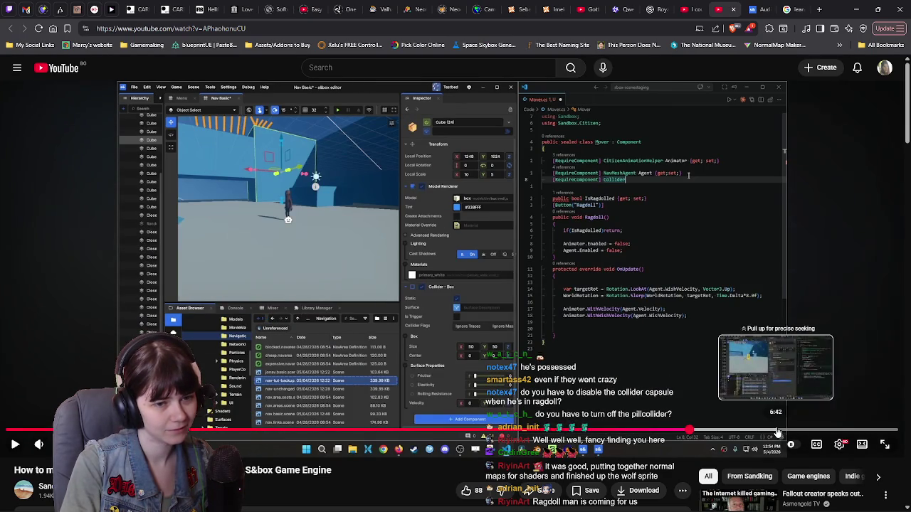
{"action": "left_click", "coordinate": [776, 430]}
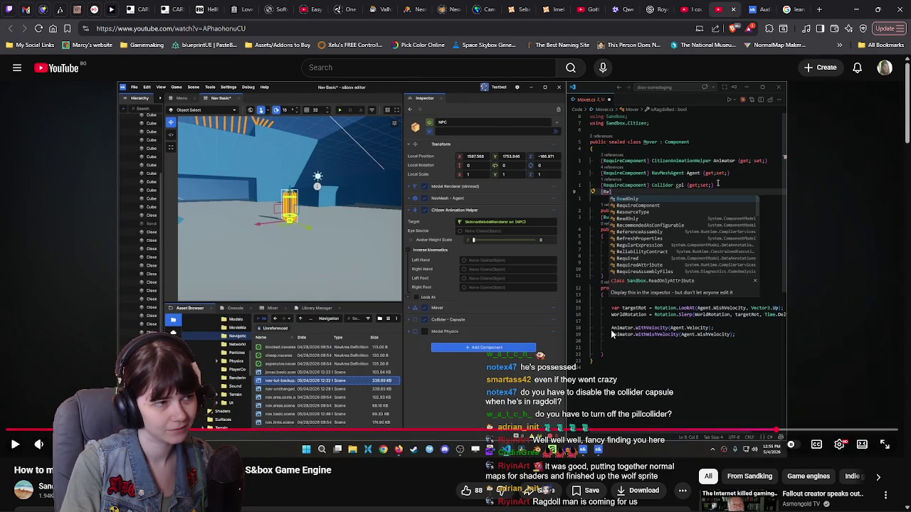
{"action": "key", "text": "l"}
{"action": "key", "text": "l"}
{"action": "key", "text": "l"}
{"action": "key", "text": "j"}
{"action": "key", "text": "Left"}
{"action": "key", "text": "k"}
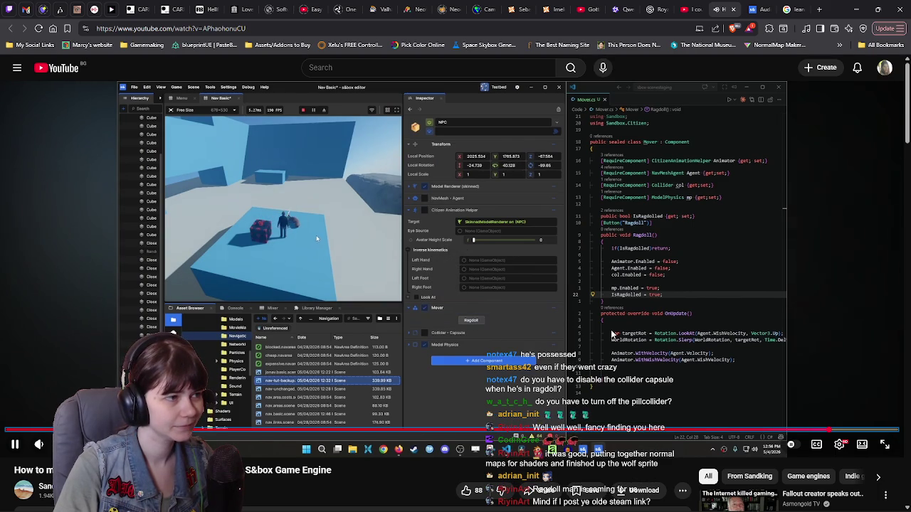
{"action": "key", "text": "k"}
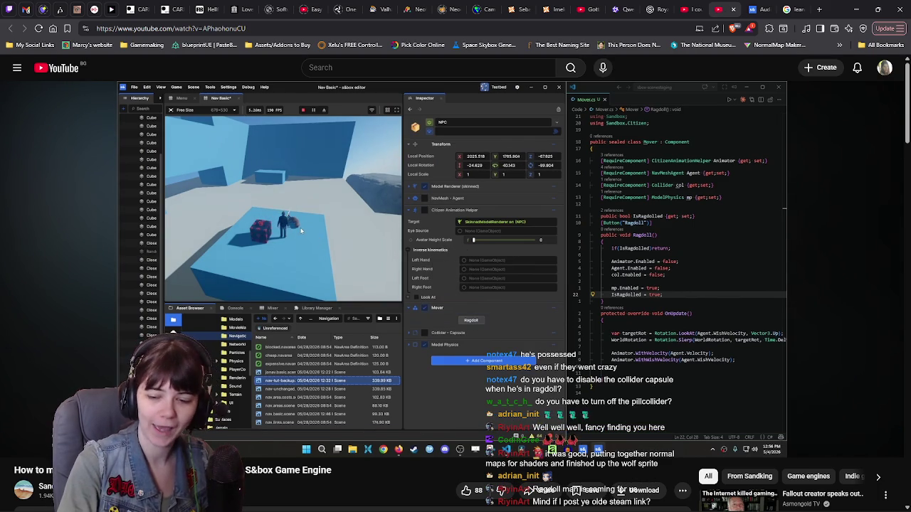
{"action": "key", "text": "f"}
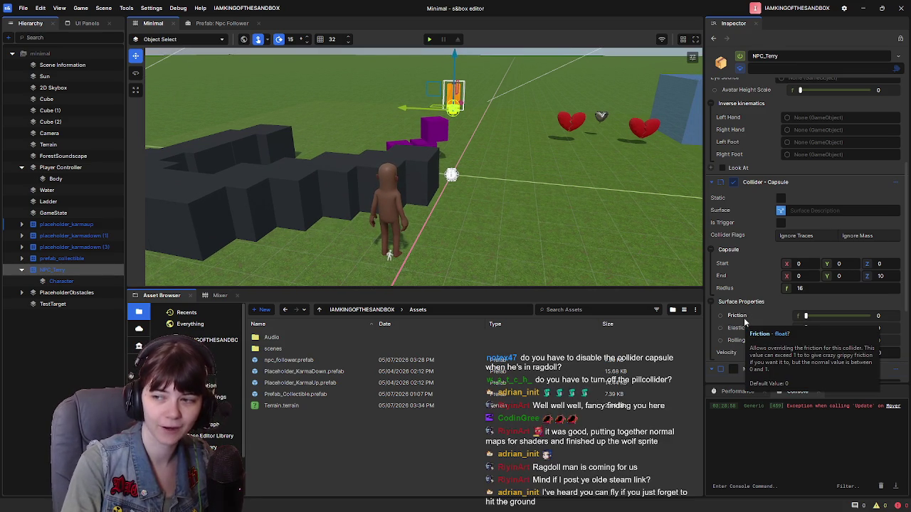
Step: Clear the Update exception from the console and switch to the Prefab: Npc Follower tab
{"action": "mouse_move", "coordinate": [482, 244]}
{"action": "left_mouse_down"}
{"action": "mouse_move", "coordinate": [469, 232]}
{"action": "mouse_move", "coordinate": [446, 243]}
{"action": "left_mouse_up"}
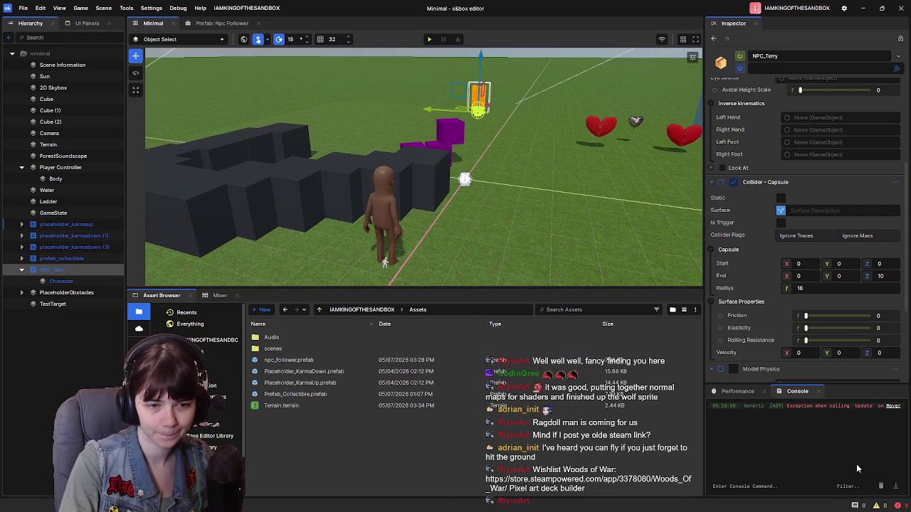
{"action": "left_click", "coordinate": [881, 486]}
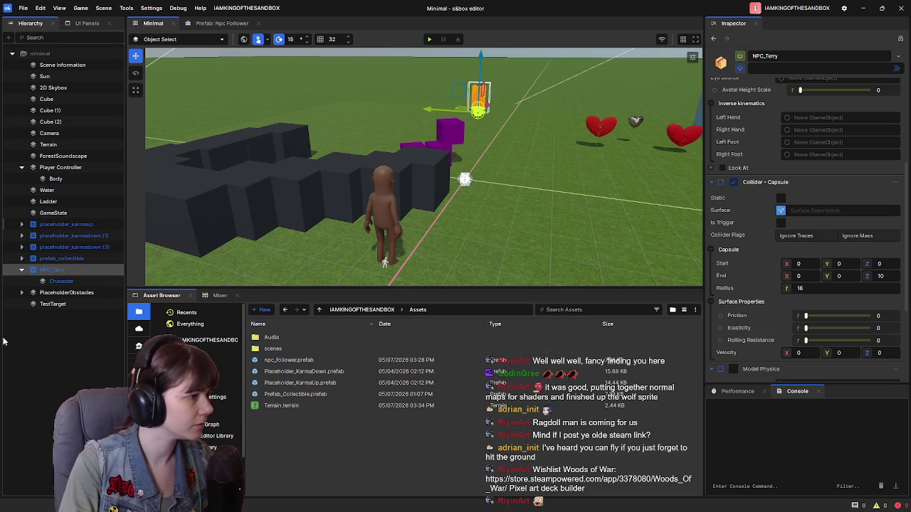
{"action": "scroll", "coordinate": [768, 283], "scroll_direction": "down", "scroll_amount": 4}
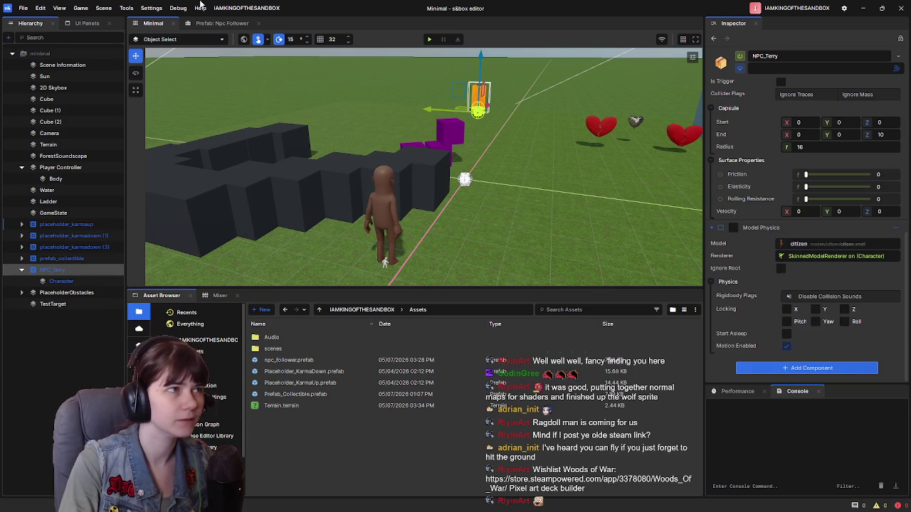
{"action": "left_click", "coordinate": [219, 25]}
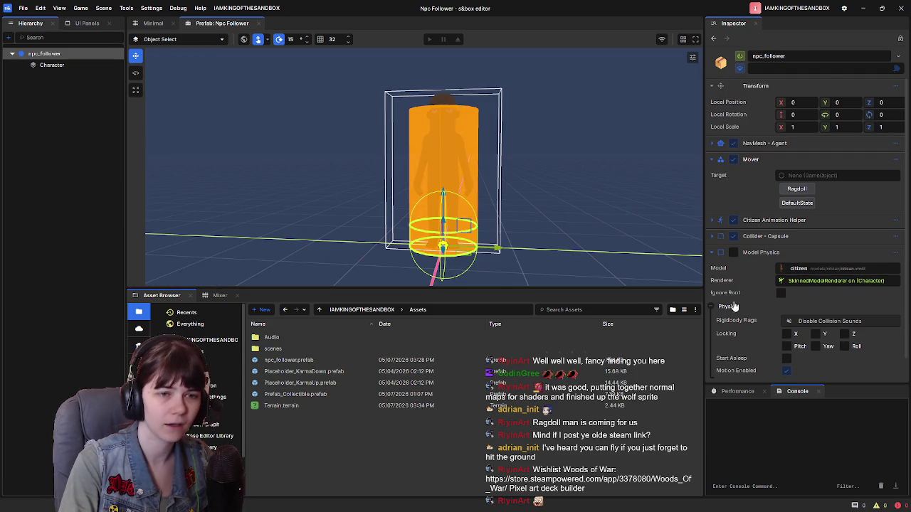
Step: Tick Z Locking in the prefab's Model Physics, save it with Ctrl+S, and return to Minimal
{"action": "scroll", "coordinate": [745, 311], "scroll_direction": "down", "scroll_amount": 1}
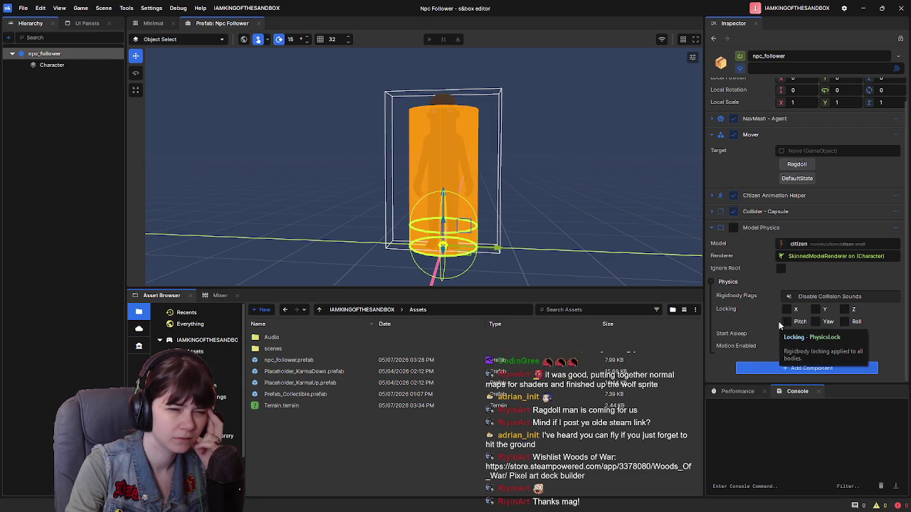
{"action": "left_click", "coordinate": [846, 311]}
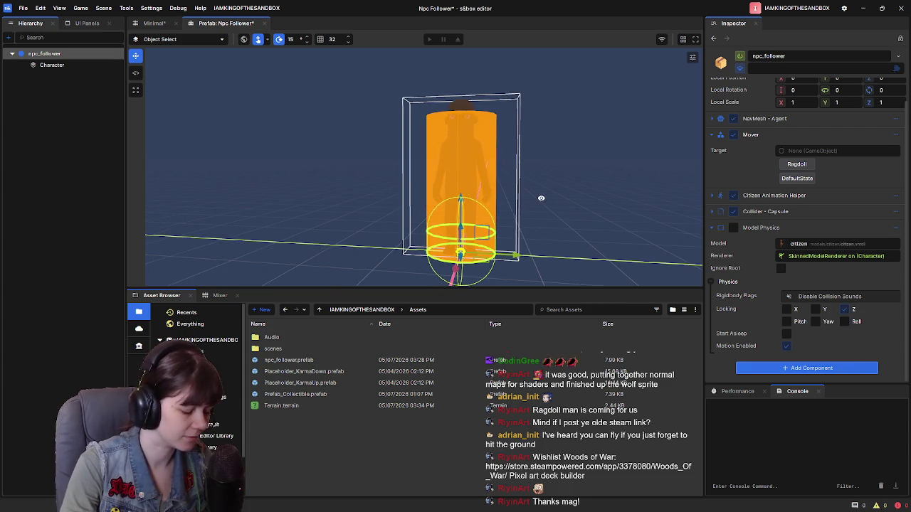
{"action": "key", "text": "ctrl+s"}
{"action": "left_click", "coordinate": [153, 23]}
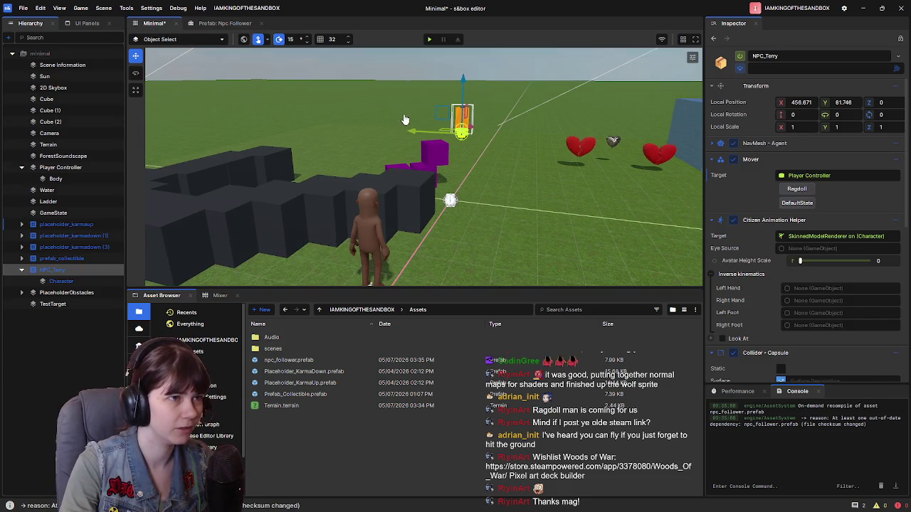
Step: Playtest Minimal, making NPC_Terry go ragdoll and swinging the game camera around the player
{"action": "left_click", "coordinate": [430, 42]}
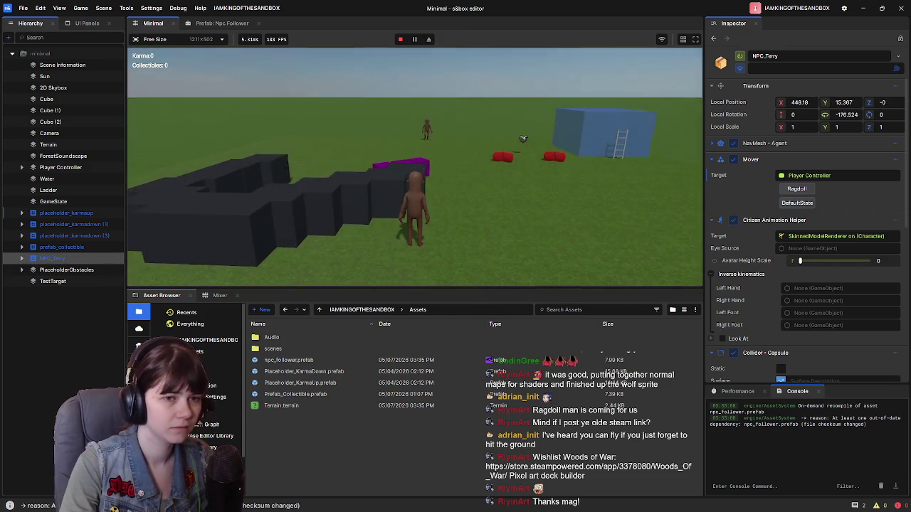
{"action": "key", "text": "Escape"}
{"action": "key", "text": "Escape"}
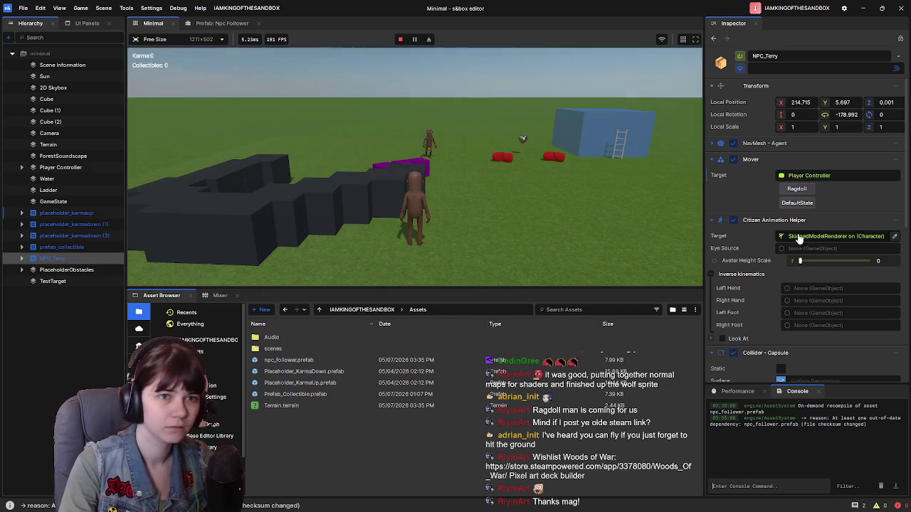
{"action": "left_click", "coordinate": [798, 190]}
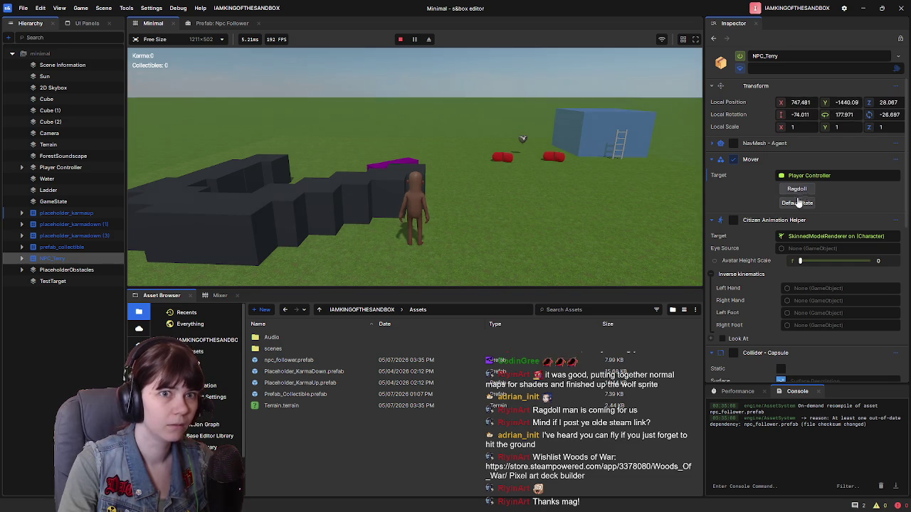
{"action": "left_click", "coordinate": [640, 178]}
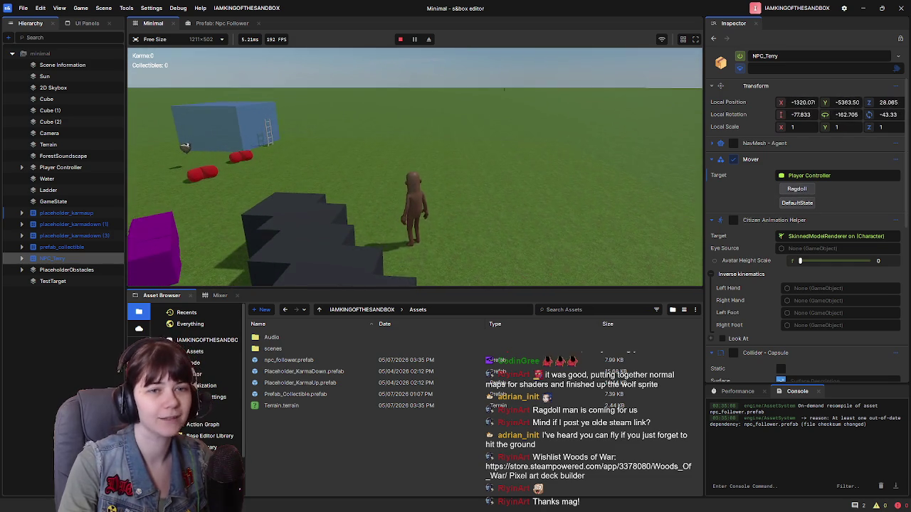
Step: Leave play mode through the Escape menu and reopen the Npc Follower prefab
{"action": "key", "text": "Escape"}
{"action": "left_click", "coordinate": [249, 257]}
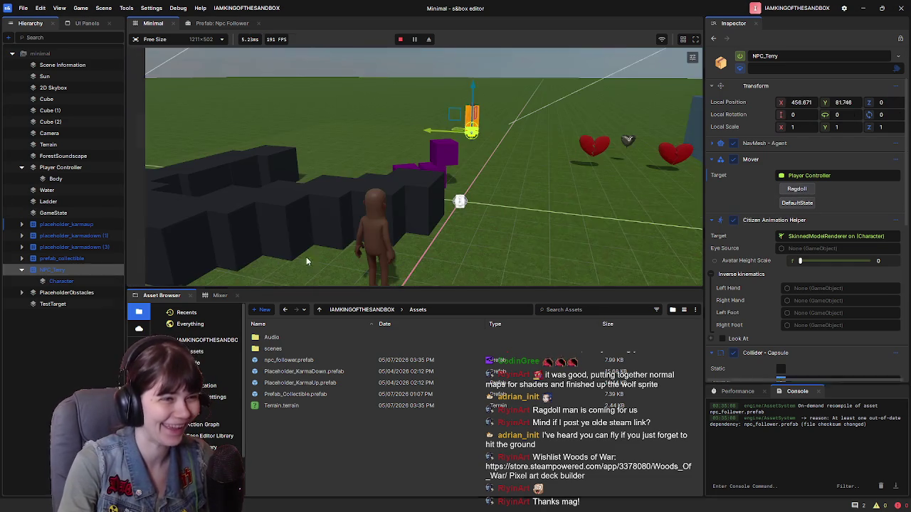
{"action": "left_click", "coordinate": [206, 25]}
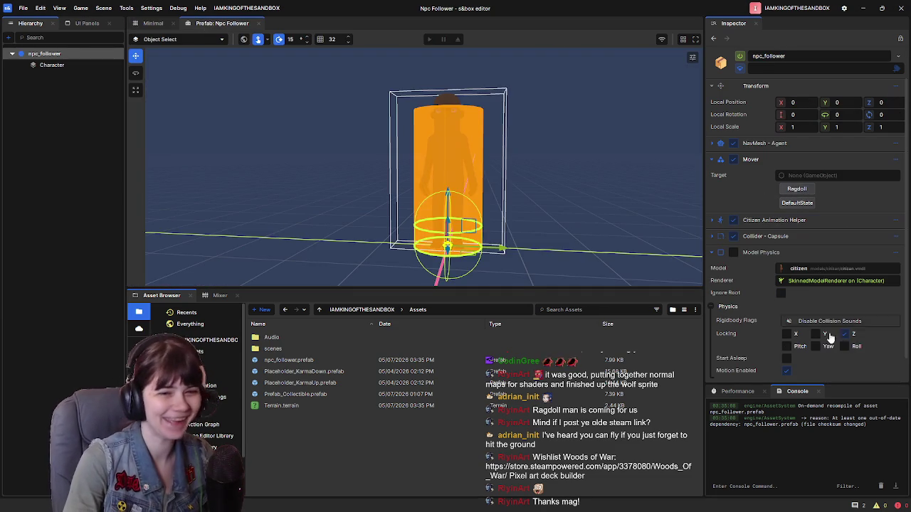
Step: Reframe the Npc Follower prefab view, then switch to the Woods Of War Steam page
{"action": "left_click_drag", "start_coordinate": [539, 209], "coordinate": [551, 206]}
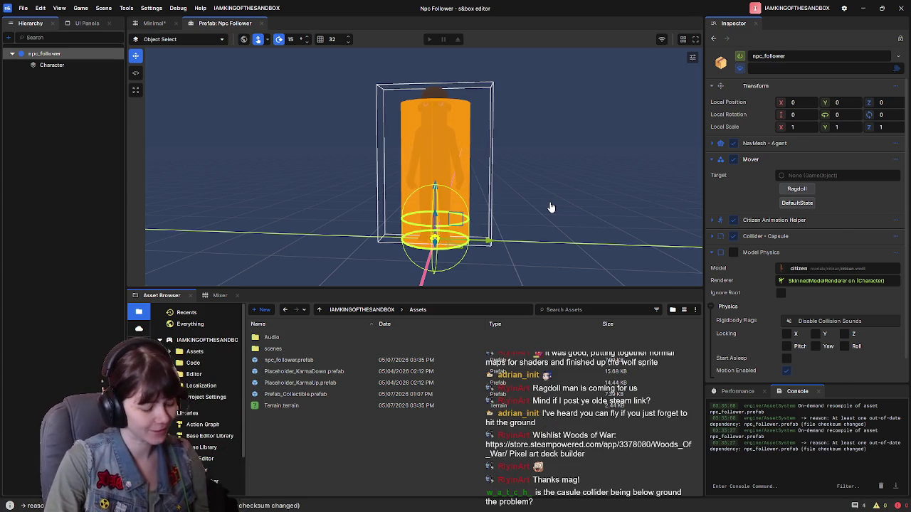
{"action": "key", "text": "alt+Tab"}
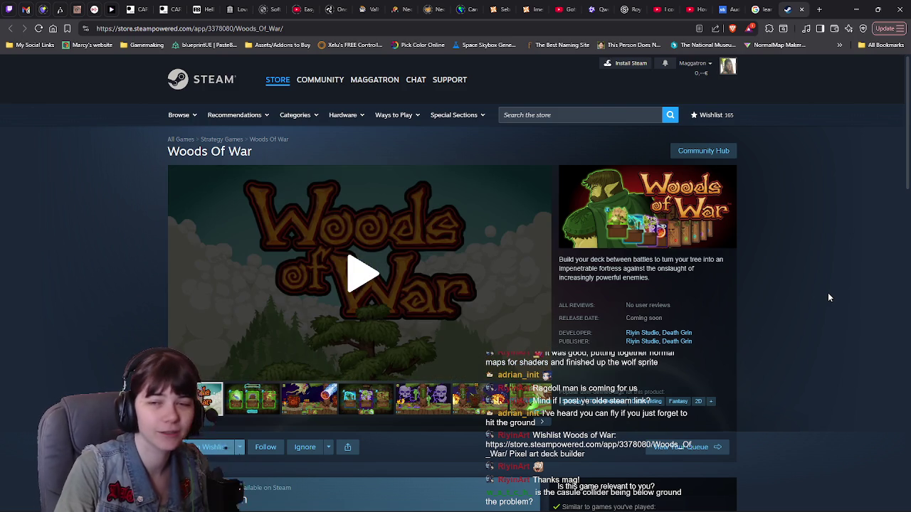
Step: Step through the second to fifth Woods Of War screenshots, then switch back to the editor
{"action": "left_click", "coordinate": [252, 398]}
{"action": "left_click", "coordinate": [309, 399]}
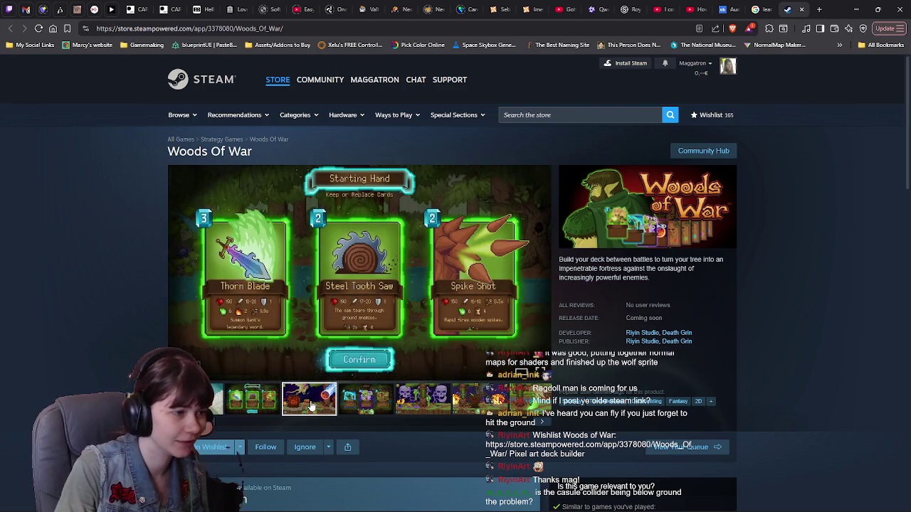
{"action": "left_click", "coordinate": [367, 411]}
{"action": "left_click", "coordinate": [436, 407]}
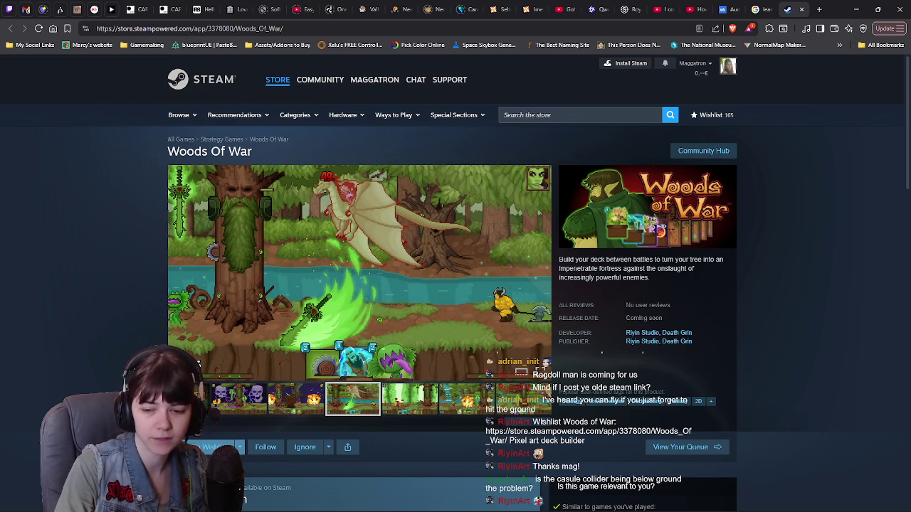
{"action": "key", "text": "alt+Tab"}
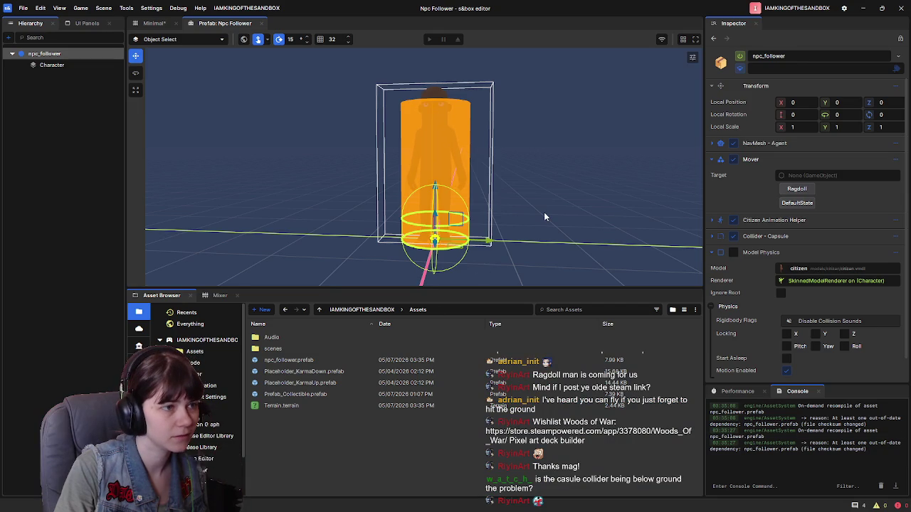
Step: Compare the npc_follower root's capsule collider with the Character child's components, orbiting the view
{"action": "mouse_move", "coordinate": [543, 212]}
{"action": "left_mouse_down"}
{"action": "mouse_move", "coordinate": [546, 195]}
{"action": "mouse_move", "coordinate": [547, 205]}
{"action": "left_mouse_up"}
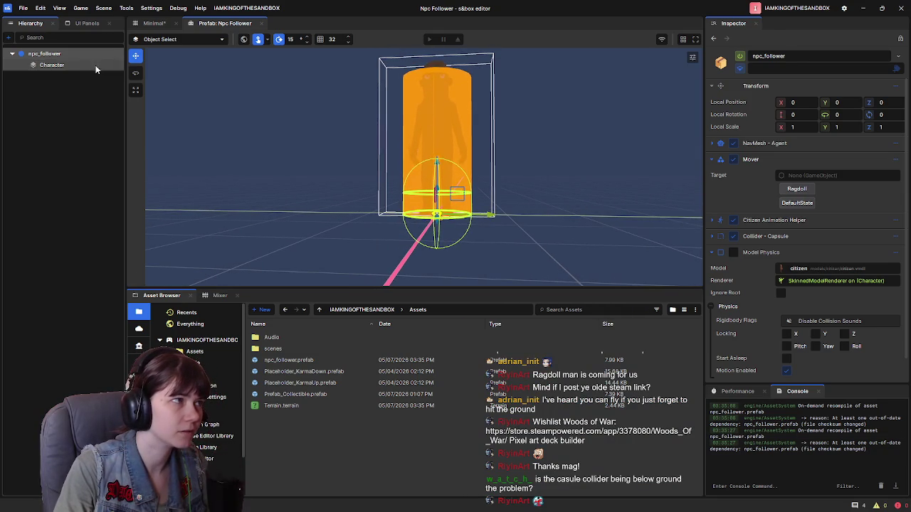
{"action": "left_click", "coordinate": [96, 66]}
{"action": "left_click", "coordinate": [48, 55]}
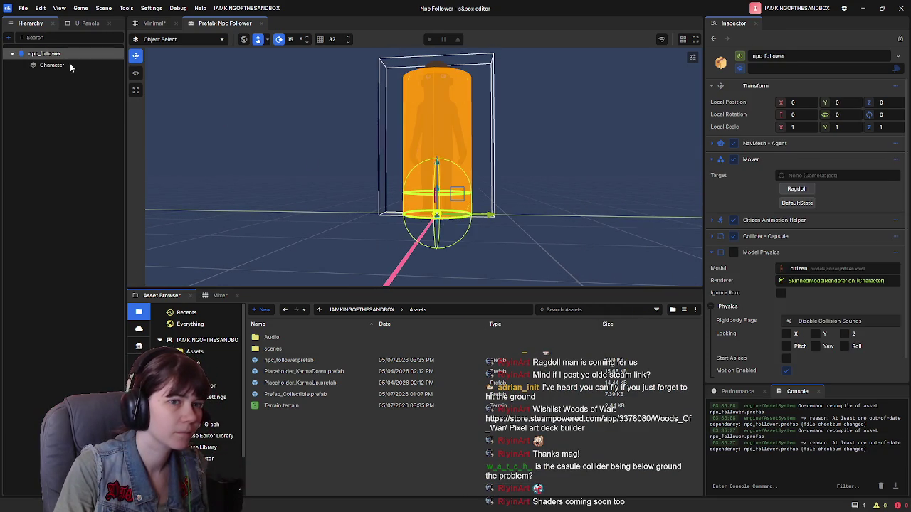
{"action": "left_click", "coordinate": [733, 236]}
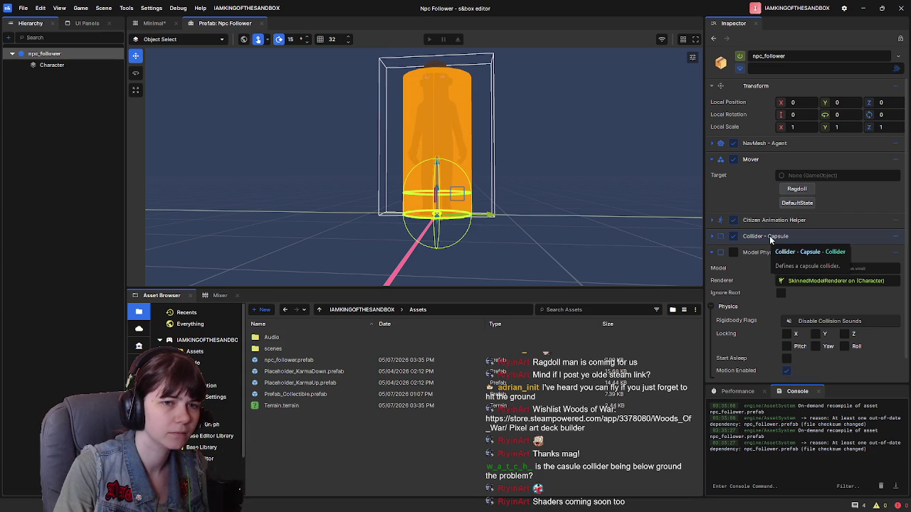
{"action": "left_click", "coordinate": [96, 67]}
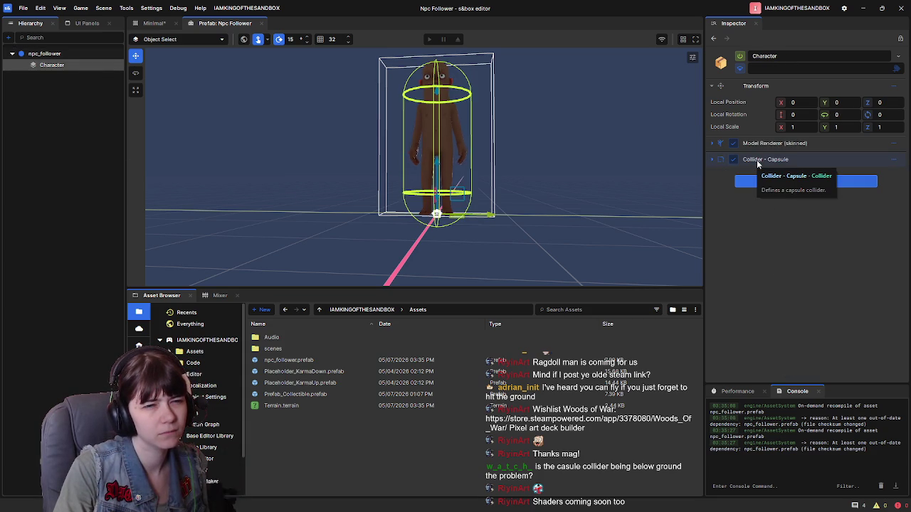
{"action": "left_click_drag", "start_coordinate": [530, 214], "coordinate": [537, 237]}
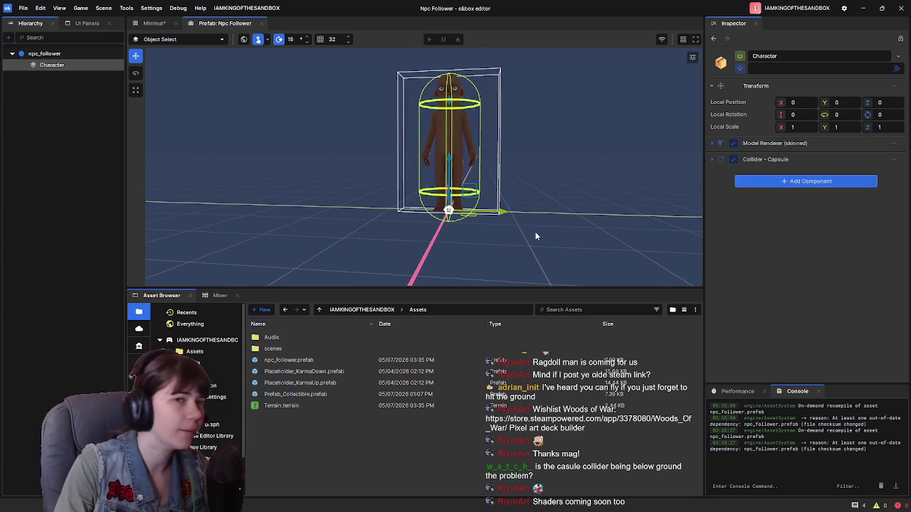
{"action": "left_click", "coordinate": [104, 56]}
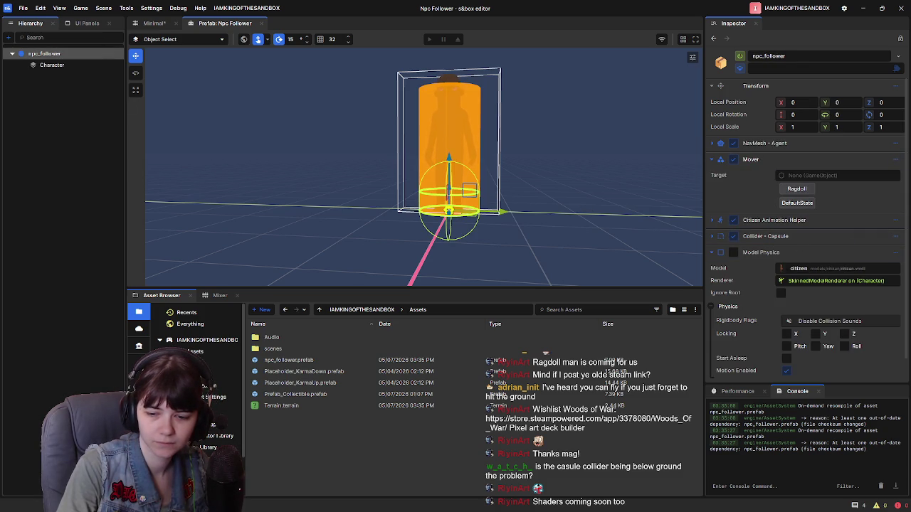
Step: In the browser, close the Woods Of War tab, bring up YouTube, and return to the editor
{"action": "key", "text": "alt+Tab"}
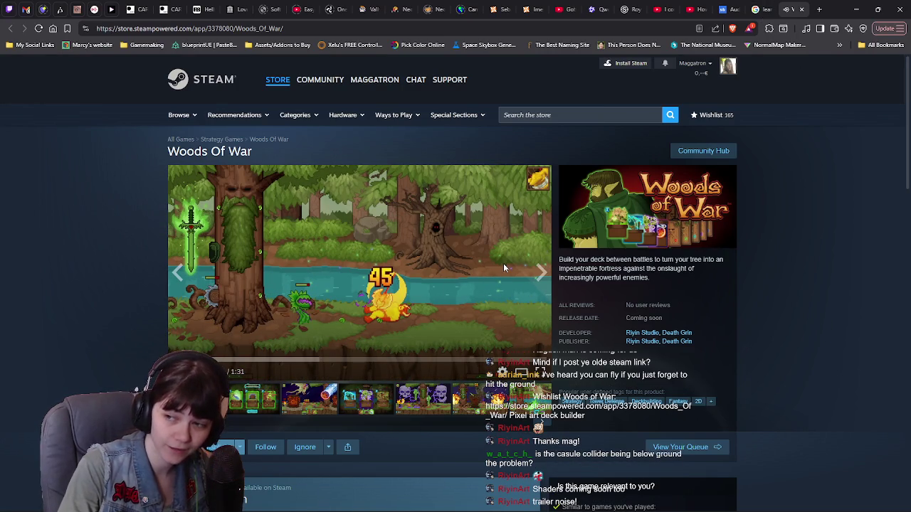
{"action": "left_click", "coordinate": [802, 12]}
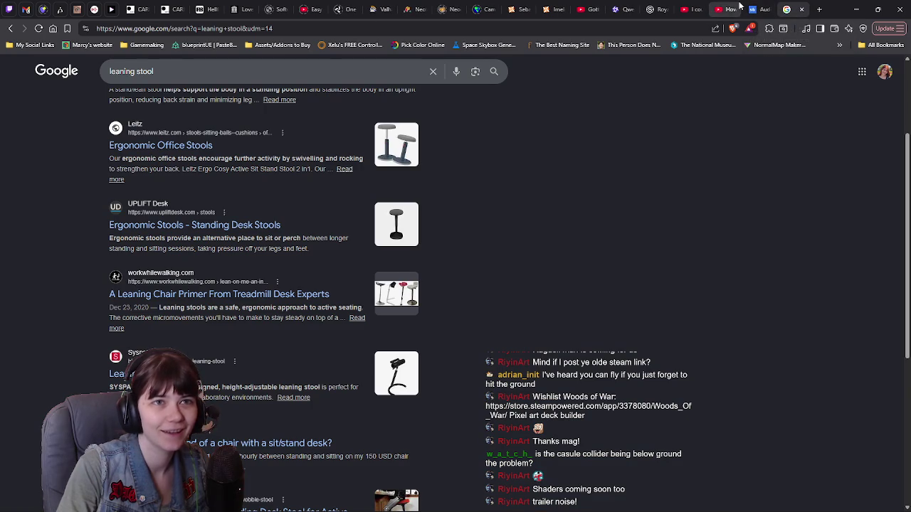
{"action": "left_click", "coordinate": [723, 10]}
{"action": "key", "text": "alt+Tab"}
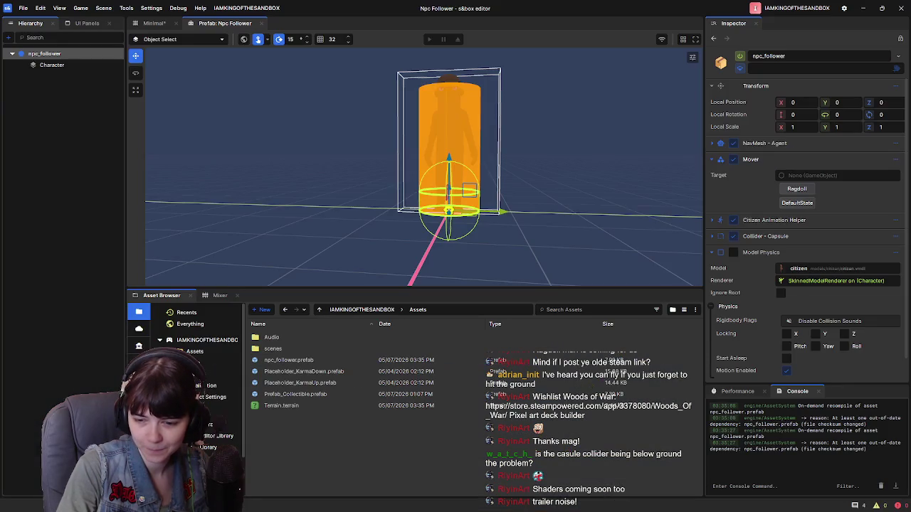
Step: Expand and collapse the root's Collider - Capsule settings, tilt the view, then select Character
{"action": "scroll", "coordinate": [332, 193], "scroll_direction": "down", "scroll_amount": 2}
{"action": "scroll", "coordinate": [330, 197], "scroll_direction": "up", "scroll_amount": 2}
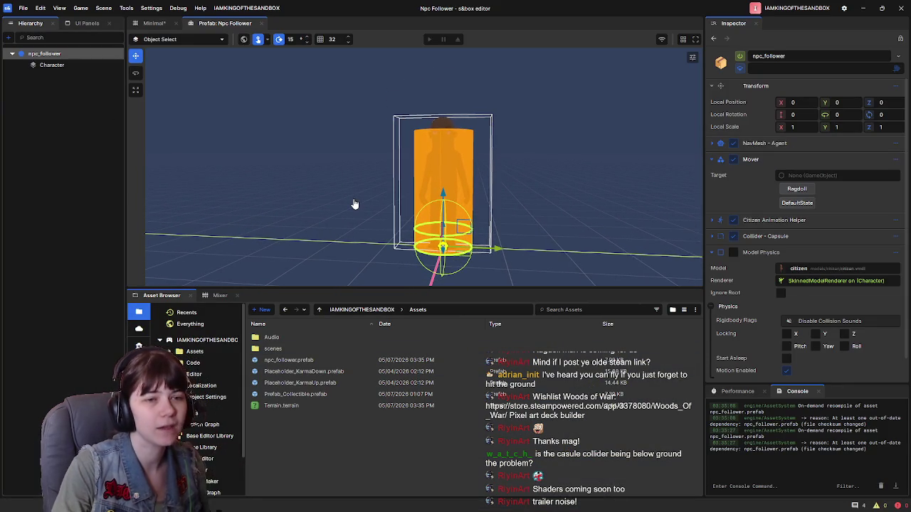
{"action": "left_click", "coordinate": [711, 236]}
{"action": "scroll", "coordinate": [762, 260], "scroll_direction": "down", "scroll_amount": 2}
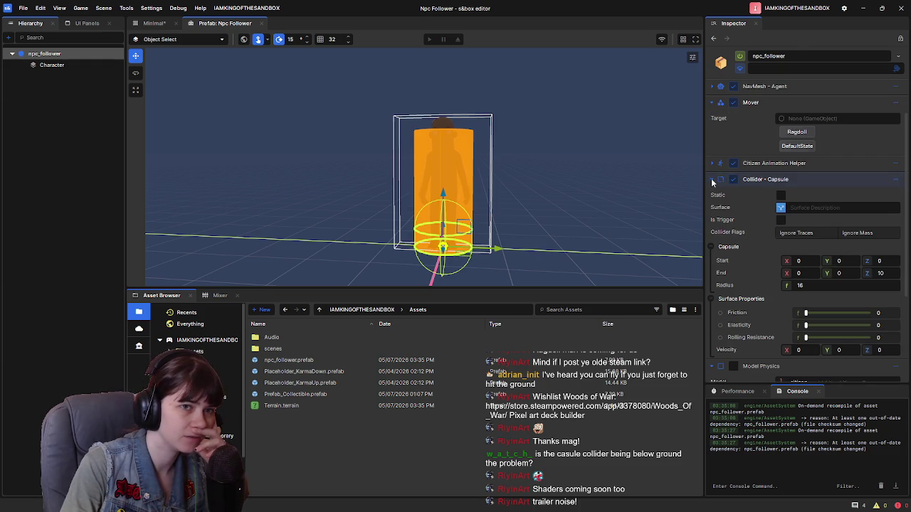
{"action": "left_click", "coordinate": [712, 180]}
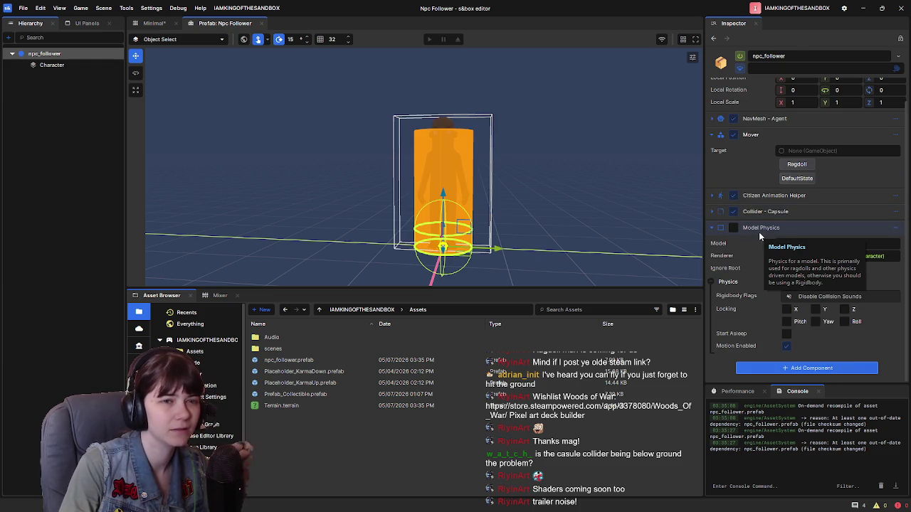
{"action": "left_click_drag", "start_coordinate": [580, 224], "coordinate": [607, 237]}
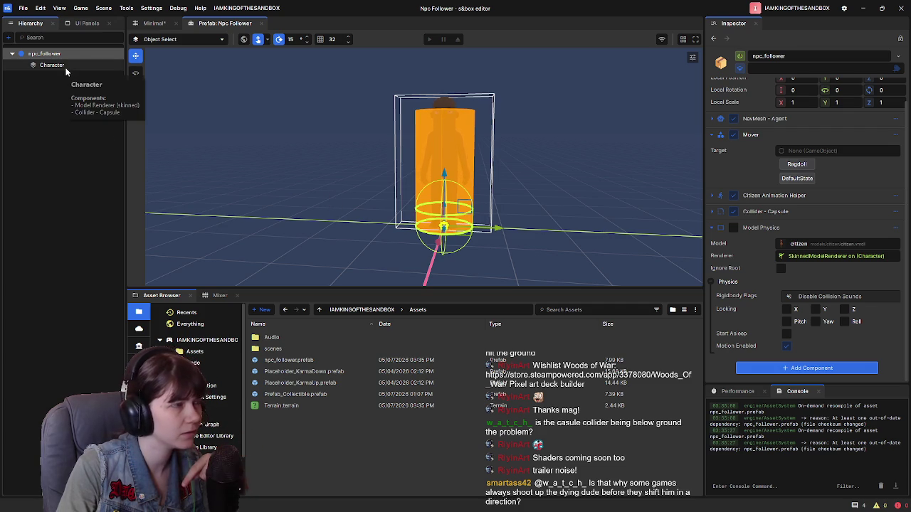
{"action": "left_click", "coordinate": [28, 65]}
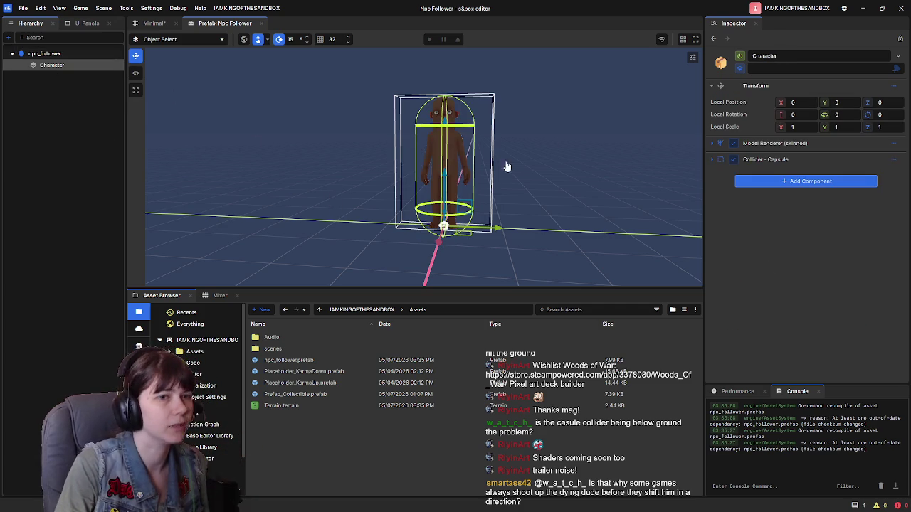
Step: Copy the Character's capsule collider and paste its values onto the npc_follower root's collider
{"action": "left_click", "coordinate": [893, 160]}
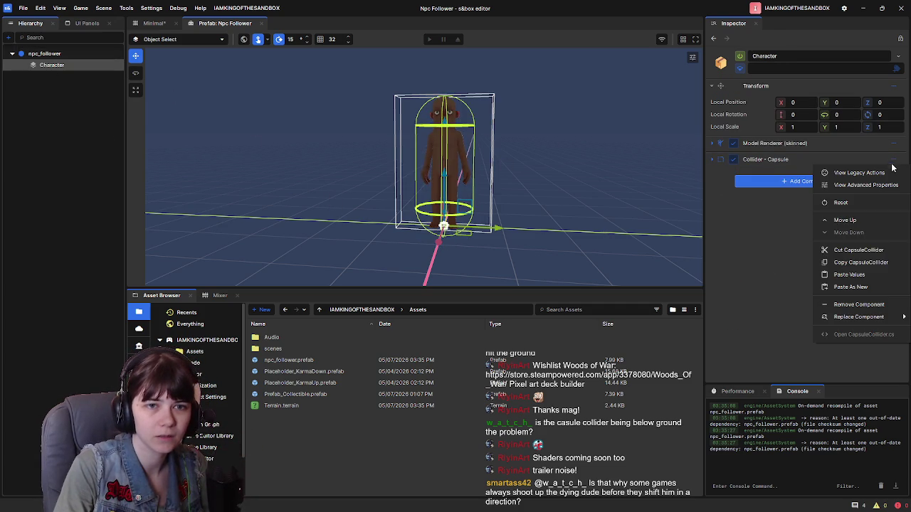
{"action": "left_click", "coordinate": [883, 263]}
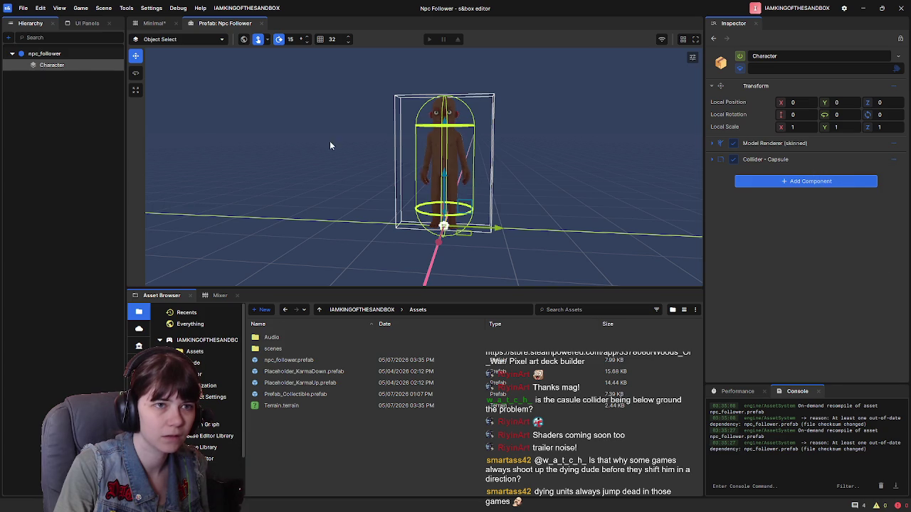
{"action": "left_click", "coordinate": [444, 143]}
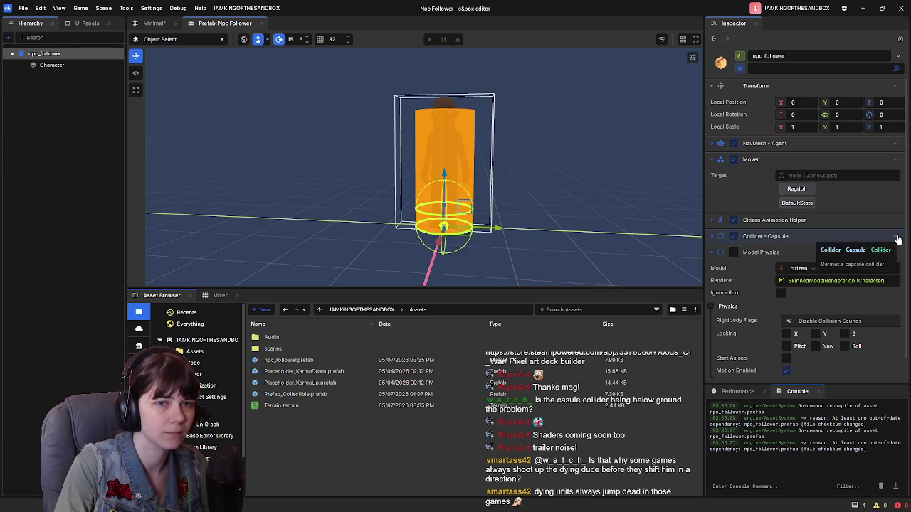
{"action": "left_click", "coordinate": [895, 236]}
{"action": "left_click", "coordinate": [849, 352]}
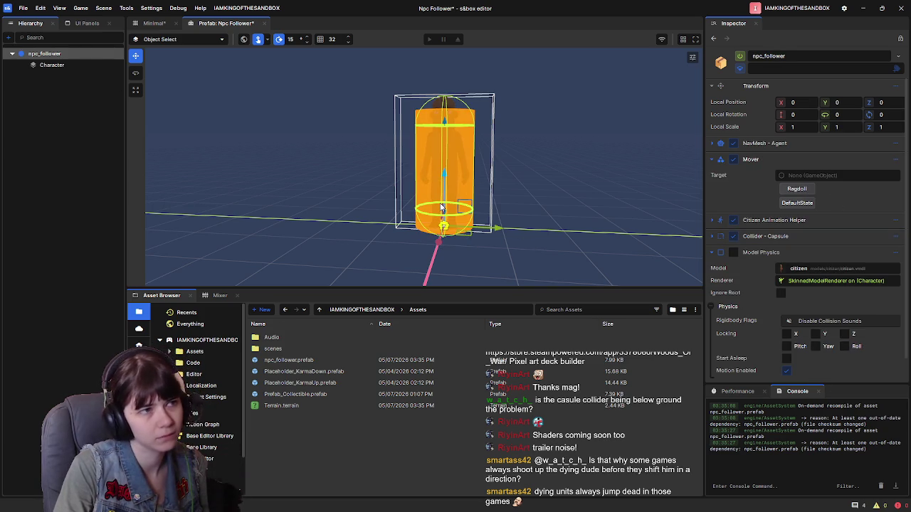
Step: Remove the Character child's capsule collider, then return to the Minimal scene and NPC_Terry
{"action": "left_click", "coordinate": [53, 65]}
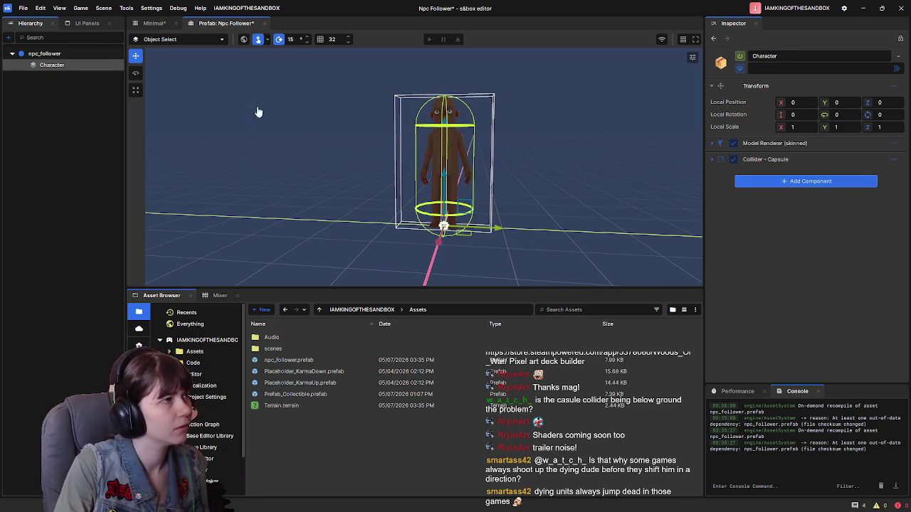
{"action": "left_click", "coordinate": [894, 161]}
{"action": "left_click", "coordinate": [848, 308]}
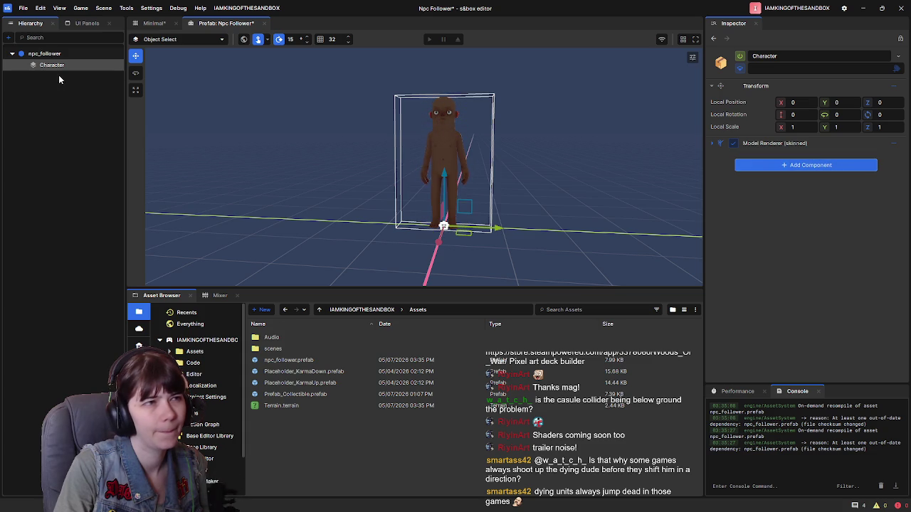
{"action": "left_click", "coordinate": [61, 54]}
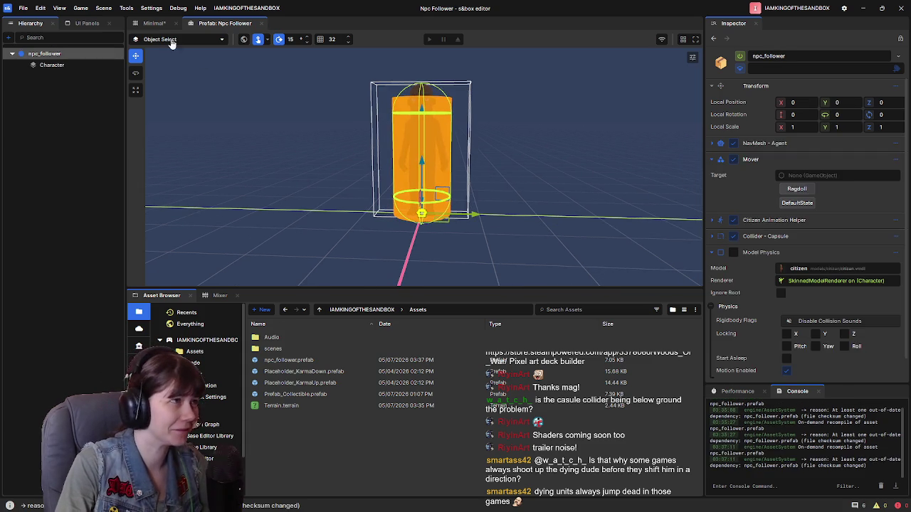
{"action": "left_click", "coordinate": [153, 22]}
{"action": "right_click", "coordinate": [50, 271]}
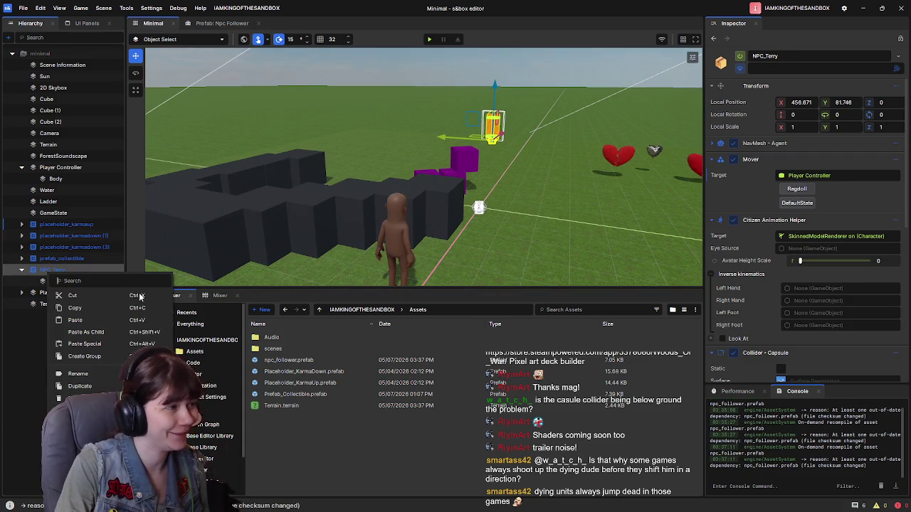
Step: Set the Mover component's target reference to the Player Controller
{"action": "key", "text": "Escape"}
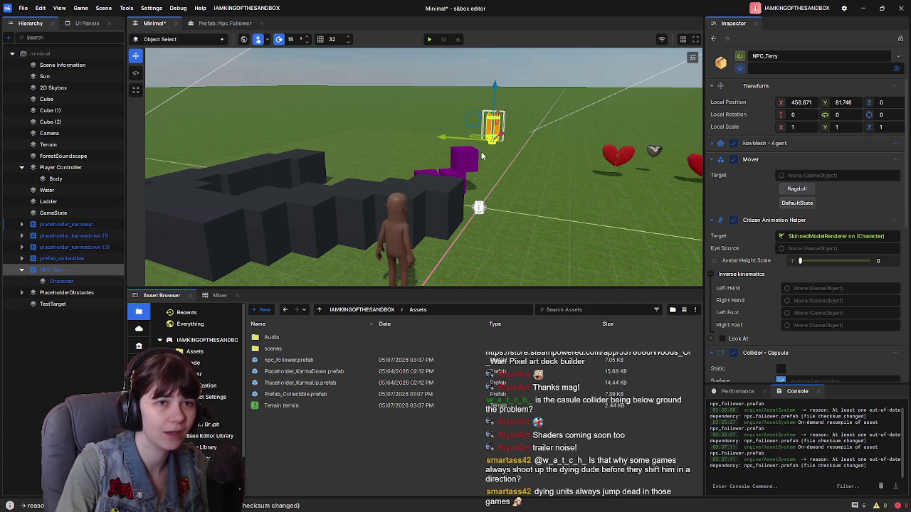
{"action": "mouse_move", "coordinate": [66, 168]}
{"action": "left_mouse_down"}
{"action": "mouse_move", "coordinate": [797, 197]}
{"action": "mouse_move", "coordinate": [816, 252]}
{"action": "left_mouse_up"}
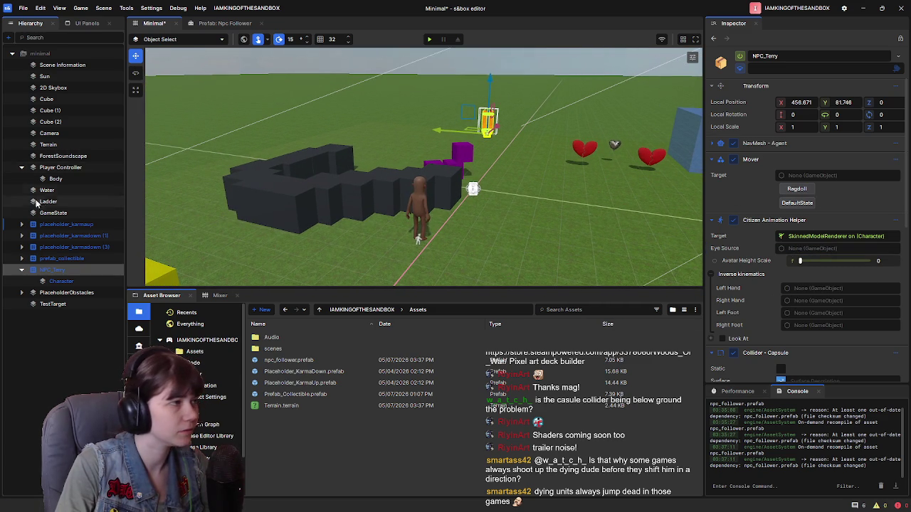
{"action": "left_click_drag", "start_coordinate": [60, 168], "coordinate": [800, 183]}
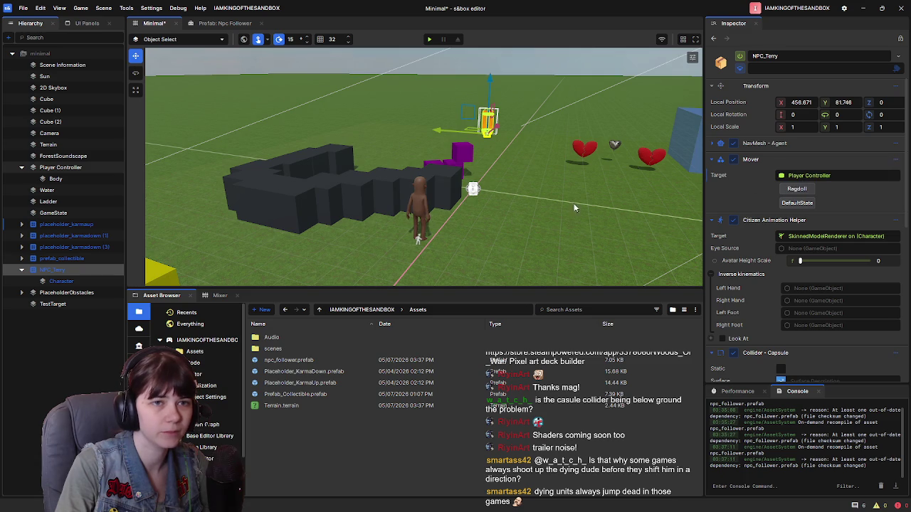
{"action": "scroll", "coordinate": [738, 250], "scroll_direction": "down", "scroll_amount": 4}
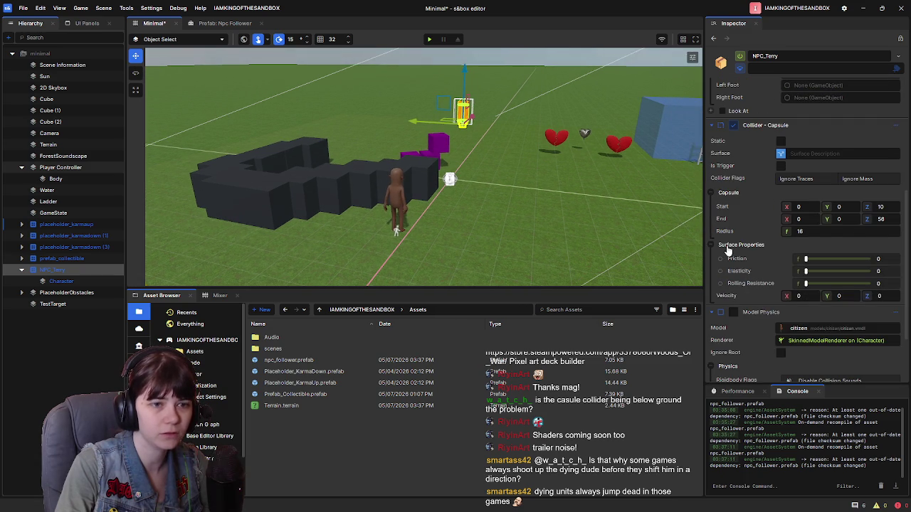
{"action": "scroll", "coordinate": [737, 250], "scroll_direction": "up", "scroll_amount": 1}
Step: Frame NPC_Terry and its capsule collider in the viewport and save the Minimal scene
{"action": "key", "text": "f"}
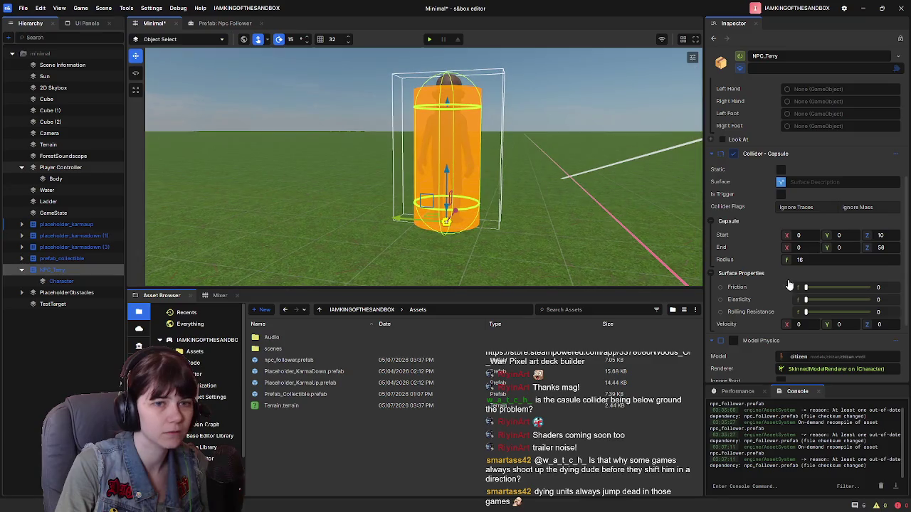
{"action": "scroll", "coordinate": [507, 225], "scroll_direction": "down", "scroll_amount": 6}
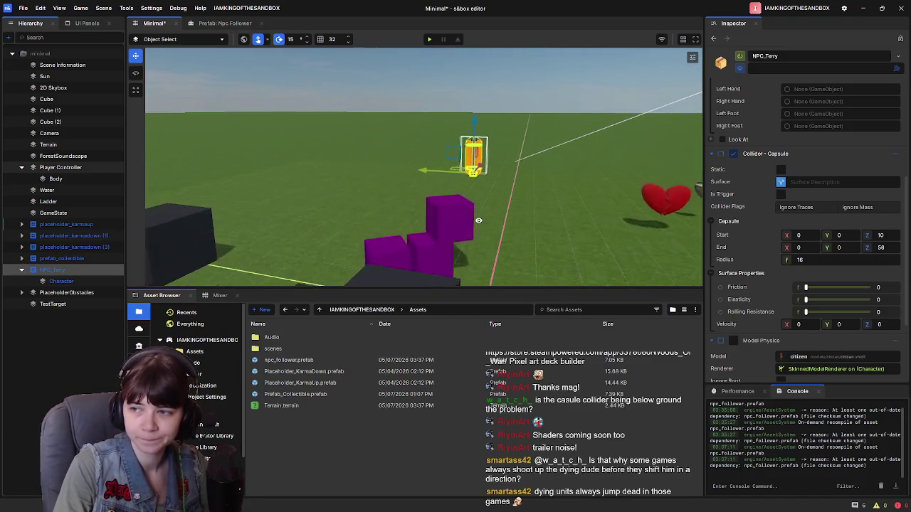
{"action": "key", "text": "ctrl+s"}
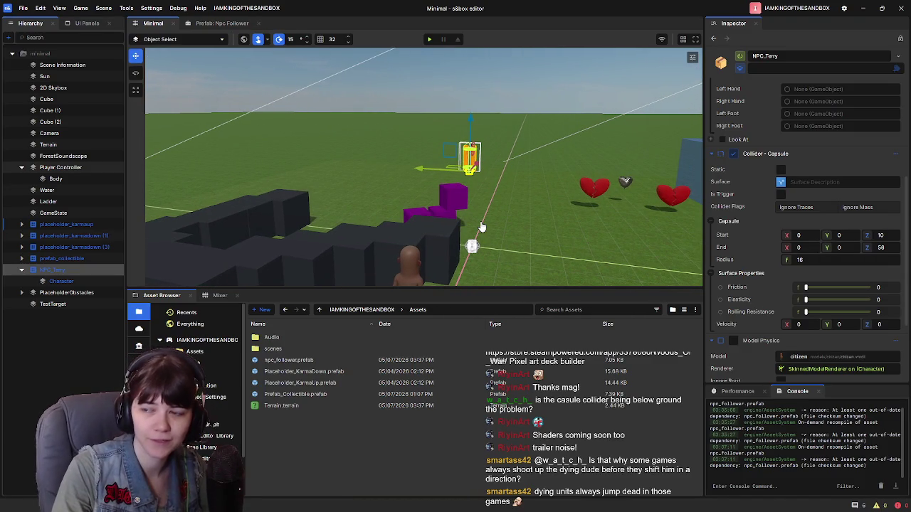
{"action": "mouse_move", "coordinate": [482, 227]}
{"action": "left_mouse_down"}
{"action": "mouse_move", "coordinate": [454, 242]}
{"action": "mouse_move", "coordinate": [484, 221]}
{"action": "left_mouse_up"}
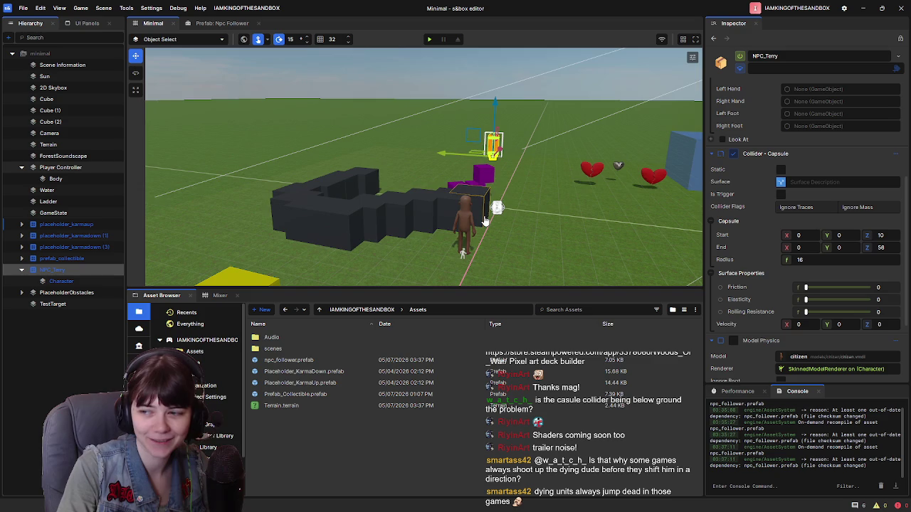
Step: Bring up the Npc Follower prefab tab and start playing the scene
{"action": "left_click", "coordinate": [213, 24]}
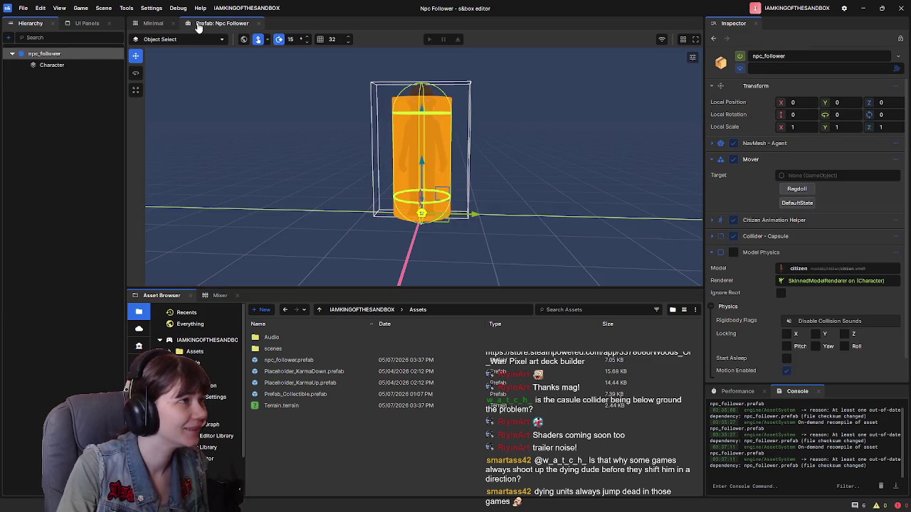
{"action": "left_click", "coordinate": [153, 24]}
{"action": "left_click", "coordinate": [430, 39]}
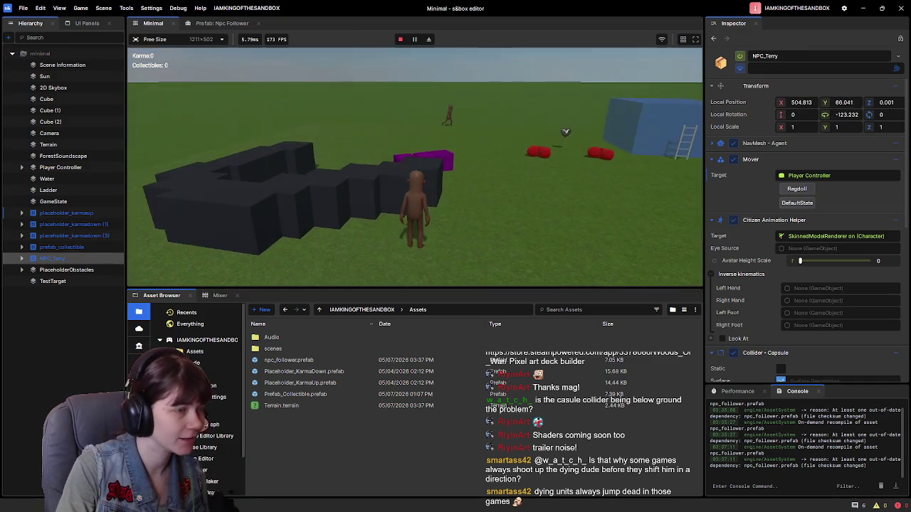
Step: Collapse NPC_Terry into a ragdoll with the Mover's Ragdoll button, then take over the game camera
{"action": "left_click", "coordinate": [798, 190]}
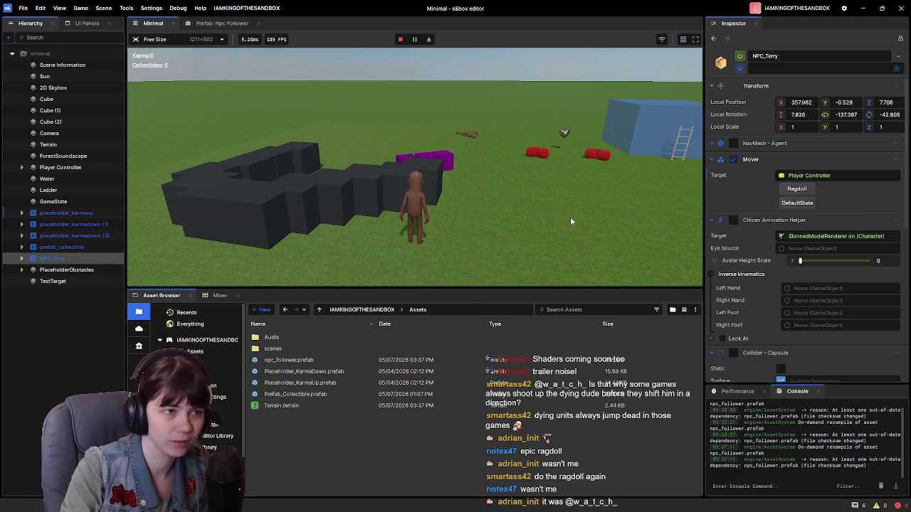
{"action": "left_click", "coordinate": [516, 206]}
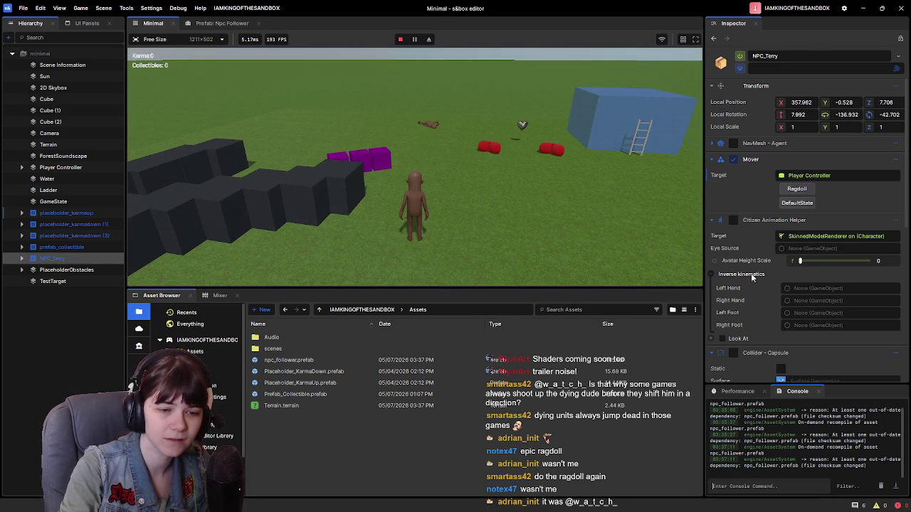
Step: Return NPC_Terry to DefaultState, ragdoll it again, then leave the game from the pause menu
{"action": "scroll", "coordinate": [751, 246], "scroll_direction": "down", "scroll_amount": 2}
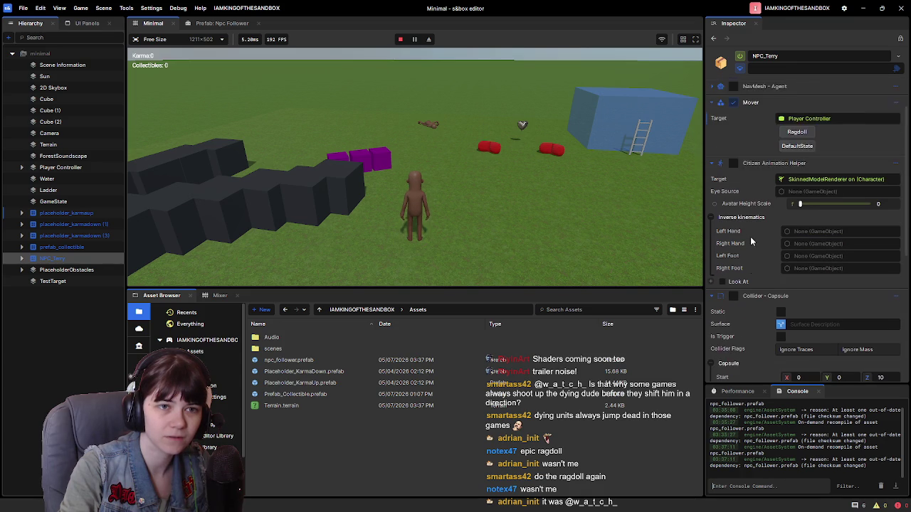
{"action": "scroll", "coordinate": [752, 243], "scroll_direction": "down", "scroll_amount": 3}
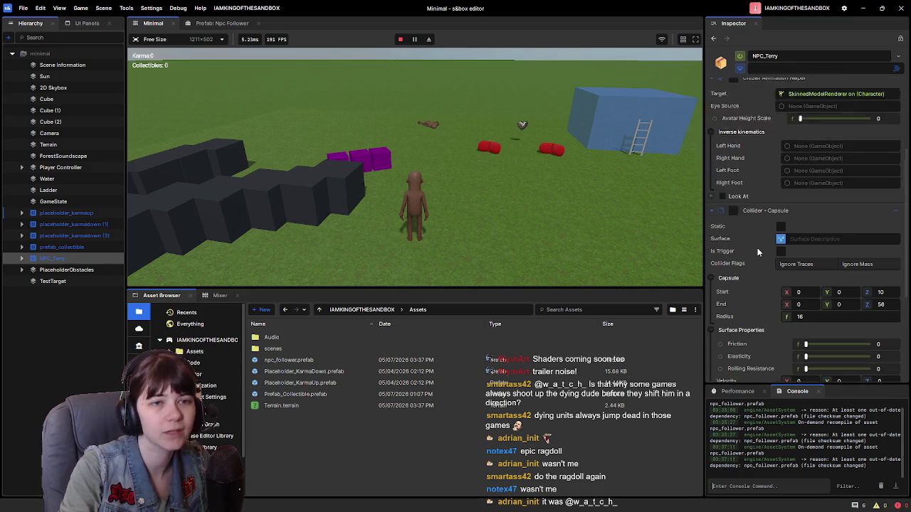
{"action": "scroll", "coordinate": [758, 252], "scroll_direction": "up", "scroll_amount": 5}
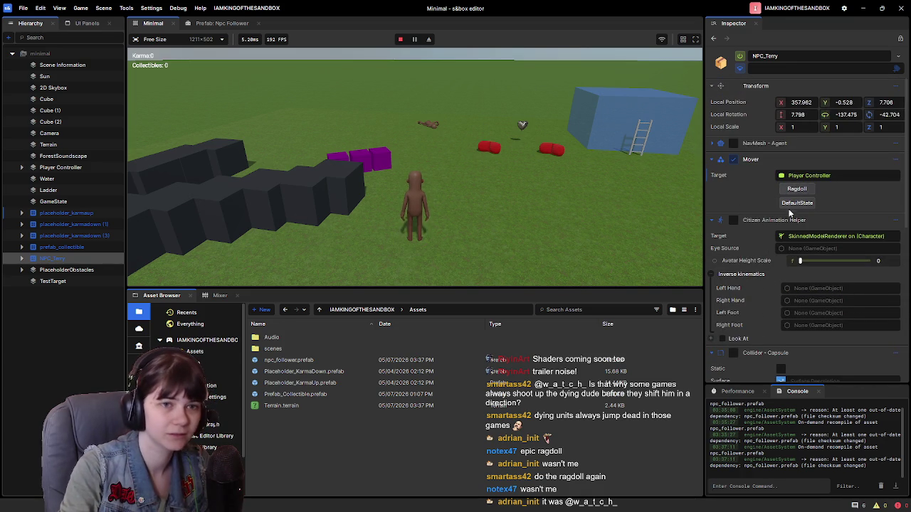
{"action": "left_click", "coordinate": [794, 204]}
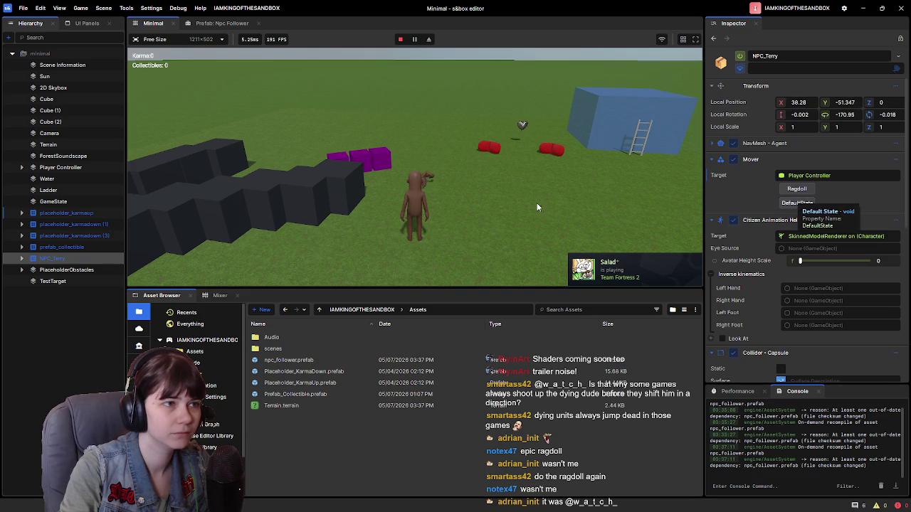
{"action": "left_click", "coordinate": [796, 189]}
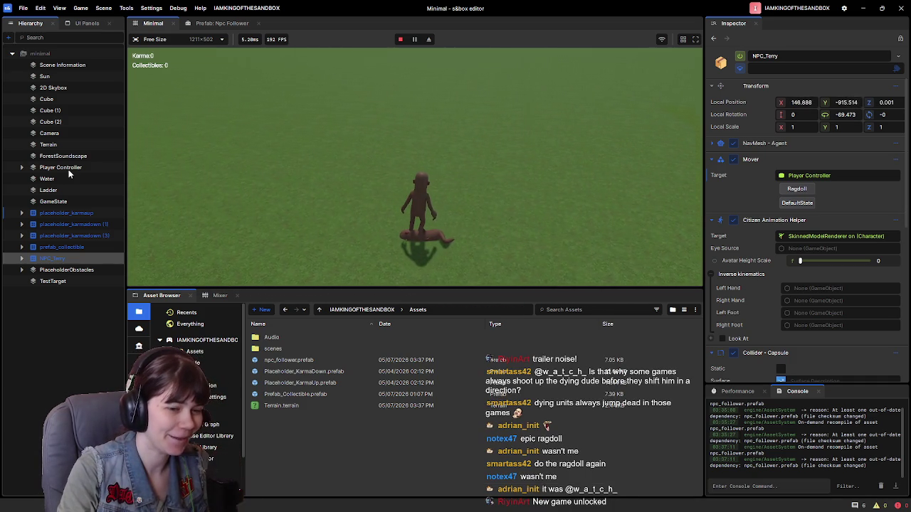
{"action": "key", "text": "Escape"}
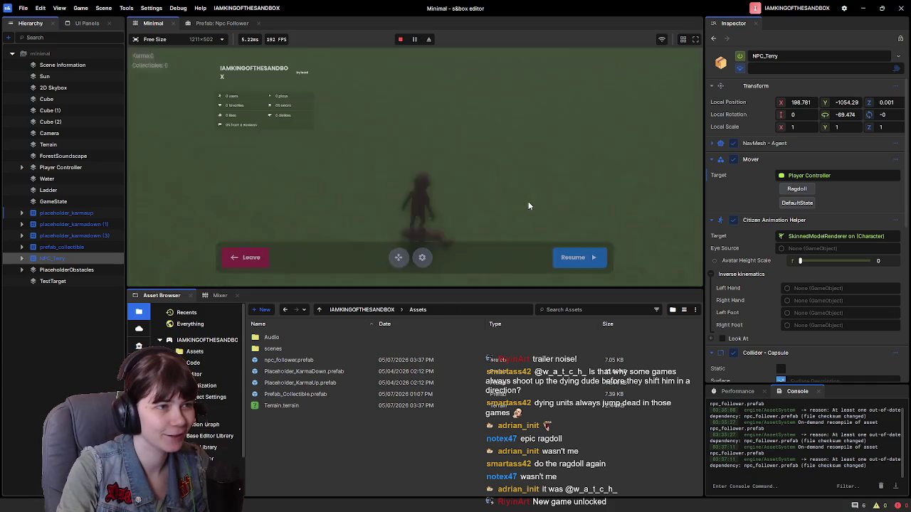
{"action": "left_click", "coordinate": [246, 257]}
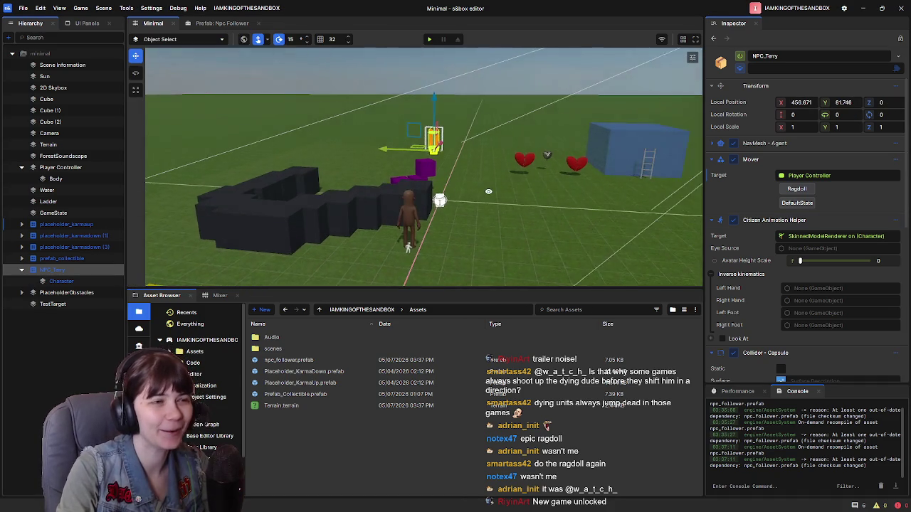
Step: Show the 'Prefab: Npc Follower' tab, then switch to NPCMover.cs in Visual Studio
{"action": "scroll", "coordinate": [479, 190], "scroll_direction": "up", "scroll_amount": 2}
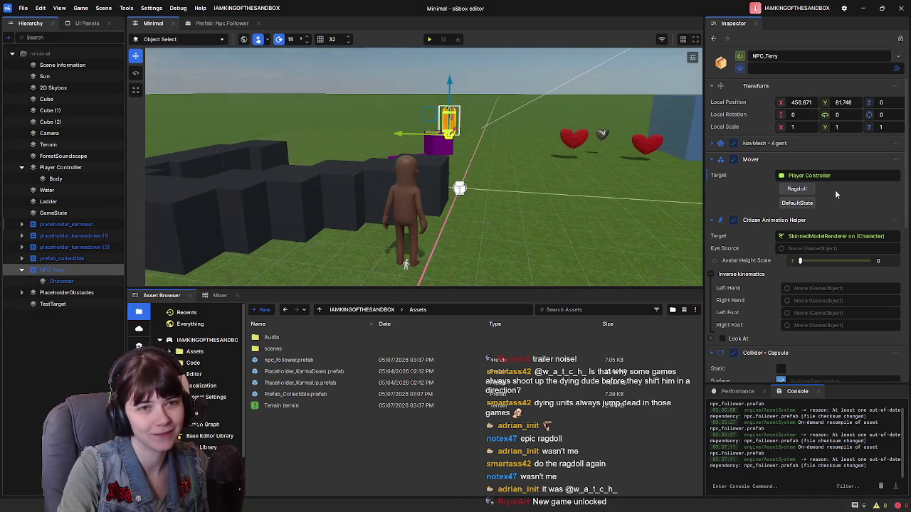
{"action": "left_click", "coordinate": [222, 23]}
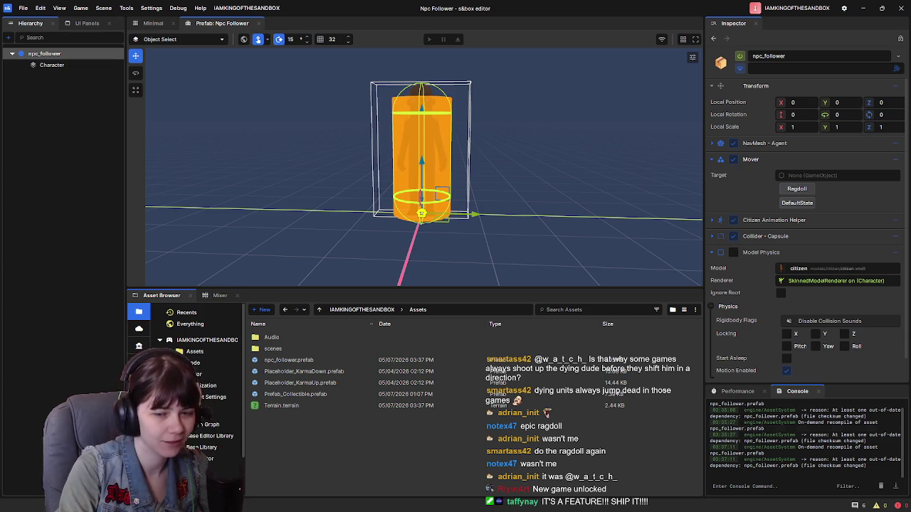
{"action": "key", "text": "alt+Tab"}
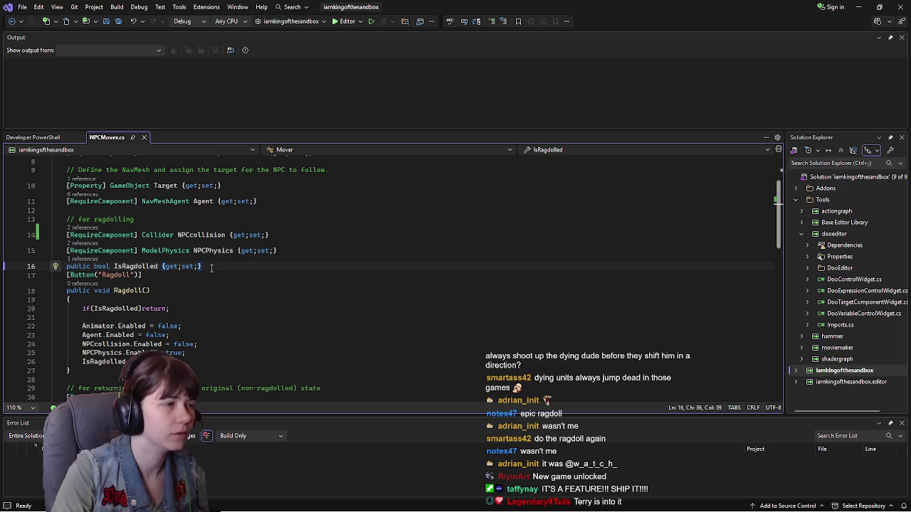
Step: Browse NPCMover.cs around line 33 in DefaultState, placing the caret before Animator
{"action": "scroll", "coordinate": [188, 332], "scroll_direction": "down", "scroll_amount": 3}
{"action": "left_click", "coordinate": [187, 325]}
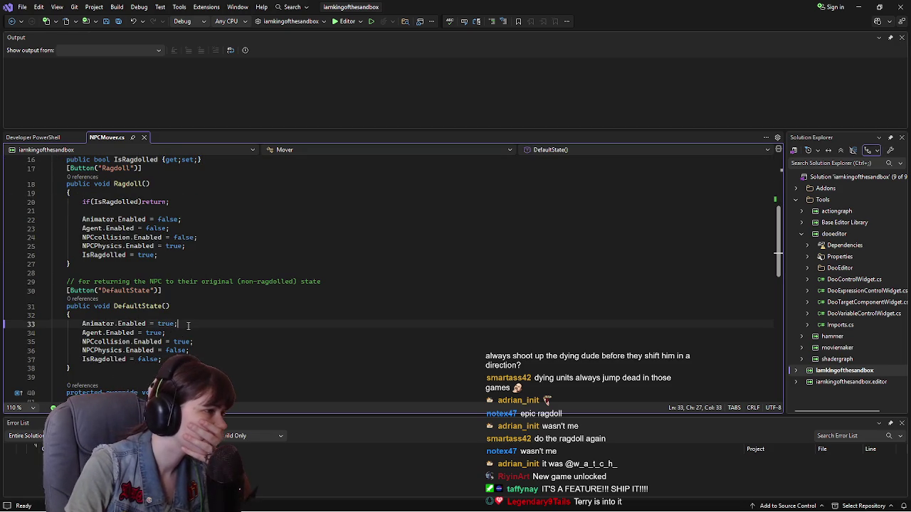
{"action": "scroll", "coordinate": [193, 336], "scroll_direction": "up", "scroll_amount": 2}
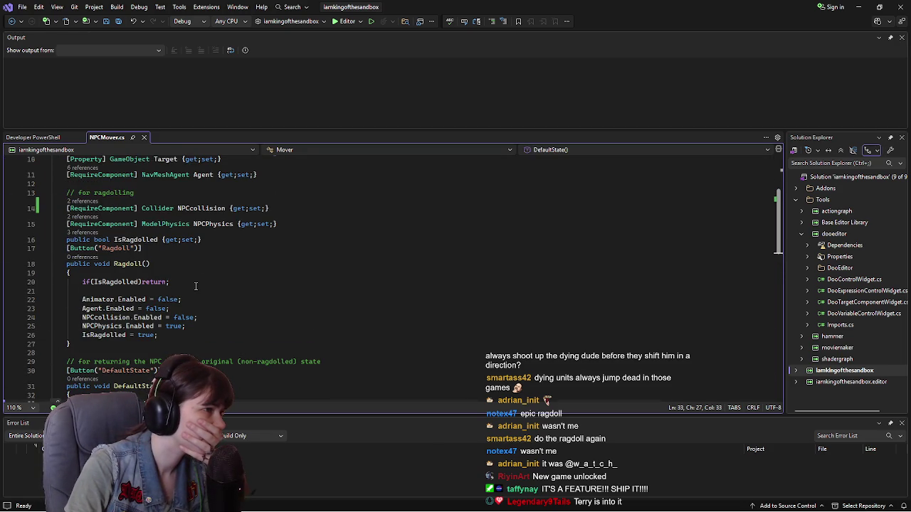
{"action": "scroll", "coordinate": [195, 286], "scroll_direction": "up", "scroll_amount": 2}
{"action": "scroll", "coordinate": [198, 285], "scroll_direction": "down", "scroll_amount": 6}
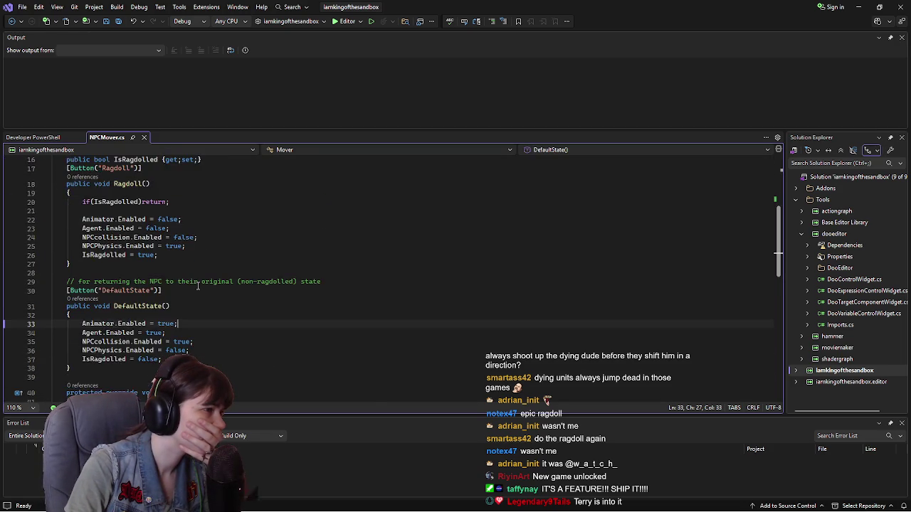
{"action": "left_click", "coordinate": [83, 271]}
{"action": "scroll", "coordinate": [242, 299], "scroll_direction": "up", "scroll_amount": 4}
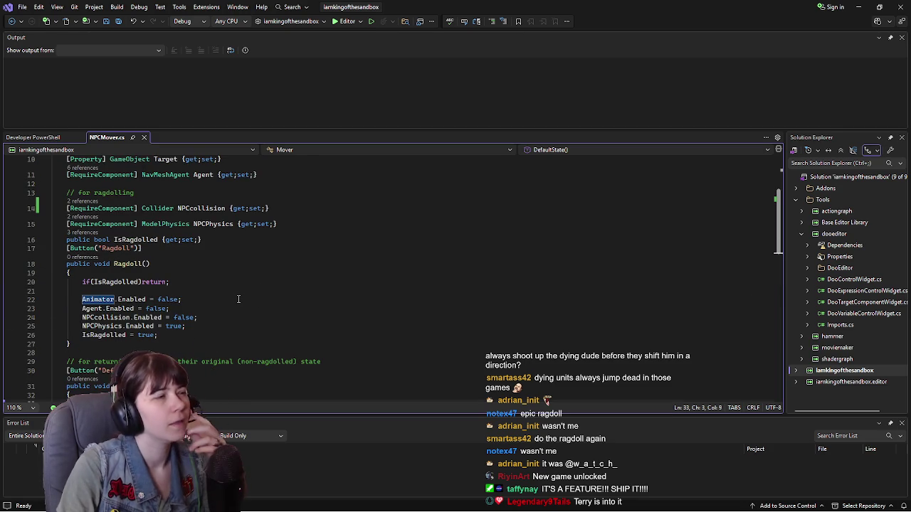
{"action": "scroll", "coordinate": [240, 299], "scroll_direction": "up", "scroll_amount": 1}
{"action": "scroll", "coordinate": [239, 299], "scroll_direction": "down", "scroll_amount": 2}
{"action": "scroll", "coordinate": [238, 298], "scroll_direction": "down", "scroll_amount": 4}
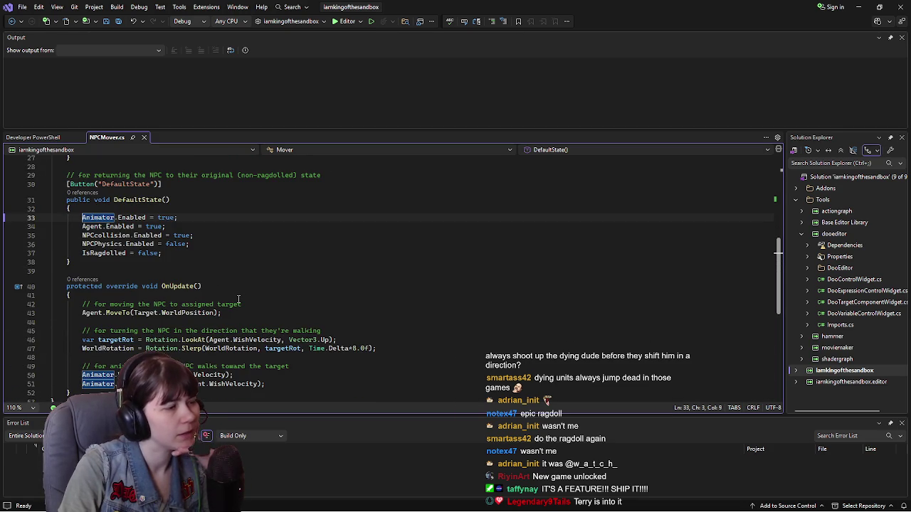
{"action": "scroll", "coordinate": [238, 299], "scroll_direction": "up", "scroll_amount": 1}
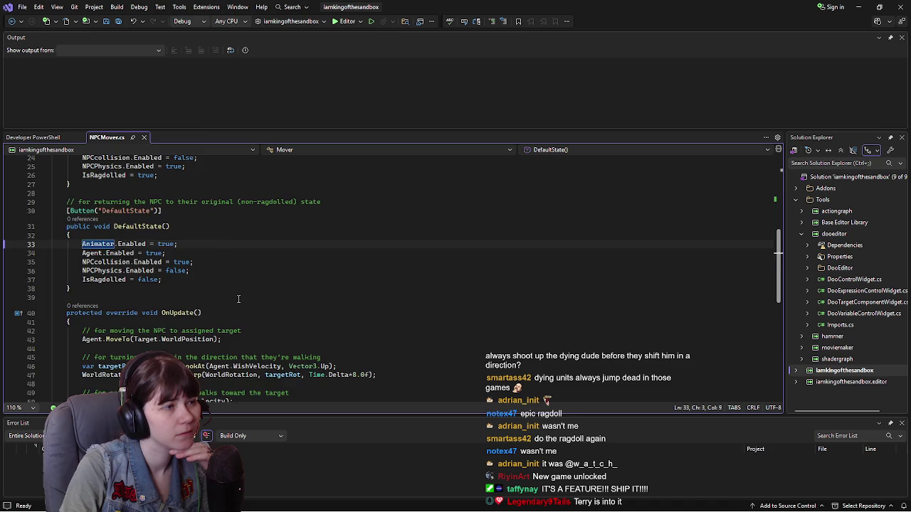
{"action": "scroll", "coordinate": [238, 299], "scroll_direction": "down", "scroll_amount": 6}
{"action": "scroll", "coordinate": [238, 299], "scroll_direction": "up", "scroll_amount": 3}
{"action": "scroll", "coordinate": [239, 299], "scroll_direction": "up", "scroll_amount": 3}
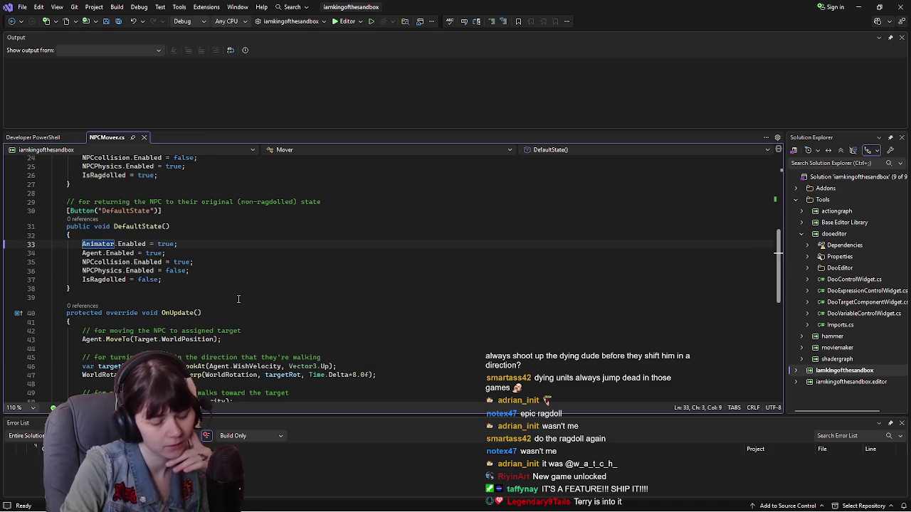
Step: Add and then remove blank lines at the top of DefaultState, and save NPCMover.cs
{"action": "key", "text": "ctrl+Return"}
{"action": "key", "text": "ctrl+Return"}
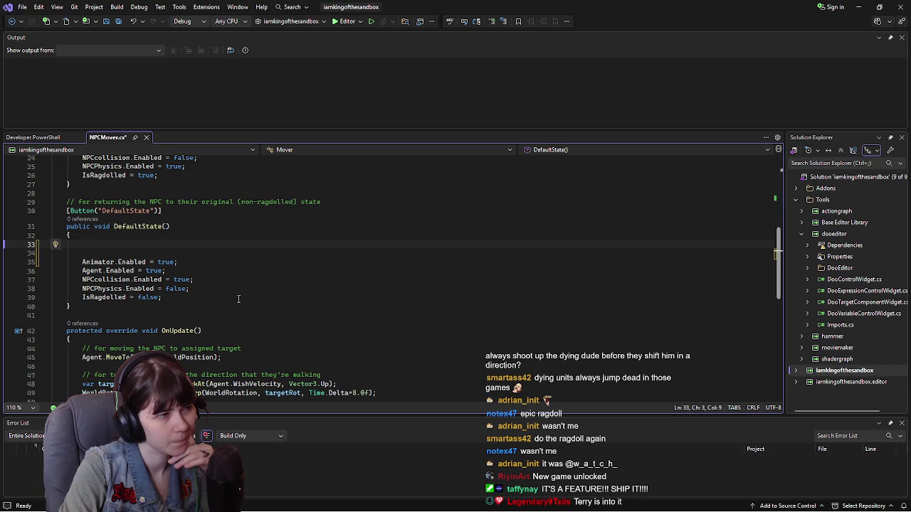
{"action": "key", "text": "Delete"}
{"action": "key", "text": "Delete"}
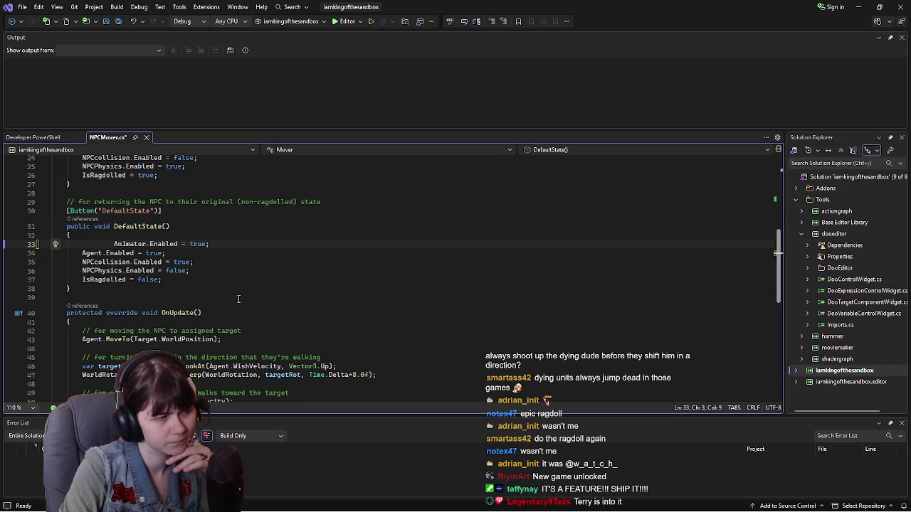
{"action": "key", "text": "Delete"}
{"action": "key", "text": "Delete"}
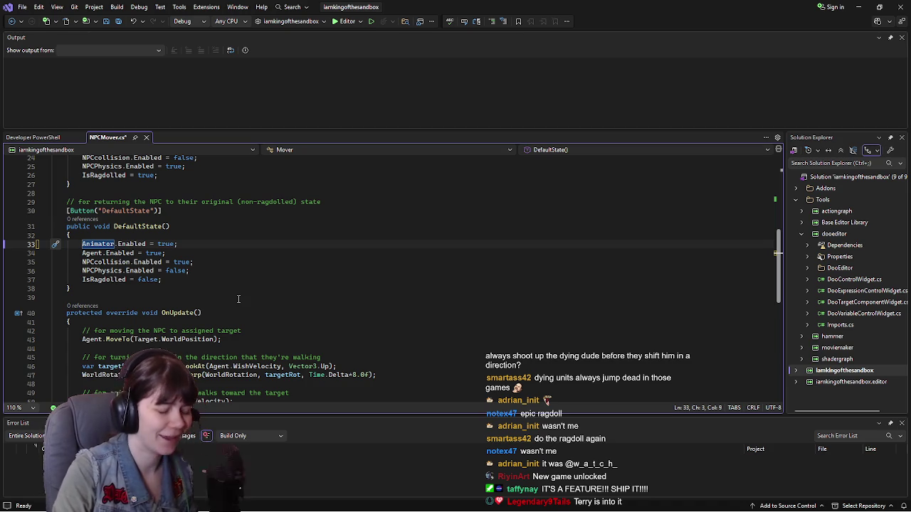
{"action": "left_click", "coordinate": [219, 245]}
{"action": "key", "text": "ctrl+s"}
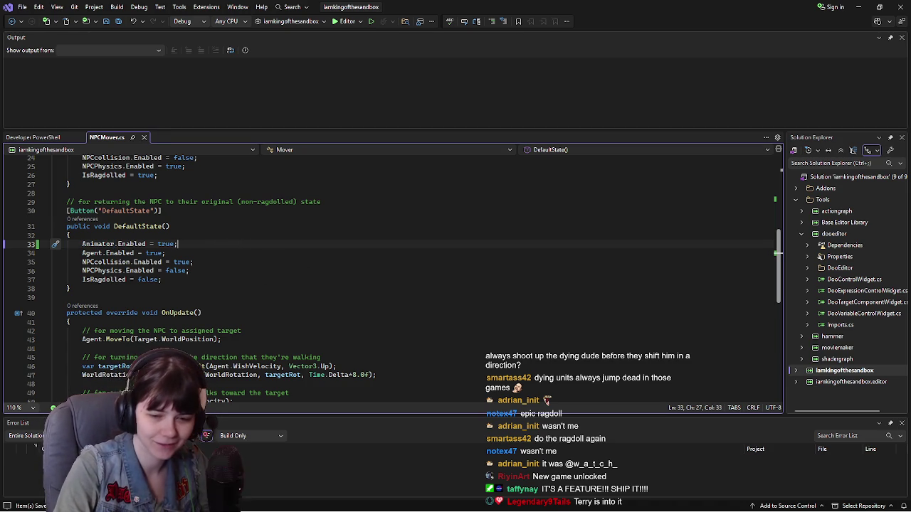
Step: Review the Mover's component properties, including the NavMeshAgent Agent, then return to the s&box editor
{"action": "left_click", "coordinate": [80, 245]}
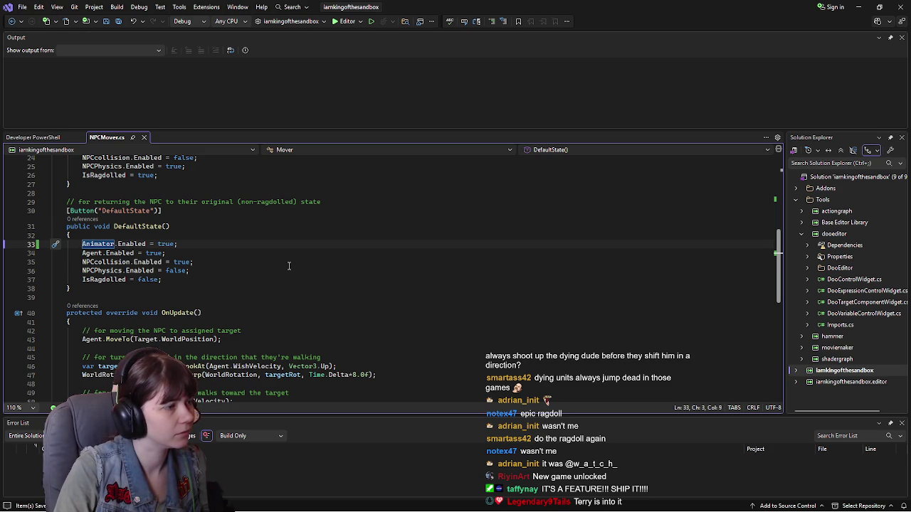
{"action": "scroll", "coordinate": [267, 330], "scroll_direction": "up", "scroll_amount": 6}
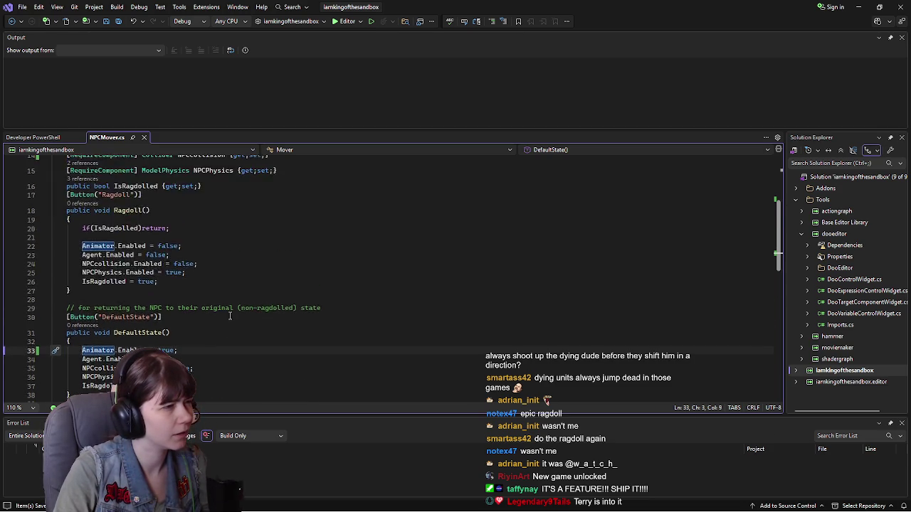
{"action": "scroll", "coordinate": [175, 237], "scroll_direction": "up", "scroll_amount": 1}
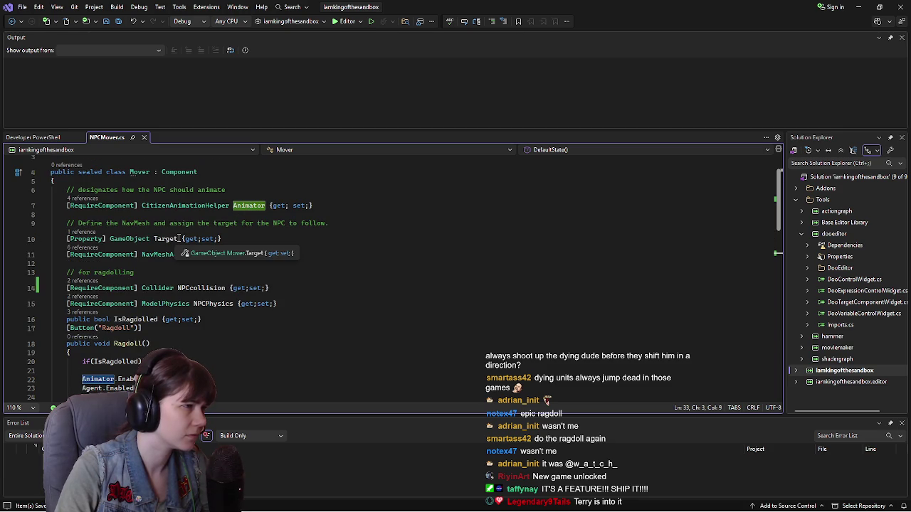
{"action": "scroll", "coordinate": [314, 279], "scroll_direction": "down", "scroll_amount": 2}
{"action": "scroll", "coordinate": [314, 278], "scroll_direction": "up", "scroll_amount": 2}
{"action": "scroll", "coordinate": [314, 278], "scroll_direction": "down", "scroll_amount": 1}
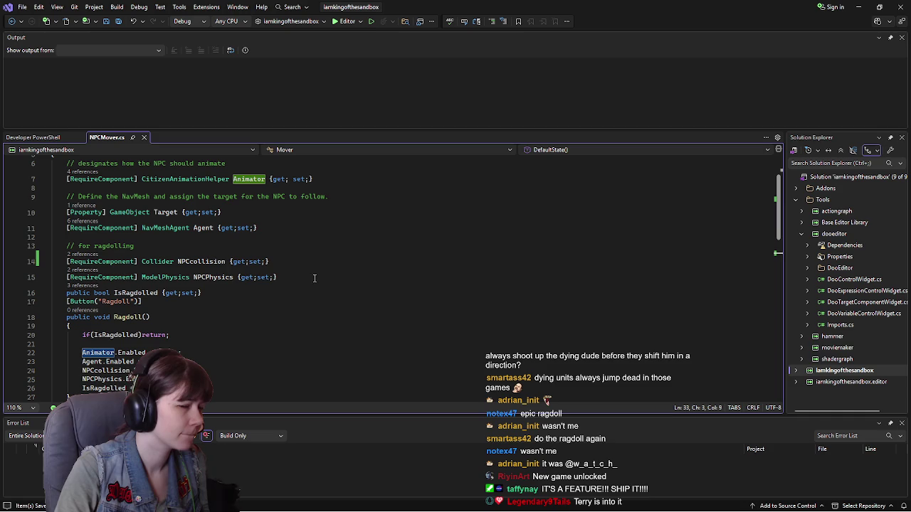
{"action": "left_click", "coordinate": [273, 227]}
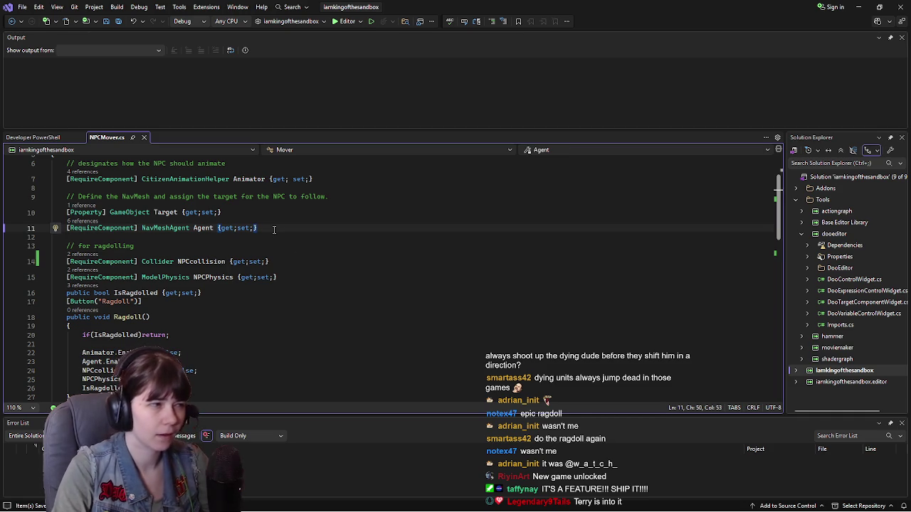
{"action": "key", "text": "alt+Tab"}
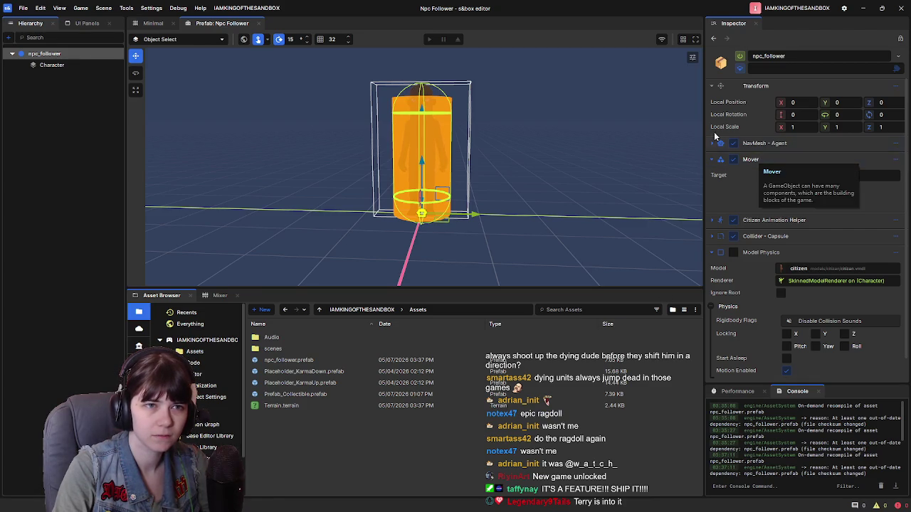
Step: Add a Model Renderer (skinned) component to npc_follower by searching 'skinned'
{"action": "left_click", "coordinate": [51, 65]}
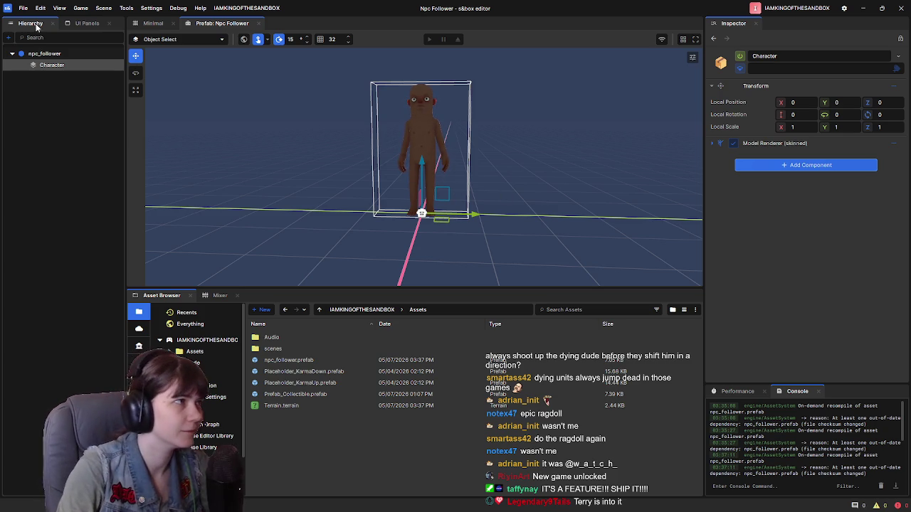
{"action": "left_click", "coordinate": [56, 54]}
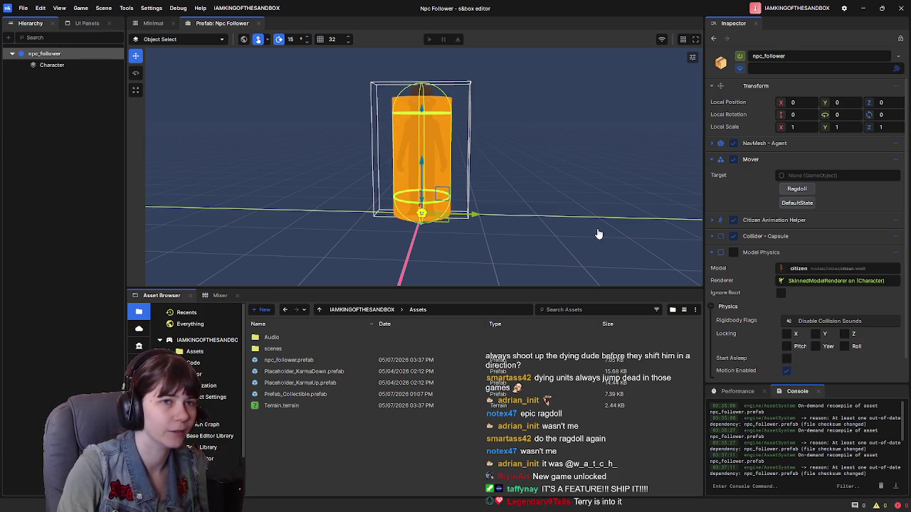
{"action": "left_click", "coordinate": [106, 65]}
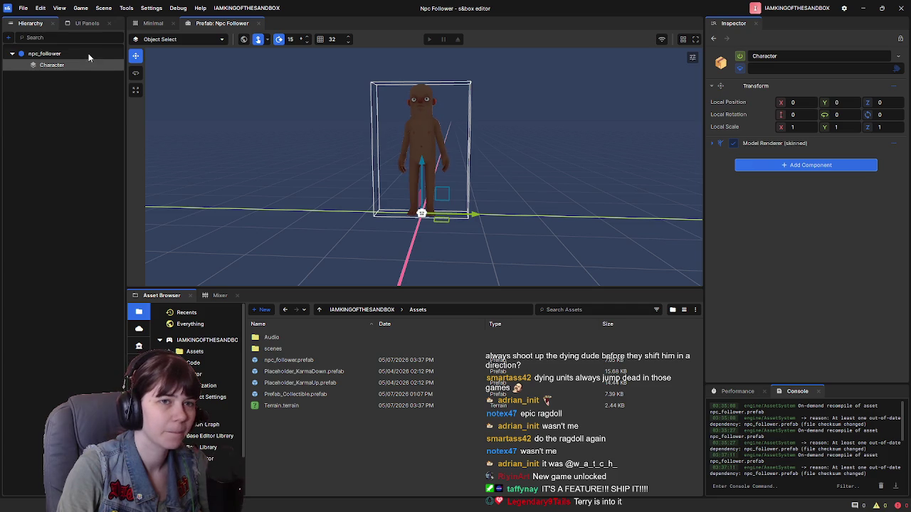
{"action": "left_click", "coordinate": [88, 52]}
{"action": "scroll", "coordinate": [855, 346], "scroll_direction": "down", "scroll_amount": 2}
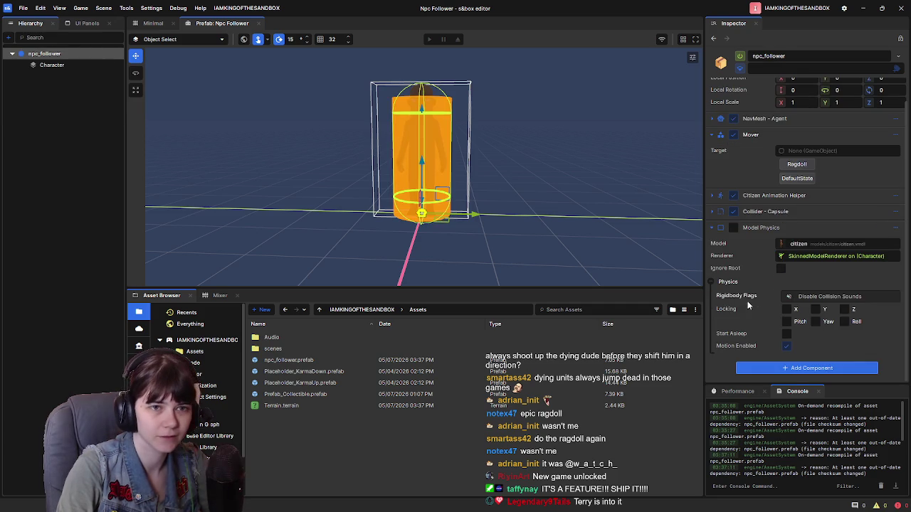
{"action": "left_click", "coordinate": [790, 370]}
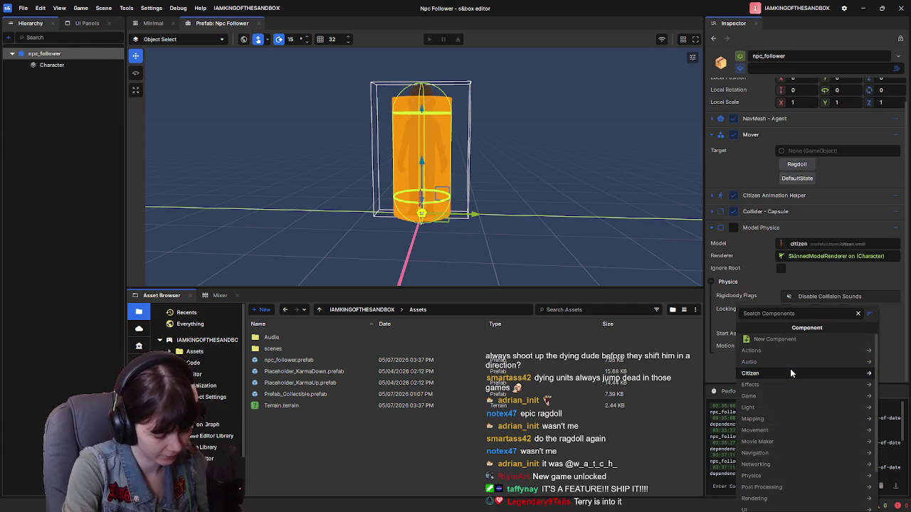
{"action": "type", "text": "skinned"}
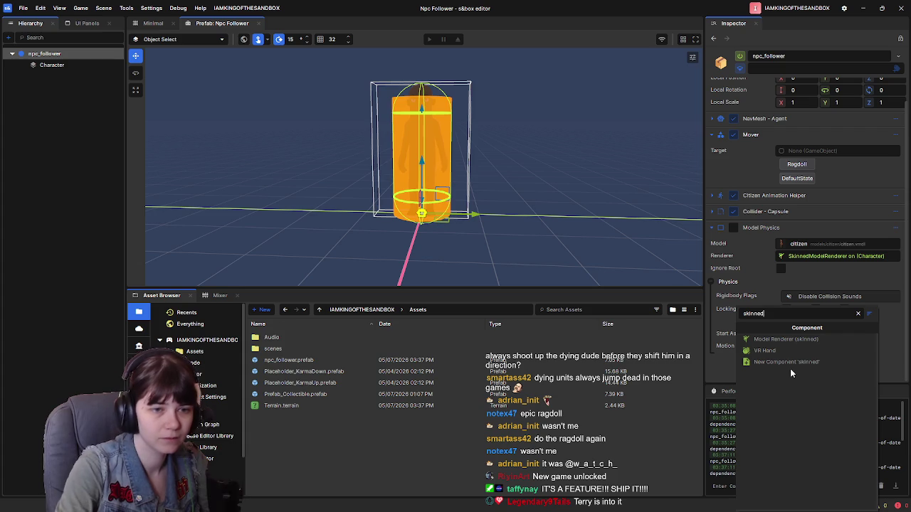
{"action": "left_click", "coordinate": [802, 340]}
{"action": "scroll", "coordinate": [804, 349], "scroll_direction": "down", "scroll_amount": 1}
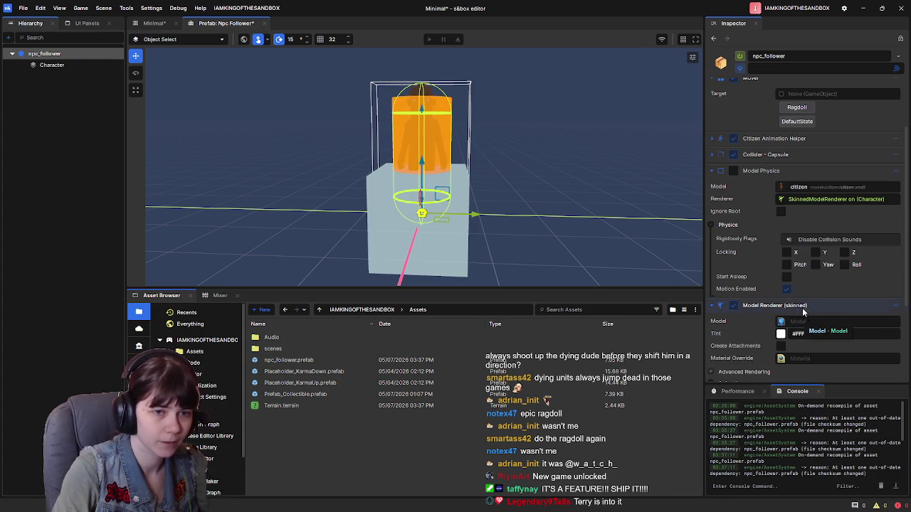
{"action": "scroll", "coordinate": [791, 158], "scroll_direction": "up", "scroll_amount": 1}
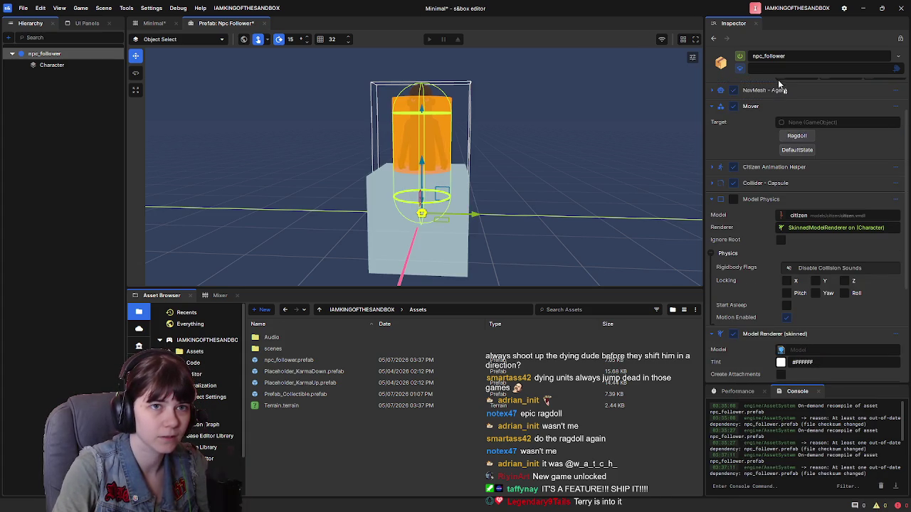
{"action": "scroll", "coordinate": [780, 89], "scroll_direction": "down", "scroll_amount": 2}
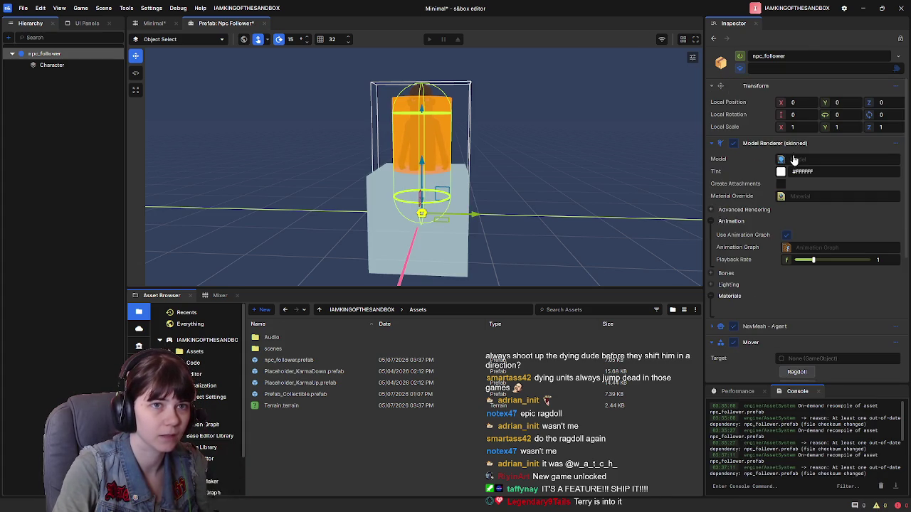
Step: Compare npc_follower with the Character child, then open the Citizen asset folder
{"action": "left_click", "coordinate": [64, 65]}
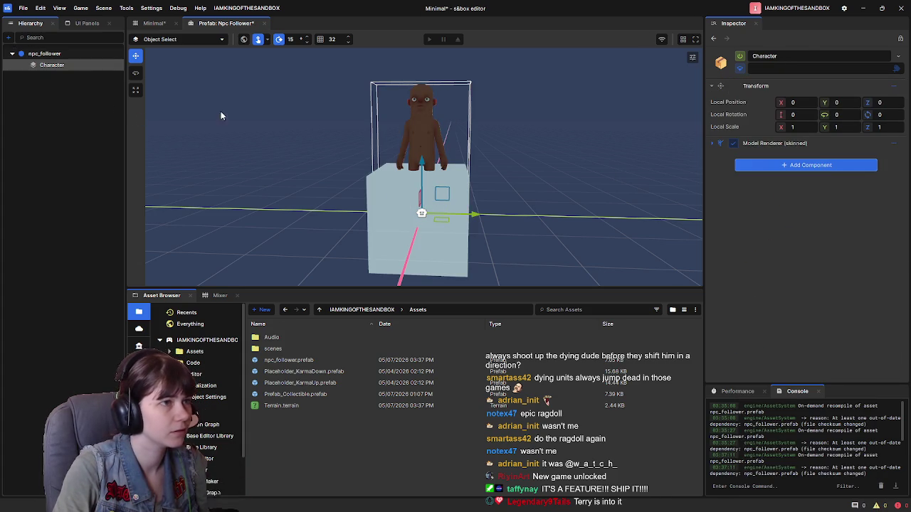
{"action": "left_click", "coordinate": [46, 55]}
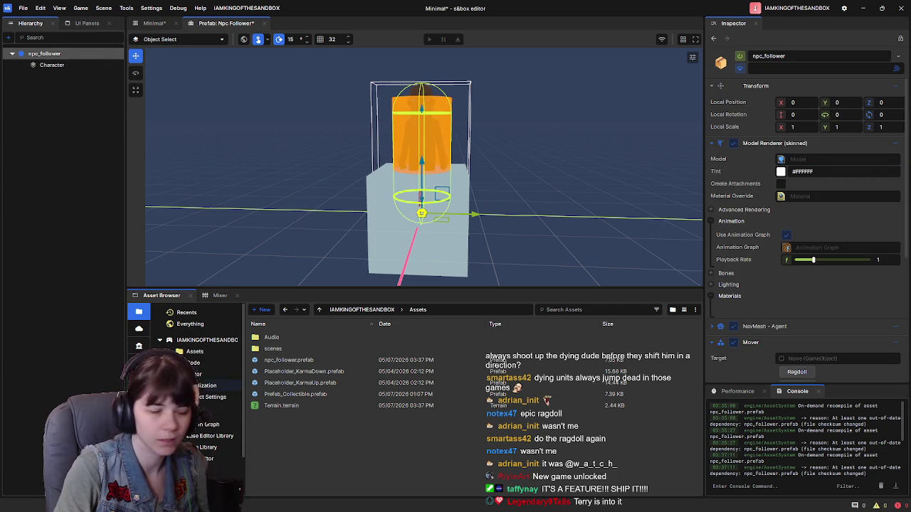
{"action": "scroll", "coordinate": [206, 427], "scroll_direction": "down", "scroll_amount": 2}
{"action": "left_click", "coordinate": [214, 470]}
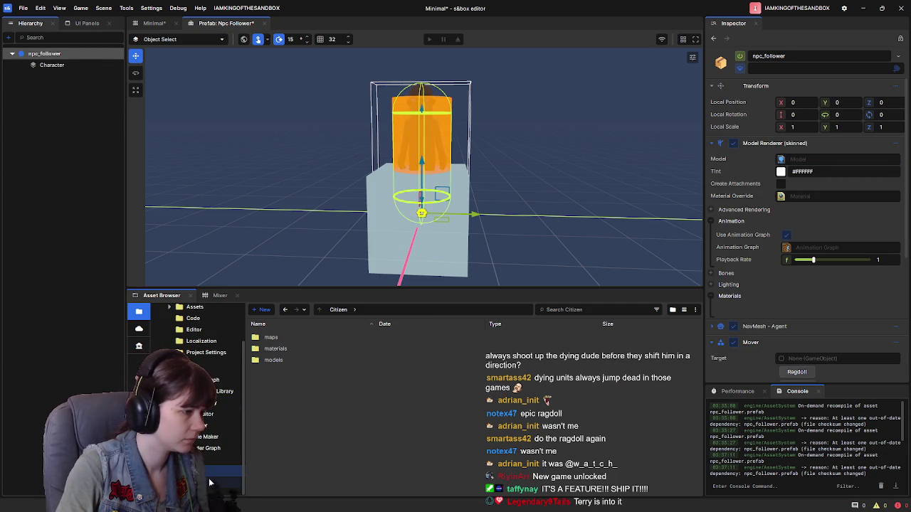
Step: Assign citizen.vmdl from the citizen models folder as npc_follower's renderer model
{"action": "double_click", "coordinate": [286, 360]}
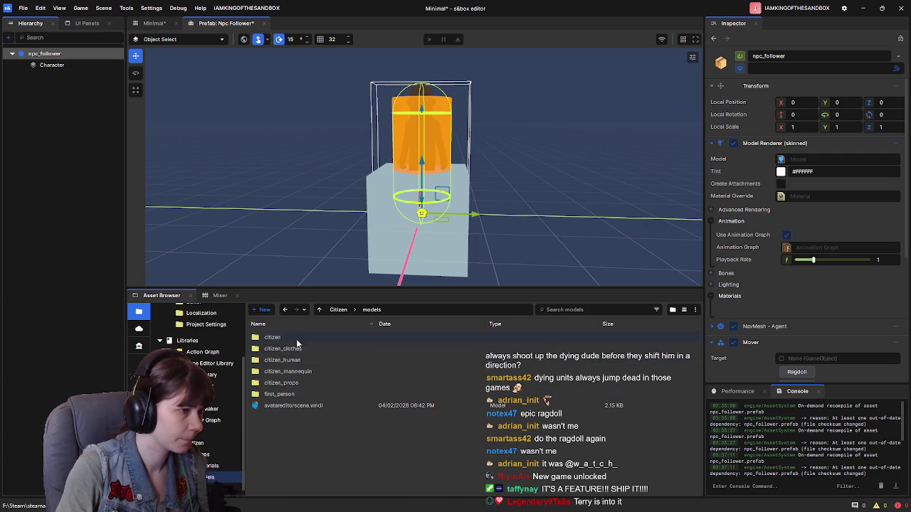
{"action": "scroll", "coordinate": [301, 387], "scroll_direction": "down", "scroll_amount": 3}
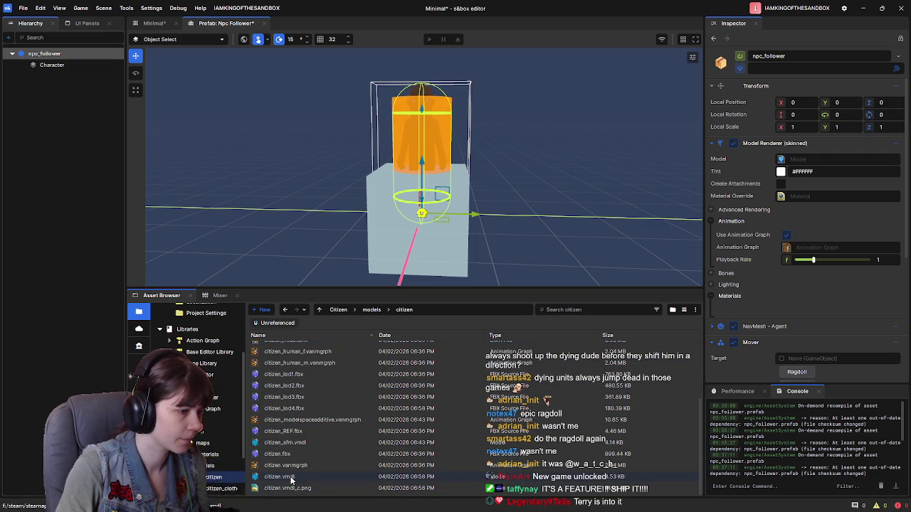
{"action": "left_click_drag", "start_coordinate": [288, 476], "coordinate": [804, 164]}
Step: Remove Character's model renderer, delete the Character object, and save the Npc Follower prefab
{"action": "left_click", "coordinate": [79, 66]}
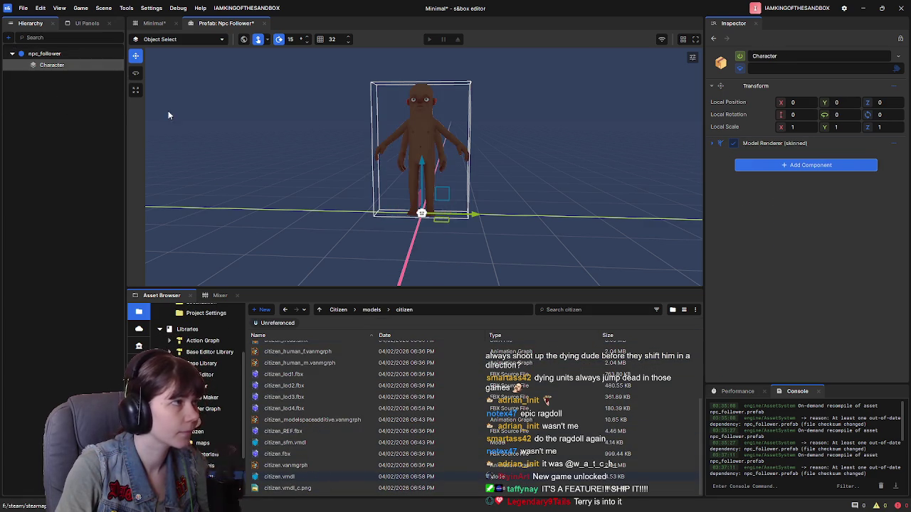
{"action": "left_click", "coordinate": [895, 144]}
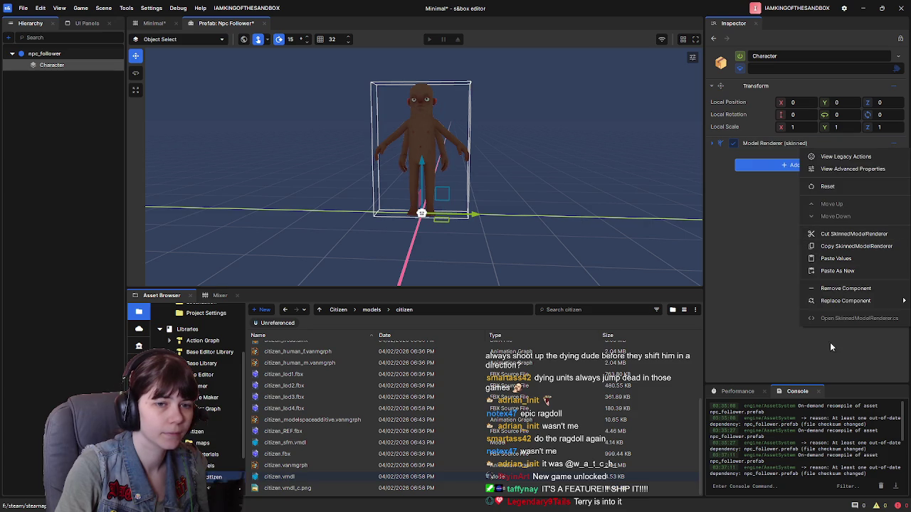
{"action": "left_click", "coordinate": [845, 288]}
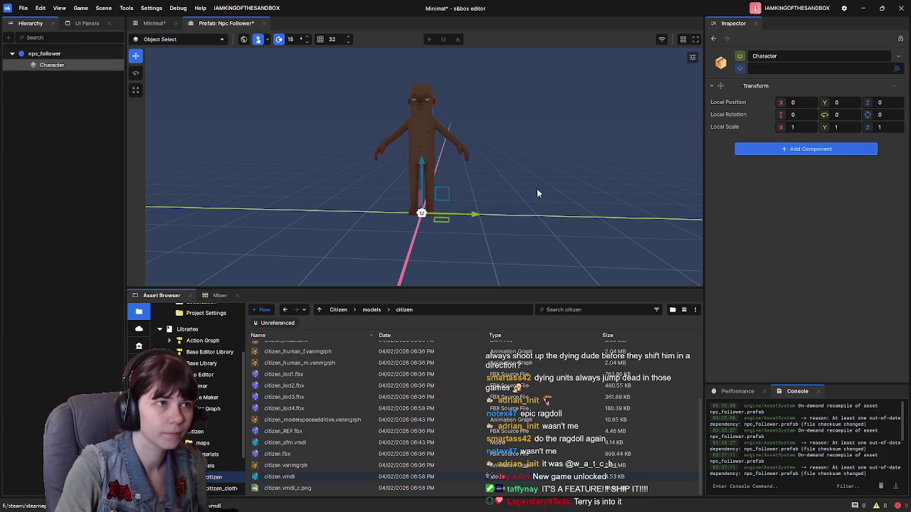
{"action": "right_click", "coordinate": [62, 66]}
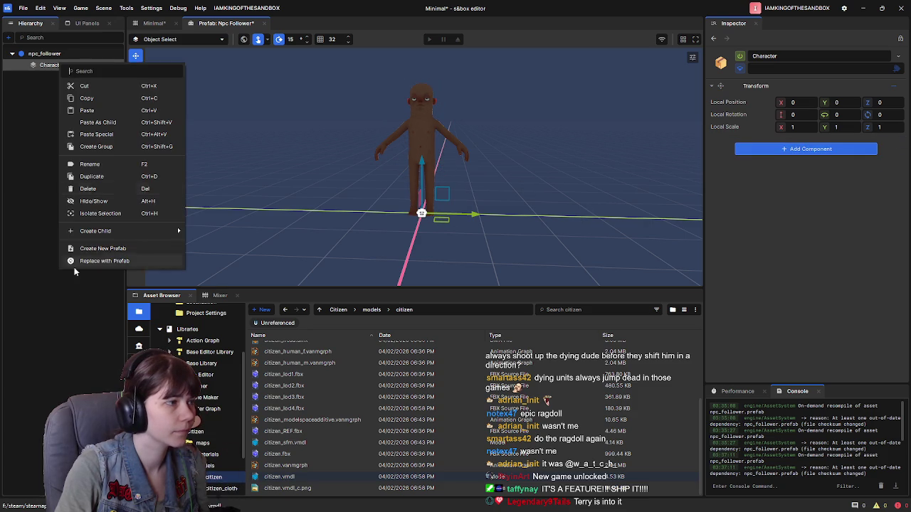
{"action": "left_click", "coordinate": [88, 189]}
{"action": "key", "text": "ctrl+s"}
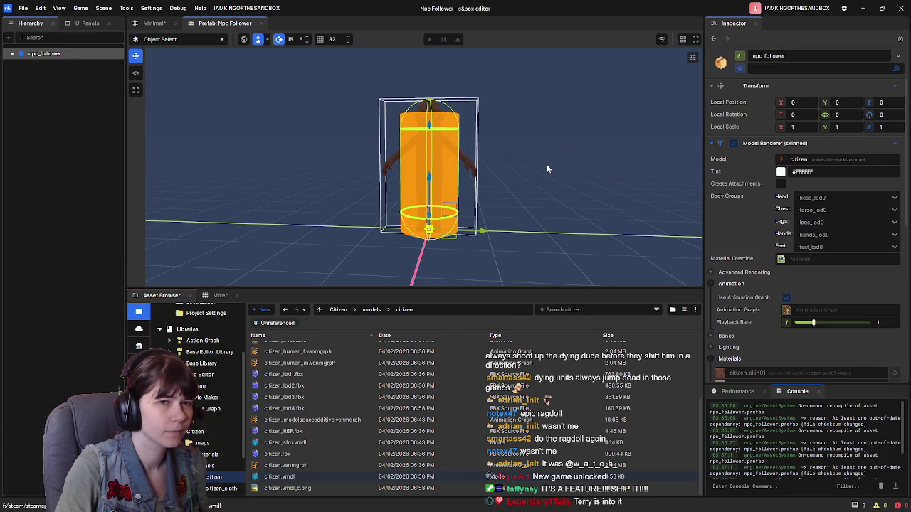
Step: Set the Citizen Animation Helper's Target to SkinnedModelRenderer on (npc_follower) and save the prefab
{"action": "scroll", "coordinate": [765, 244], "scroll_direction": "down", "scroll_amount": 3}
{"action": "scroll", "coordinate": [765, 244], "scroll_direction": "down", "scroll_amount": 6}
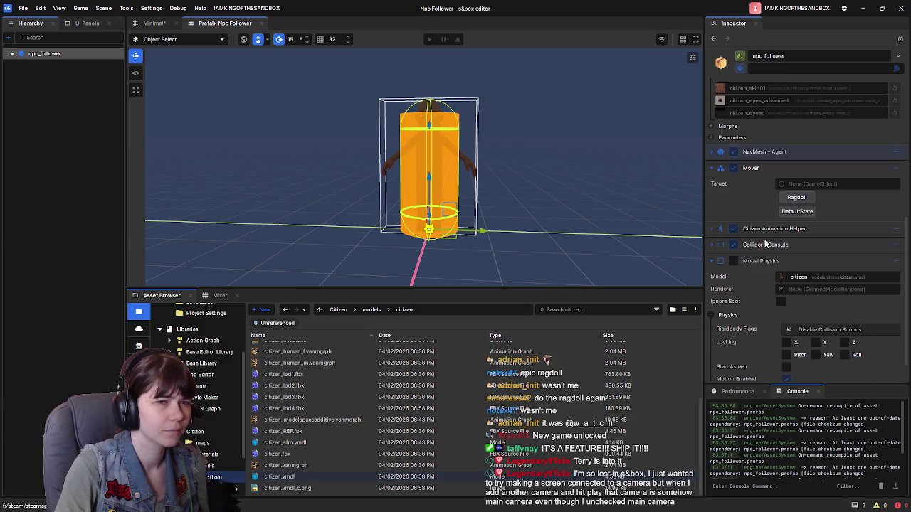
{"action": "scroll", "coordinate": [752, 232], "scroll_direction": "down", "scroll_amount": 2}
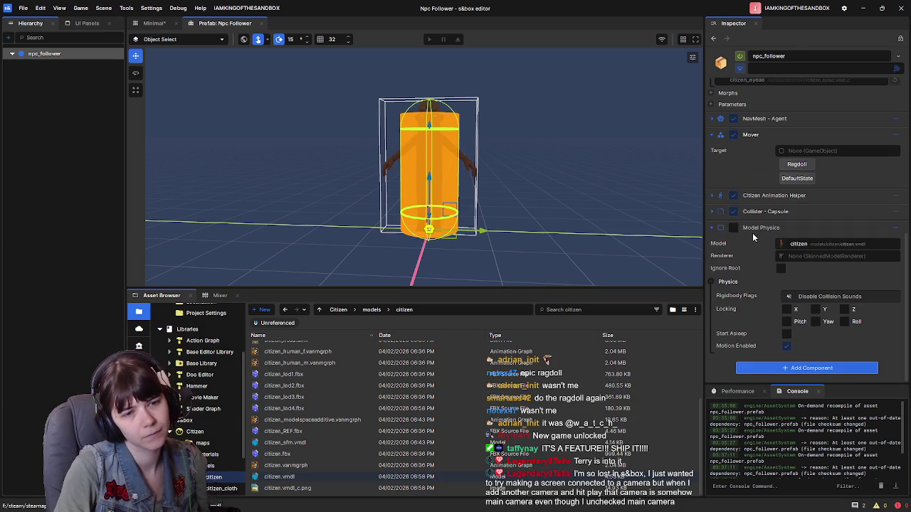
{"action": "left_click", "coordinate": [713, 195]}
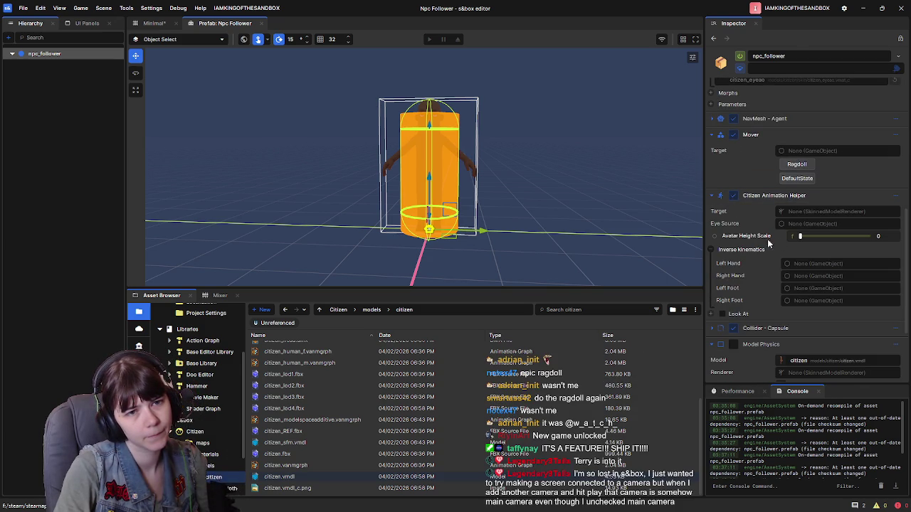
{"action": "scroll", "coordinate": [776, 214], "scroll_direction": "up", "scroll_amount": 6}
{"action": "scroll", "coordinate": [790, 135], "scroll_direction": "up", "scroll_amount": 5}
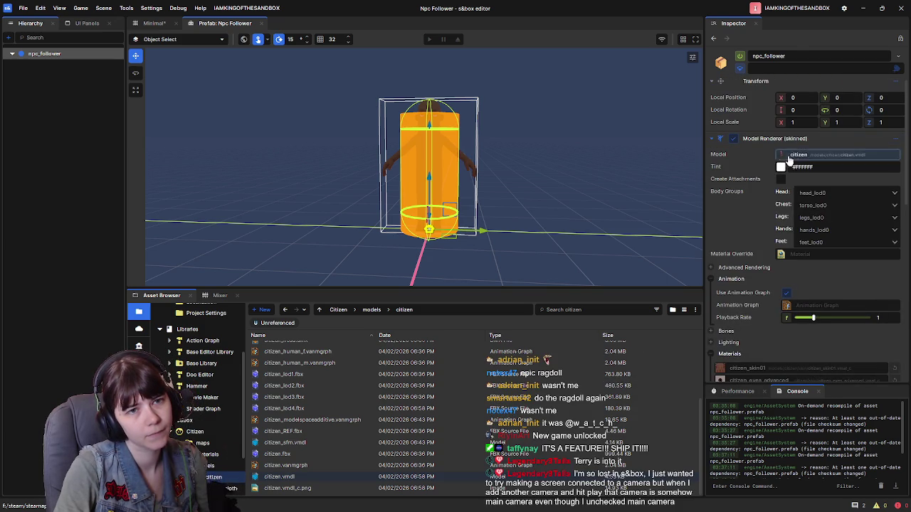
{"action": "scroll", "coordinate": [779, 295], "scroll_direction": "down", "scroll_amount": 1}
{"action": "scroll", "coordinate": [778, 295], "scroll_direction": "down", "scroll_amount": 2}
{"action": "scroll", "coordinate": [778, 319], "scroll_direction": "down", "scroll_amount": 1}
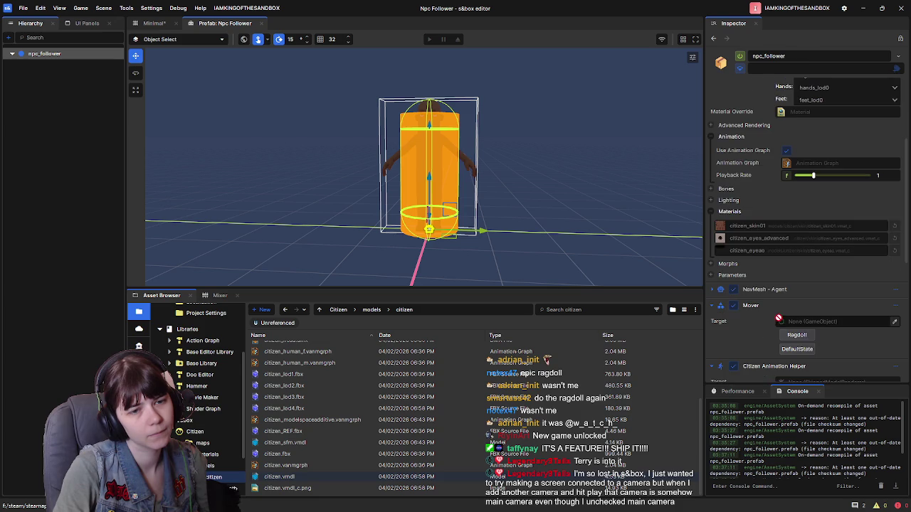
{"action": "scroll", "coordinate": [807, 340], "scroll_direction": "down", "scroll_amount": 2}
{"action": "left_click", "coordinate": [802, 353]}
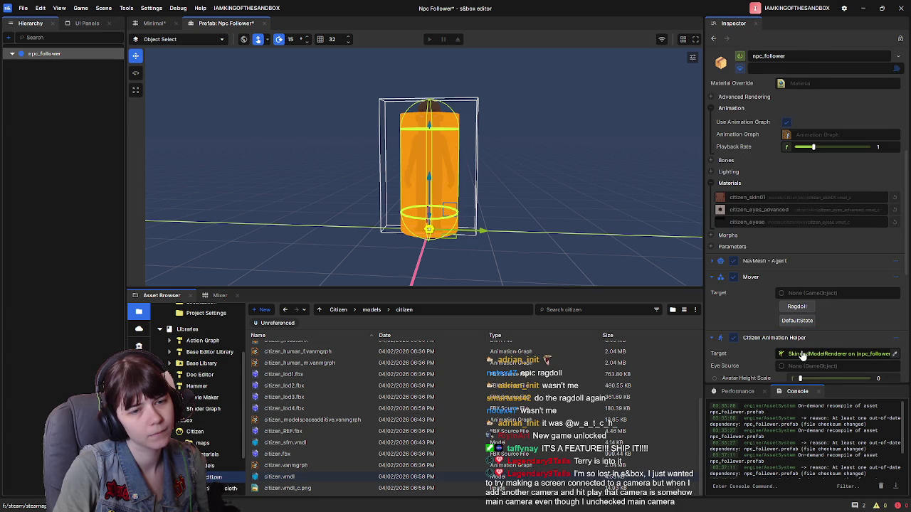
{"action": "left_click", "coordinate": [712, 282]}
{"action": "key", "text": "ctrl+s"}
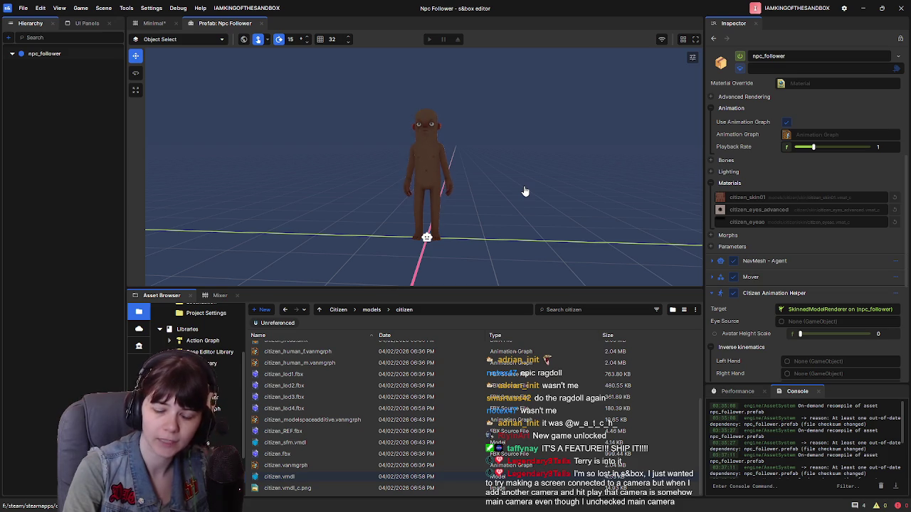
Step: Switch to the Minimal* scene tab containing NPC_Terry
{"action": "scroll", "coordinate": [764, 304], "scroll_direction": "down", "scroll_amount": 5}
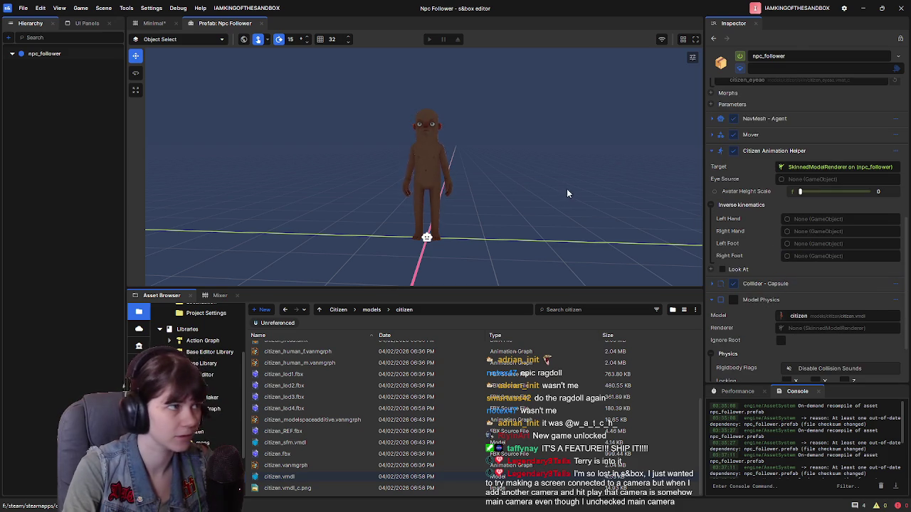
{"action": "left_click", "coordinate": [154, 23]}
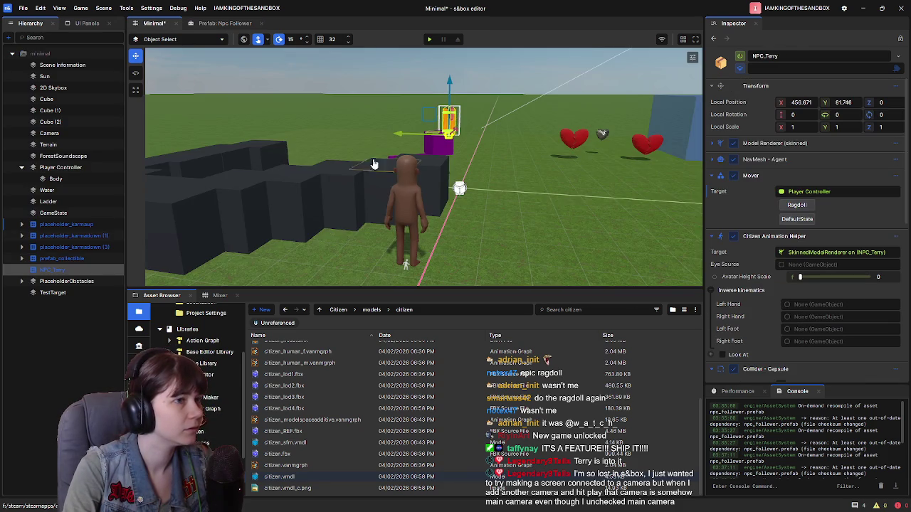
Step: Glance at the Npc Follower prefab, then return to the Minimal scene's NPC_Terry
{"action": "left_click", "coordinate": [220, 23]}
{"action": "scroll", "coordinate": [766, 250], "scroll_direction": "down", "scroll_amount": 5}
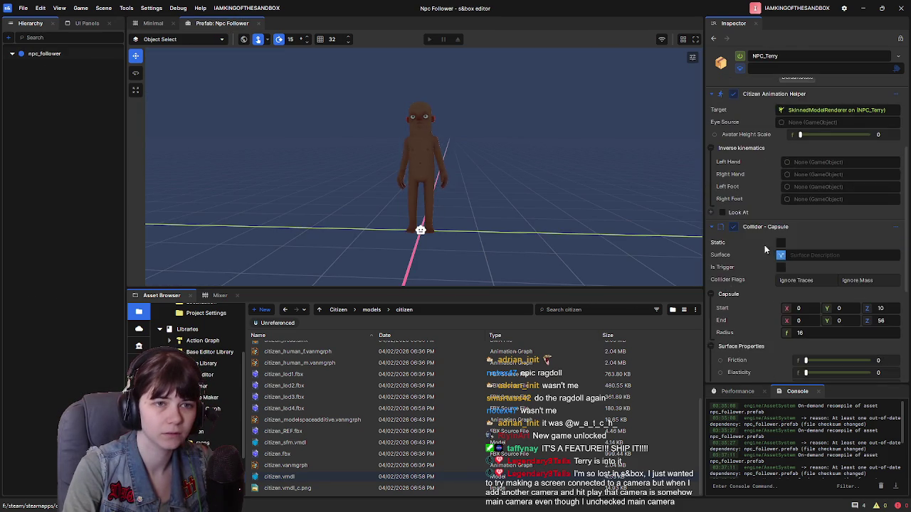
{"action": "scroll", "coordinate": [767, 250], "scroll_direction": "up", "scroll_amount": 5}
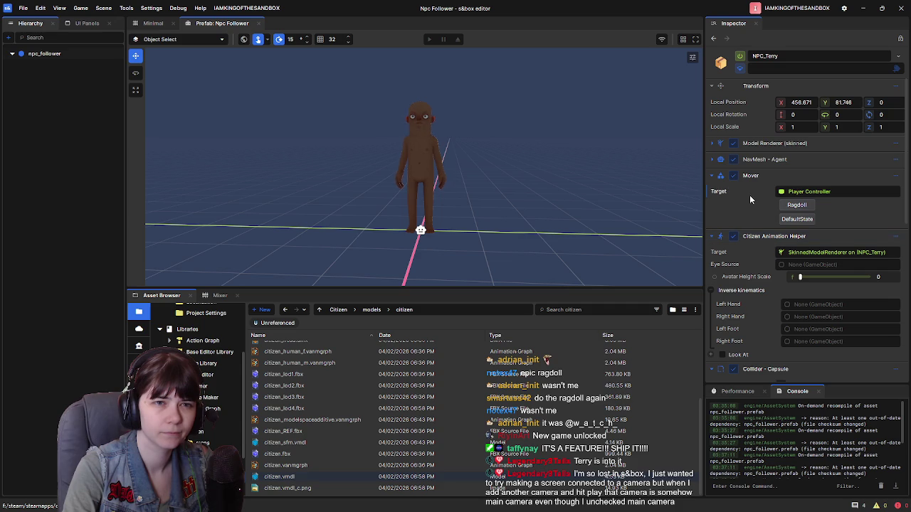
{"action": "left_click", "coordinate": [153, 23]}
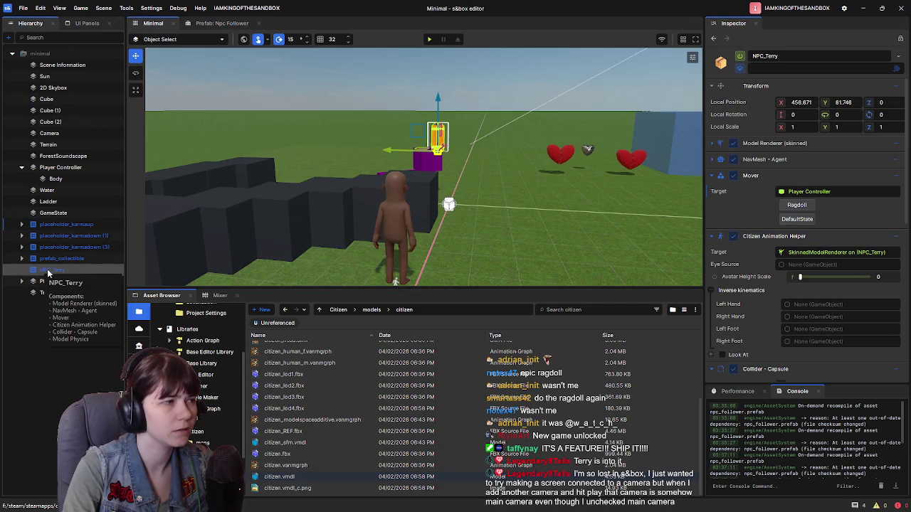
{"action": "right_click", "coordinate": [48, 273]}
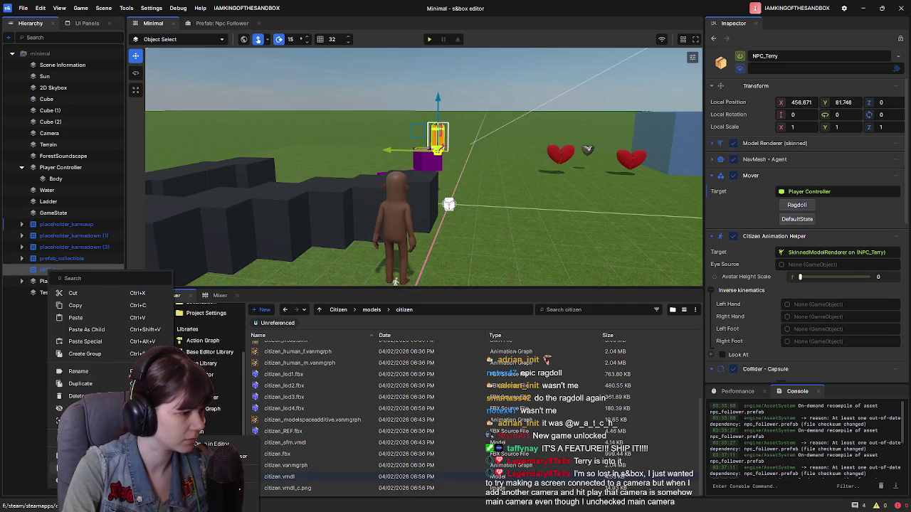
{"action": "key", "text": "Escape"}
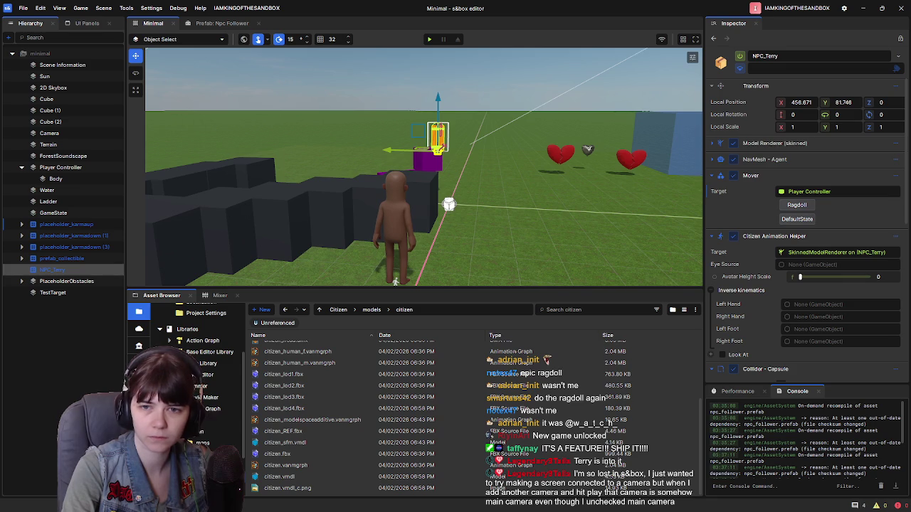
{"action": "scroll", "coordinate": [205, 362], "scroll_direction": "up", "scroll_amount": 3}
Step: Make Player Controller the Mover's Target and save the Minimal scene
{"action": "left_click", "coordinate": [194, 340]}
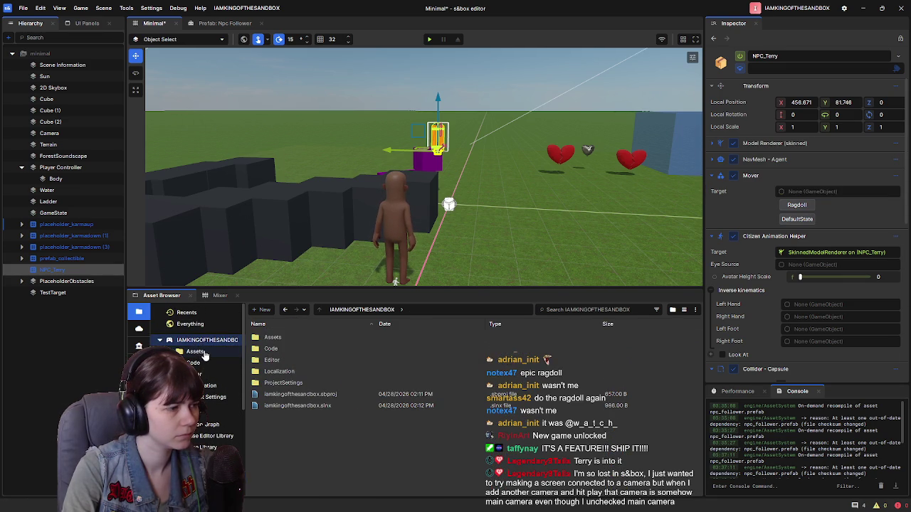
{"action": "left_click", "coordinate": [193, 352]}
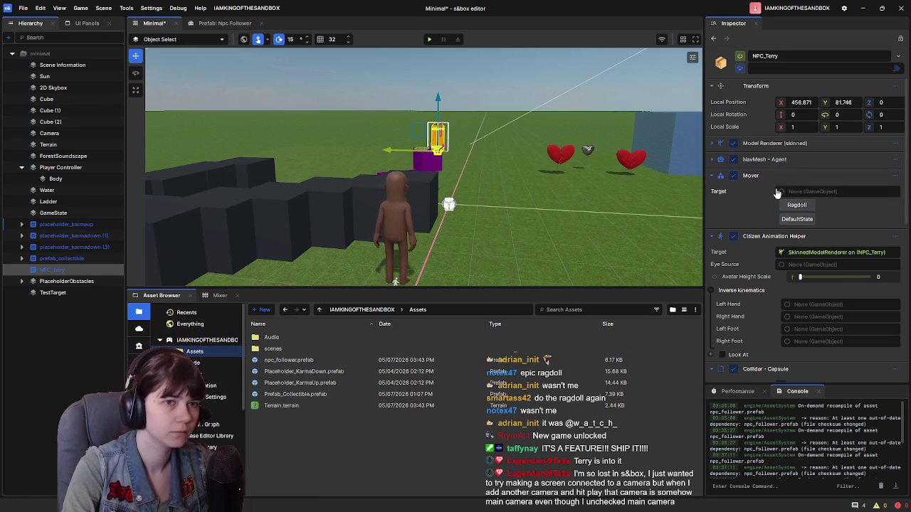
{"action": "mouse_move", "coordinate": [73, 173]}
{"action": "left_mouse_down"}
{"action": "mouse_move", "coordinate": [740, 176]}
{"action": "mouse_move", "coordinate": [805, 194]}
{"action": "left_mouse_up"}
{"action": "key", "text": "ctrl+s"}
{"action": "left_click", "coordinate": [429, 40]}
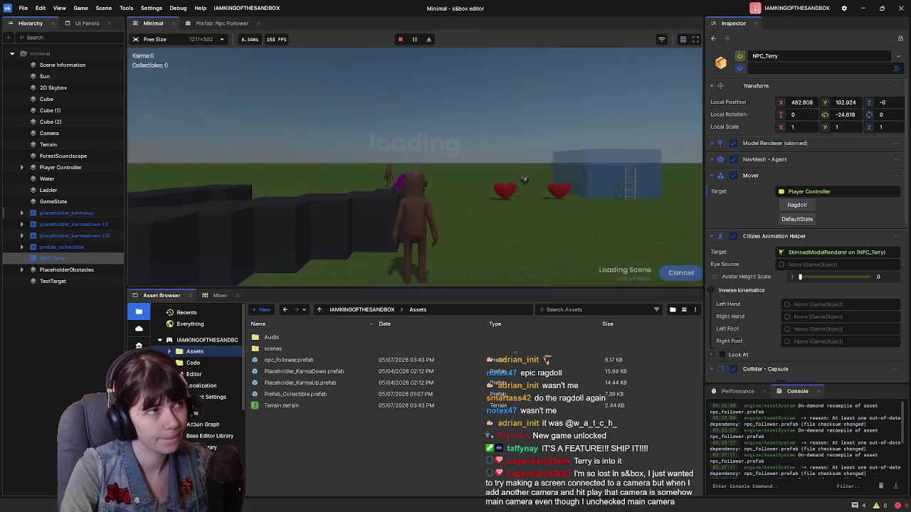
{"action": "left_click", "coordinate": [798, 206]}
{"action": "left_click", "coordinate": [797, 221]}
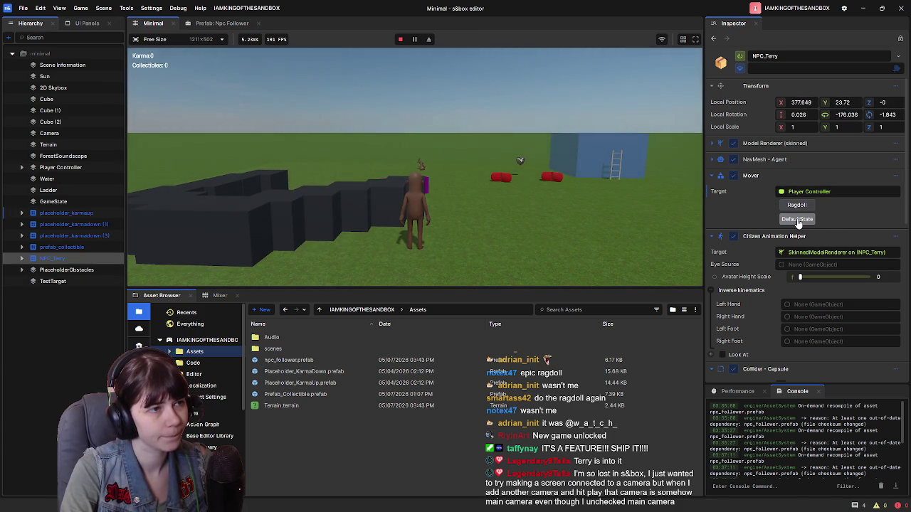
{"action": "left_click", "coordinate": [792, 206]}
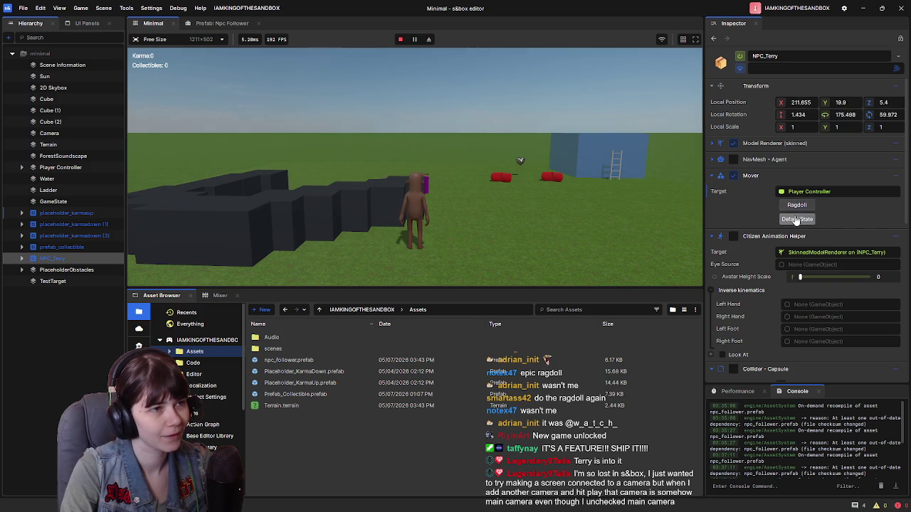
{"action": "left_click", "coordinate": [501, 194]}
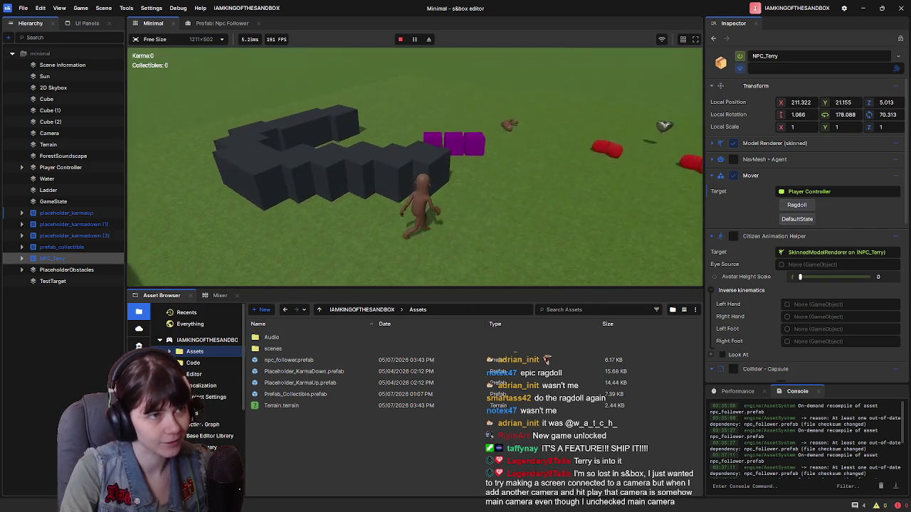
{"action": "left_click", "coordinate": [797, 219]}
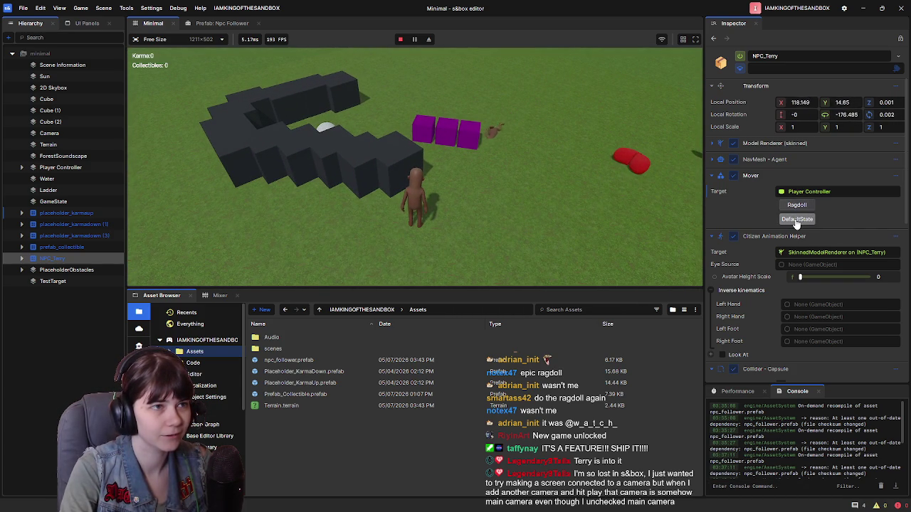
{"action": "left_click", "coordinate": [795, 206]}
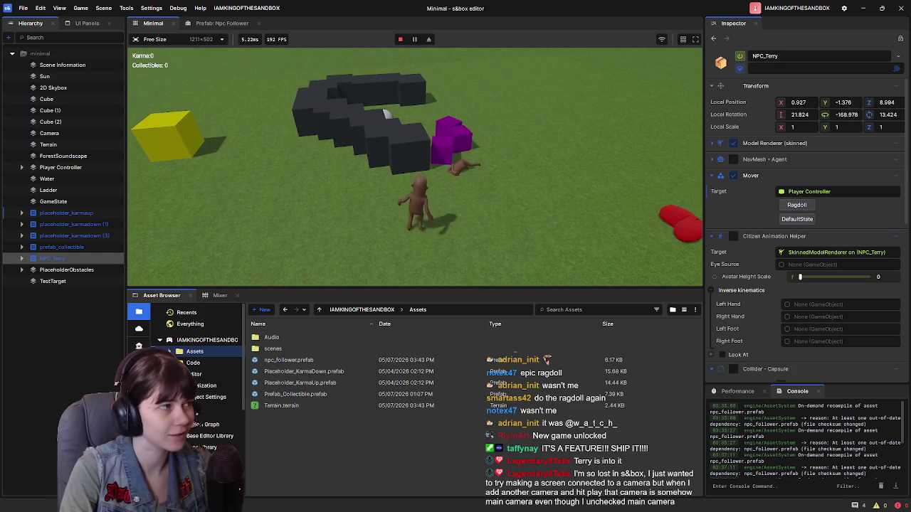
{"action": "key", "text": "Escape"}
{"action": "left_click", "coordinate": [258, 258]}
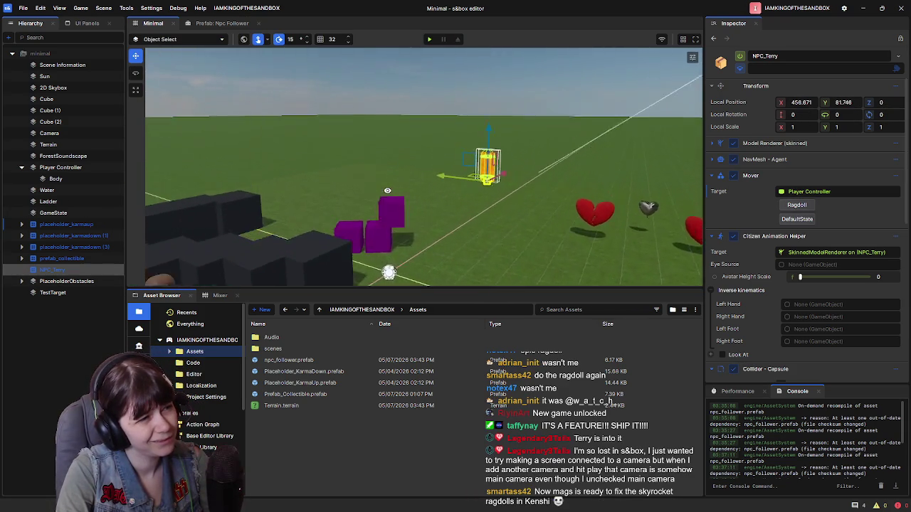
Step: Frame the Npc Follower model and expand its Model Renderer (skinned) settings before returning to NPCMover.cs
{"action": "left_click", "coordinate": [221, 22]}
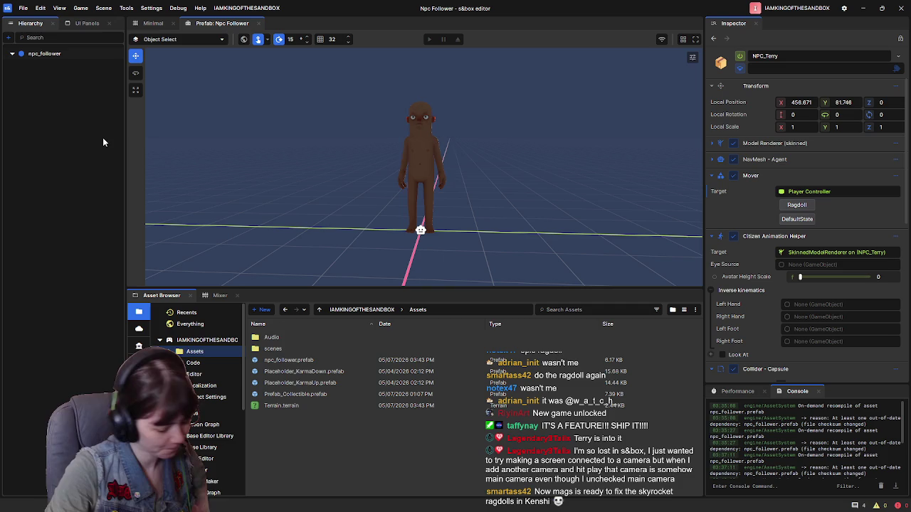
{"action": "key", "text": "a"}
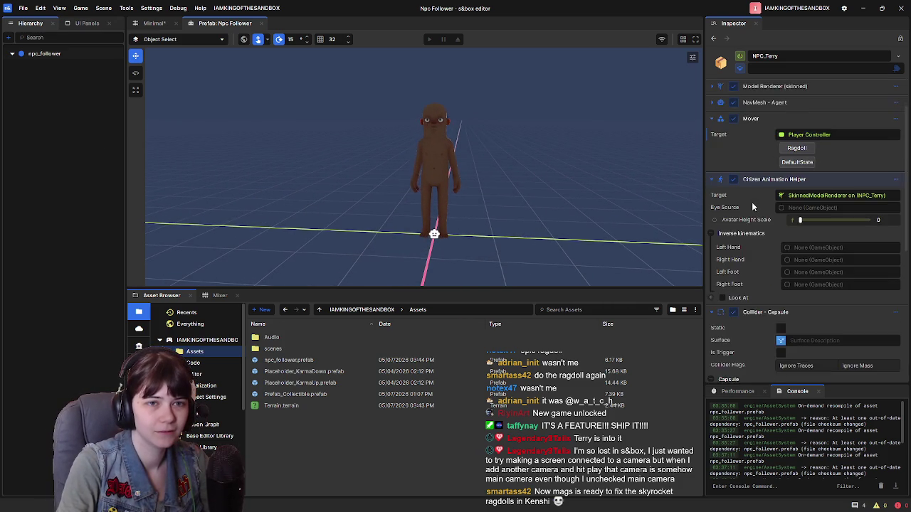
{"action": "left_click", "coordinate": [762, 145]}
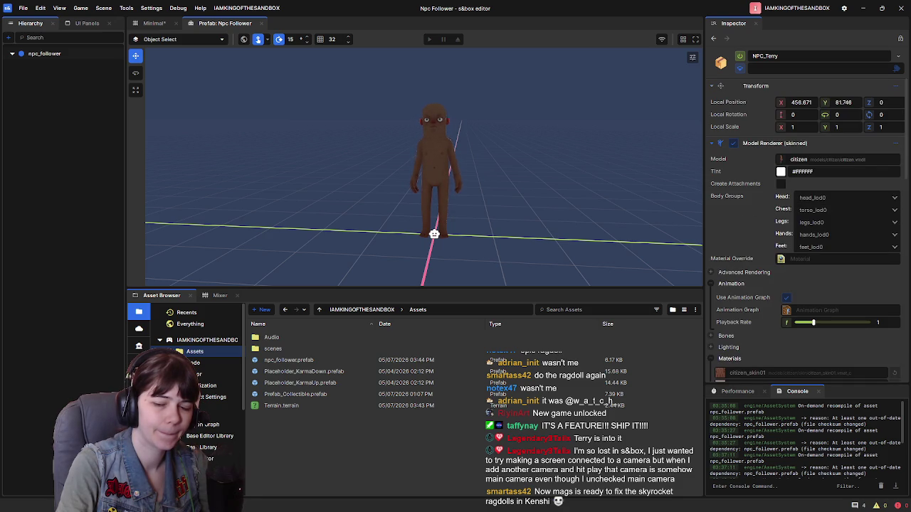
{"action": "key", "text": "alt+Tab"}
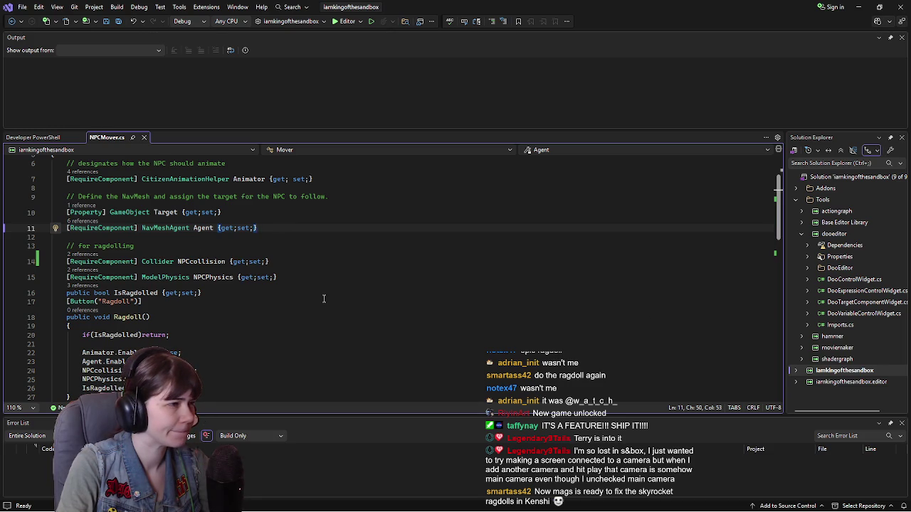
Step: Insert a [RequireComponent] SkinnedModelRenderer declaration above the Collider property on line 14
{"action": "scroll", "coordinate": [324, 298], "scroll_direction": "down", "scroll_amount": 1}
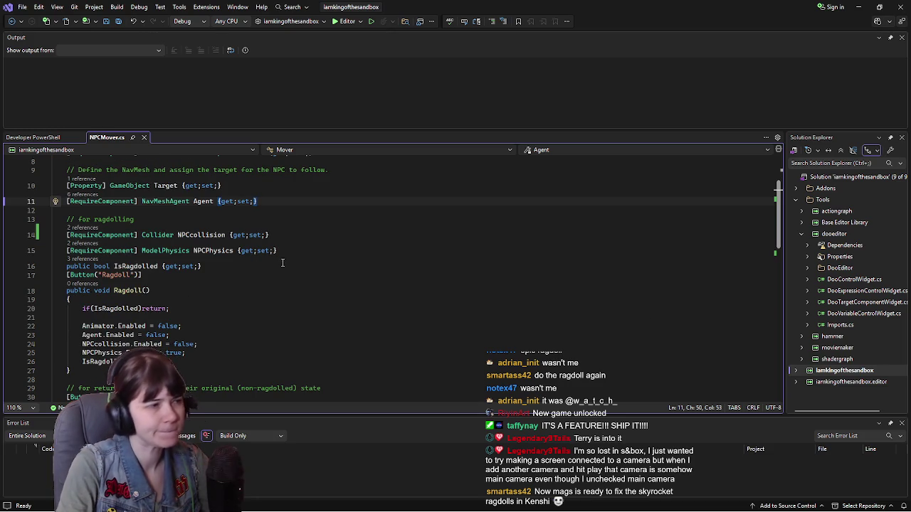
{"action": "left_click", "coordinate": [66, 235]}
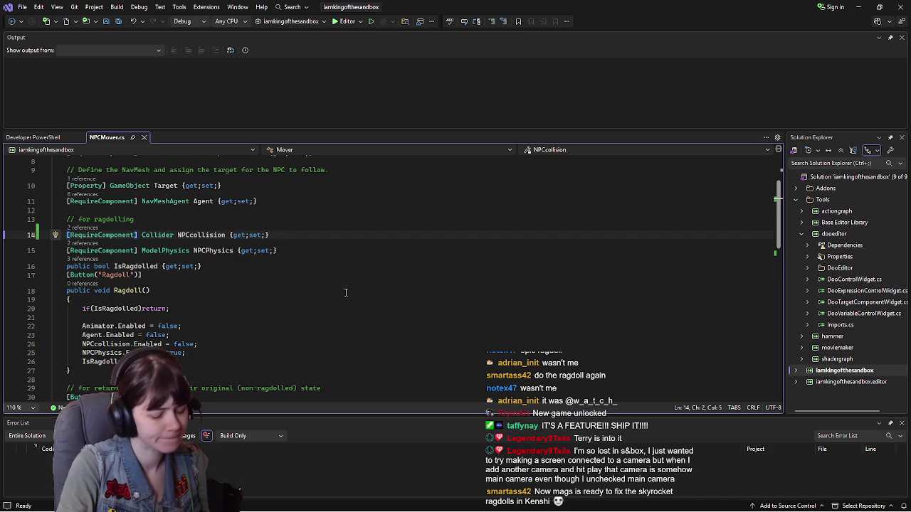
{"action": "key", "text": "ctrl+Return"}
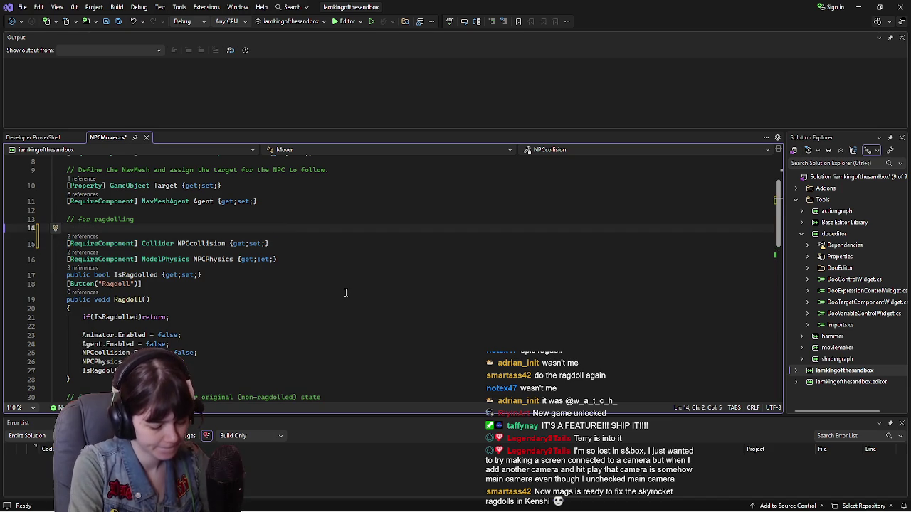
{"action": "type", "text": "[Require"}
{"action": "type", "text": "Componen"}
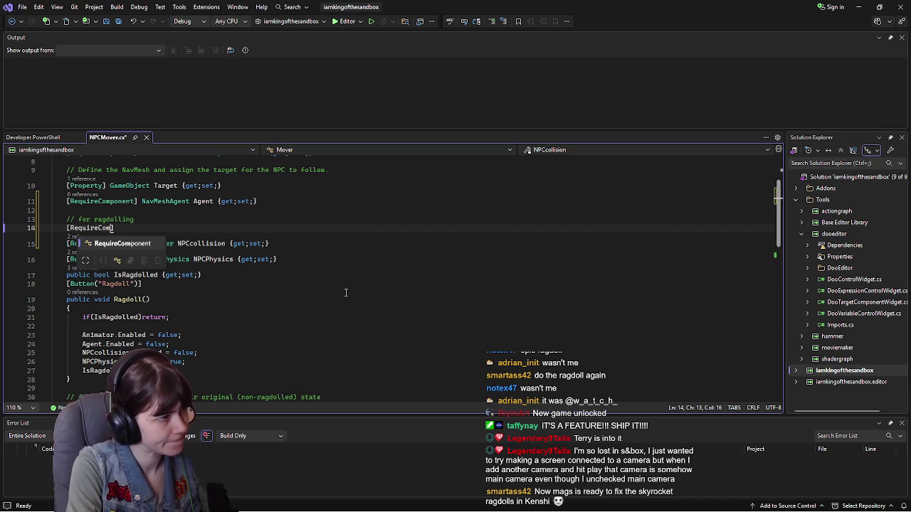
{"action": "type", "text": "t]"}
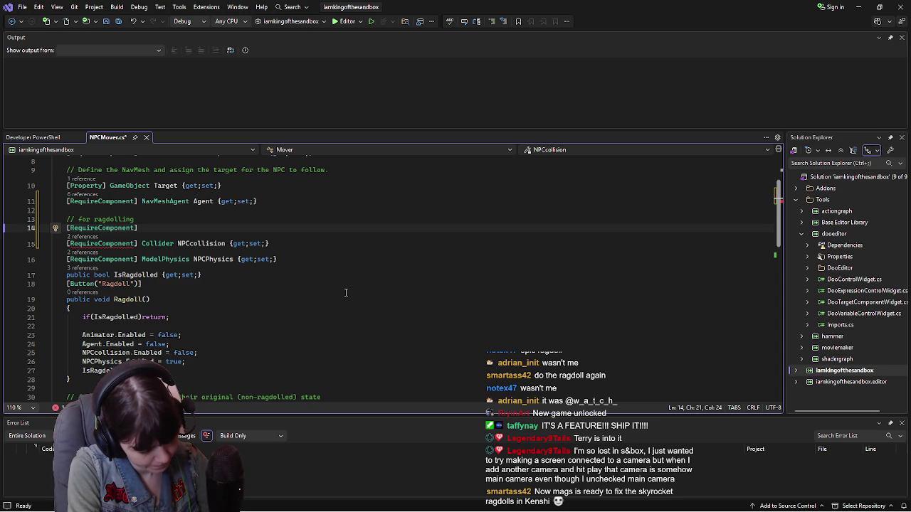
{"action": "type", "text": "ModelR"}
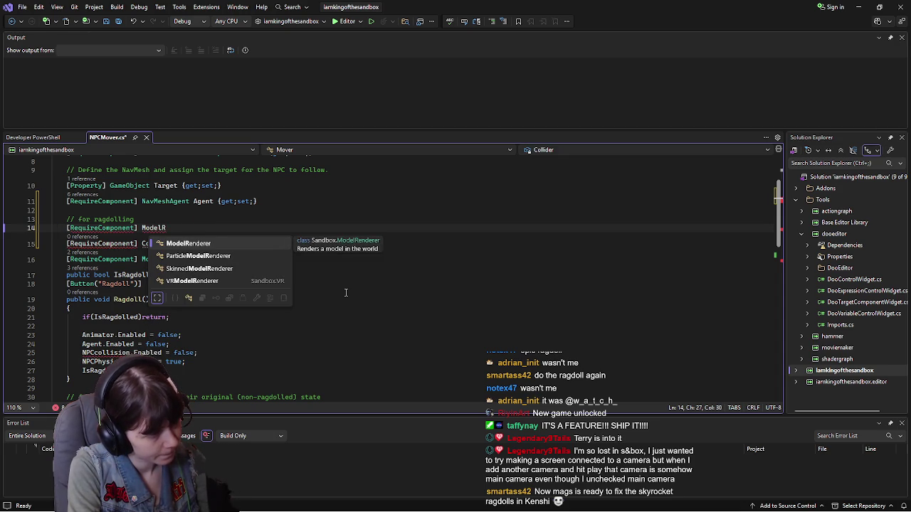
{"action": "key", "text": "Down"}
{"action": "key", "text": "Down"}
{"action": "key", "text": "Down"}
{"action": "key", "text": "Up"}
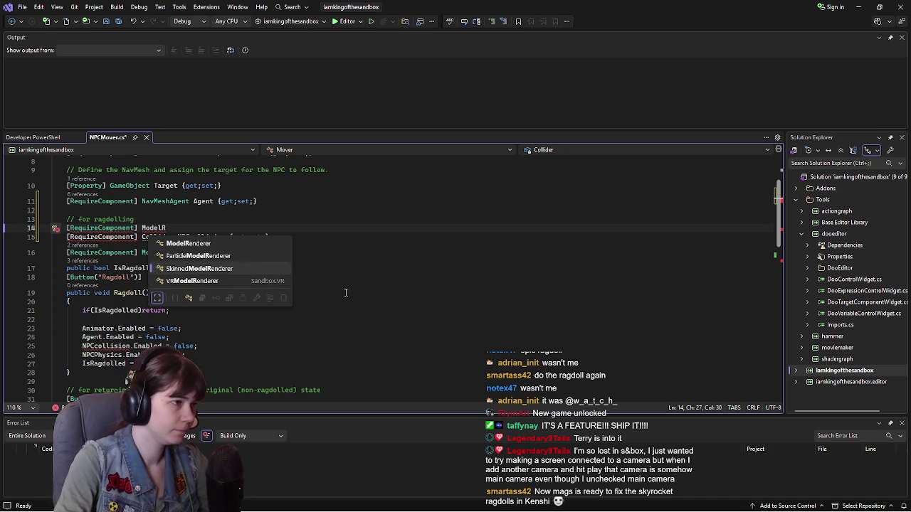
{"action": "key", "text": "Tab"}
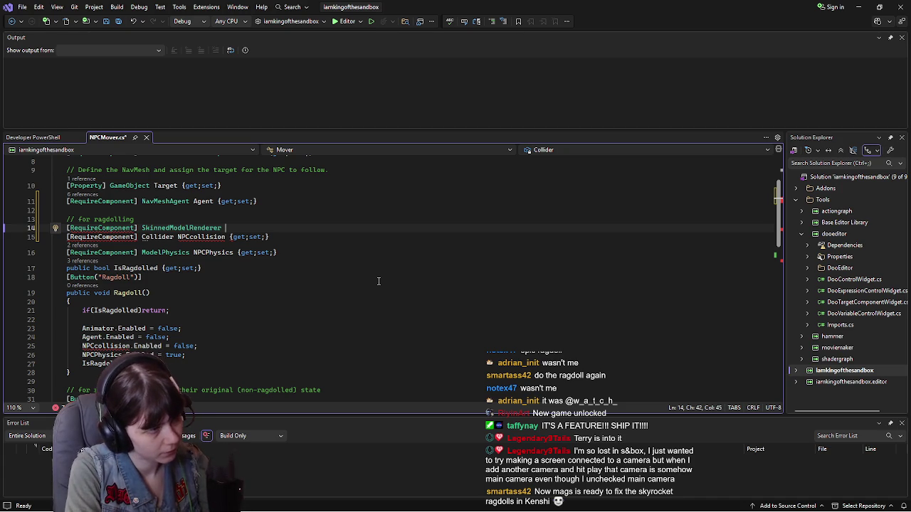
Step: Name it CharacterModel with {get;set;} accessors and save NPCMover.cs
{"action": "type", "text": "Cha"}
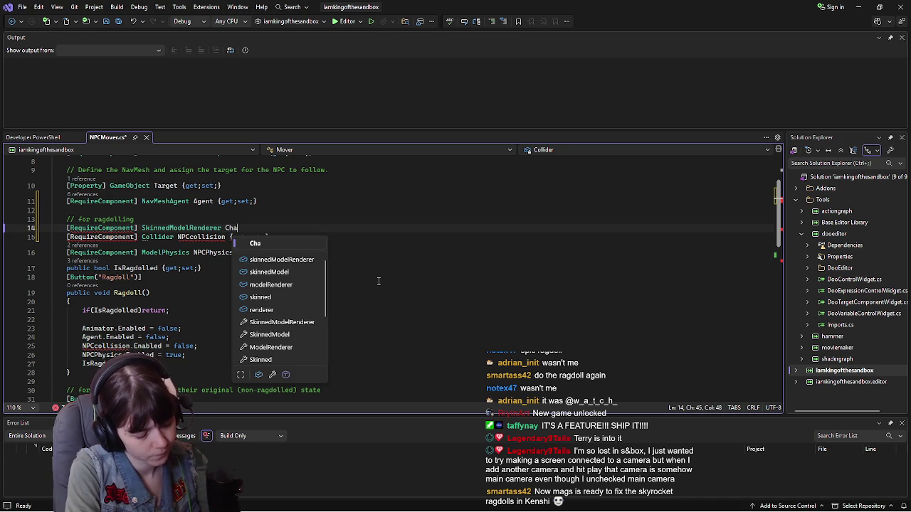
{"action": "type", "text": "racterModel"}
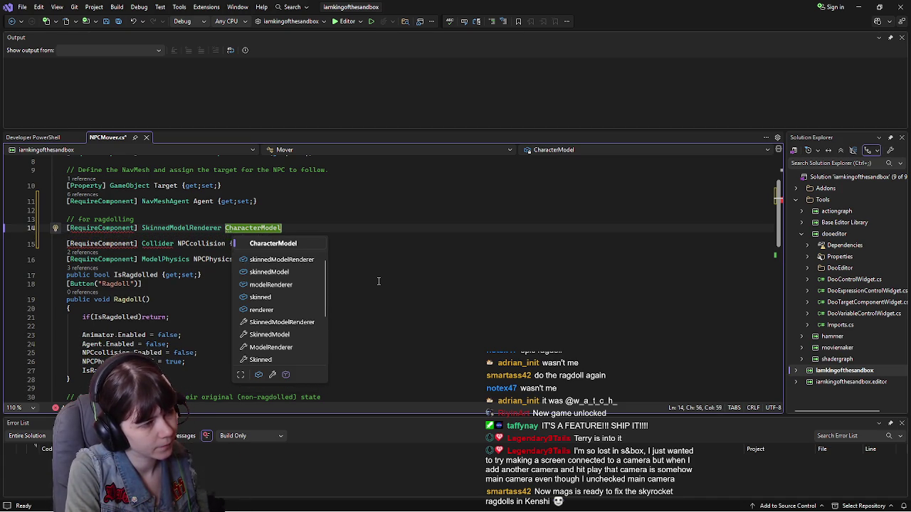
{"action": "type", "text": " {get;s"}
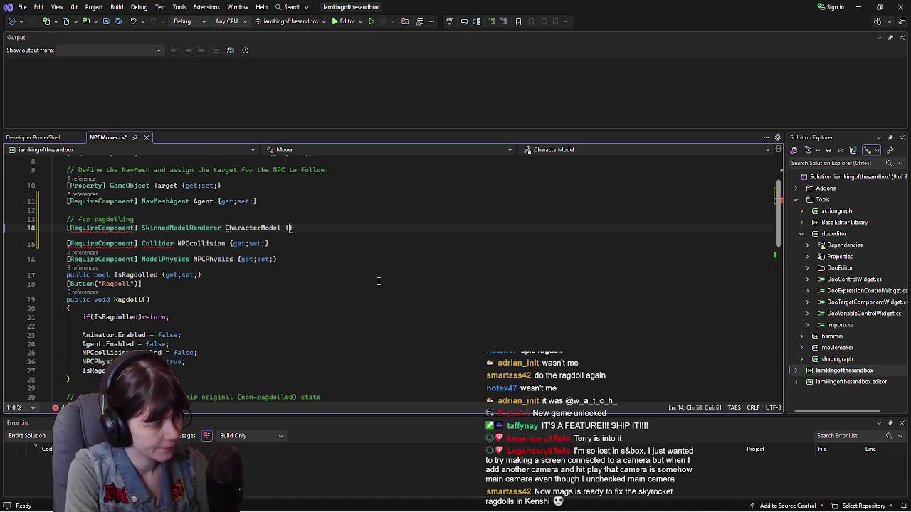
{"action": "type", "text": "et;"}
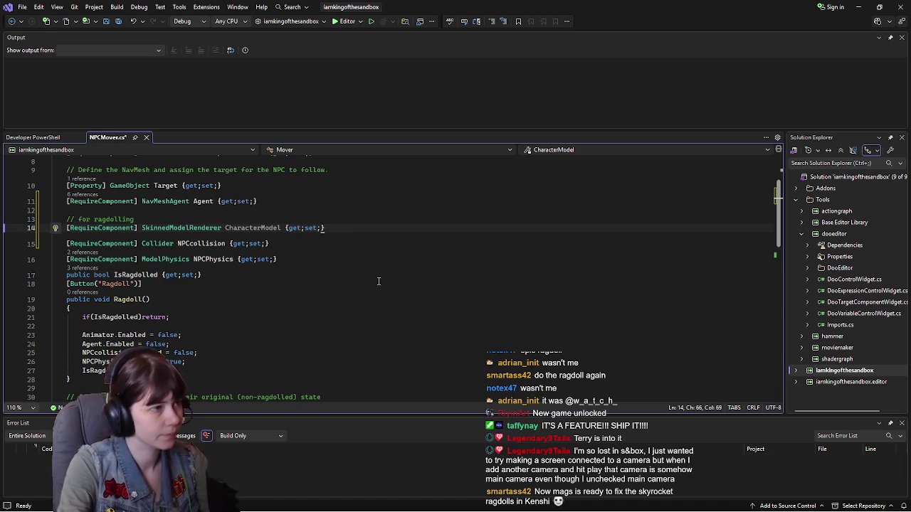
{"action": "key", "text": "ctrl+s"}
{"action": "left_click", "coordinate": [108, 245]}
{"action": "left_click", "coordinate": [280, 235]}
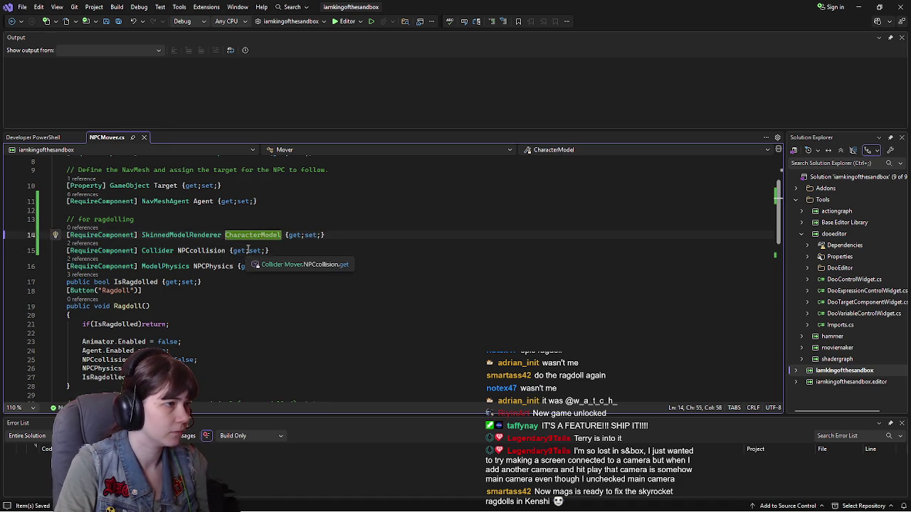
{"action": "scroll", "coordinate": [248, 246], "scroll_direction": "down", "scroll_amount": 1}
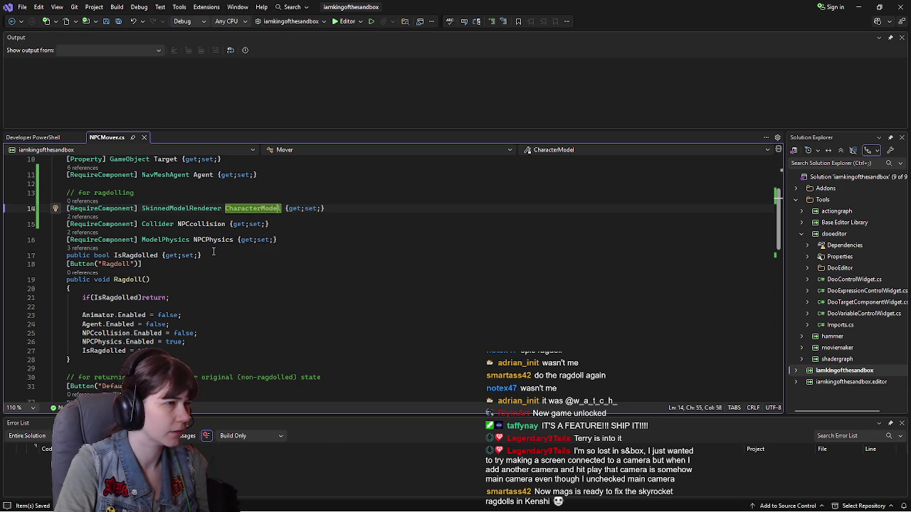
{"action": "scroll", "coordinate": [213, 251], "scroll_direction": "down", "scroll_amount": 1}
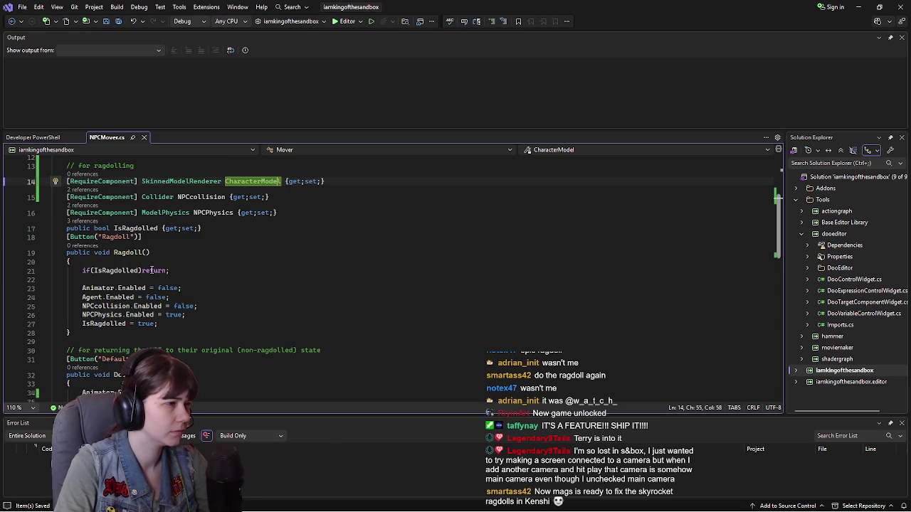
{"action": "scroll", "coordinate": [214, 257], "scroll_direction": "up", "scroll_amount": 1}
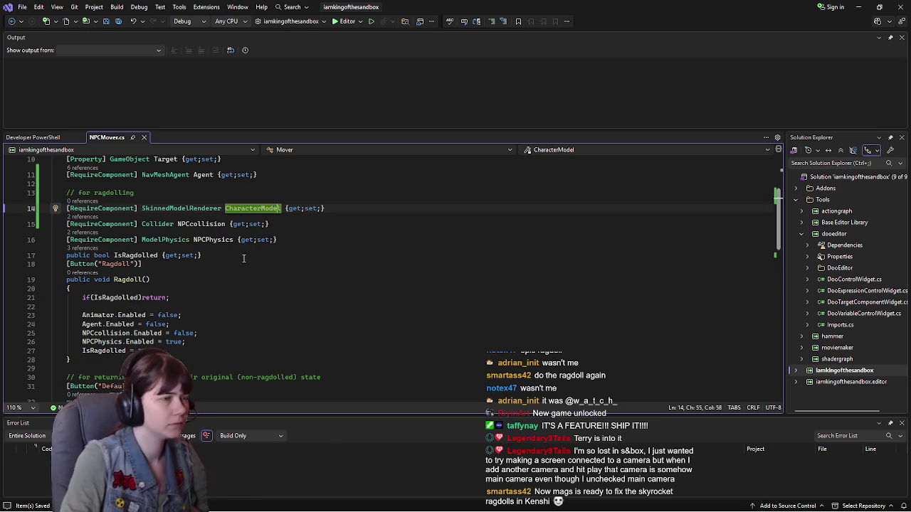
{"action": "scroll", "coordinate": [238, 260], "scroll_direction": "down", "scroll_amount": 1}
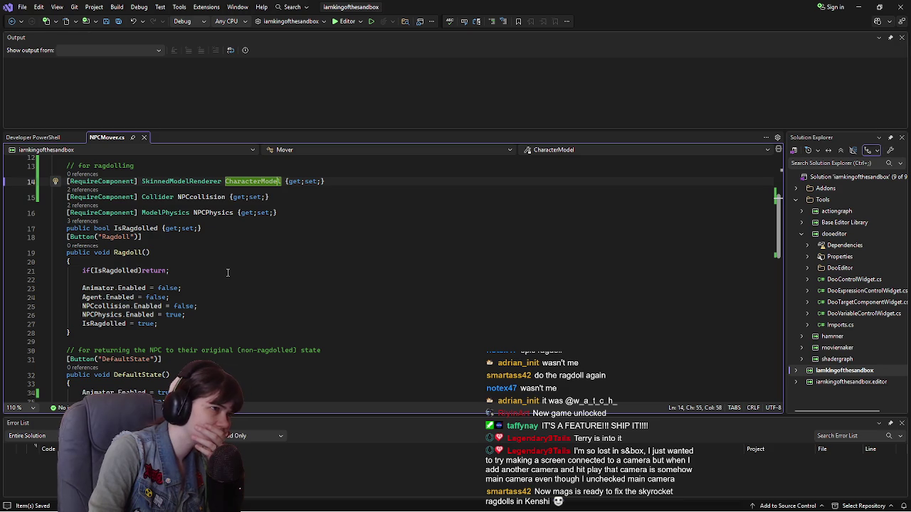
{"action": "scroll", "coordinate": [218, 282], "scroll_direction": "down", "scroll_amount": 1}
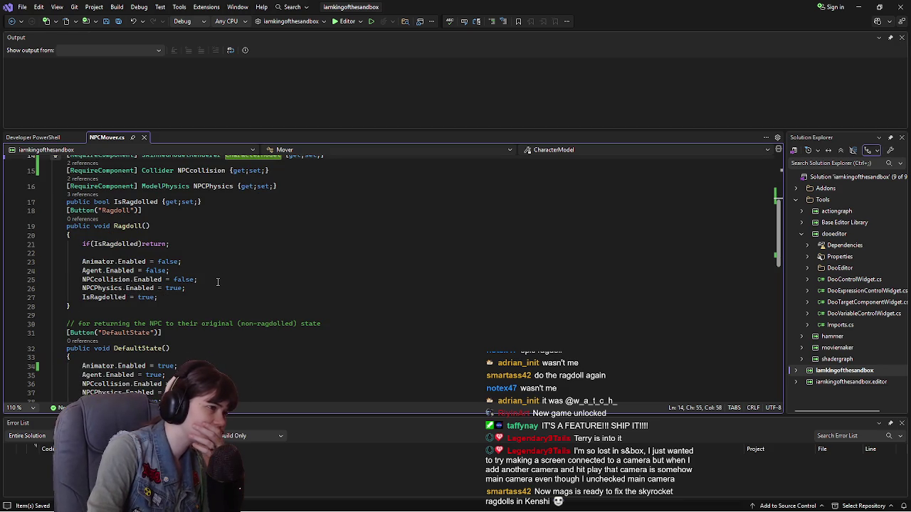
{"action": "scroll", "coordinate": [157, 332], "scroll_direction": "down", "scroll_amount": 3}
{"action": "scroll", "coordinate": [157, 274], "scroll_direction": "up", "scroll_amount": 3}
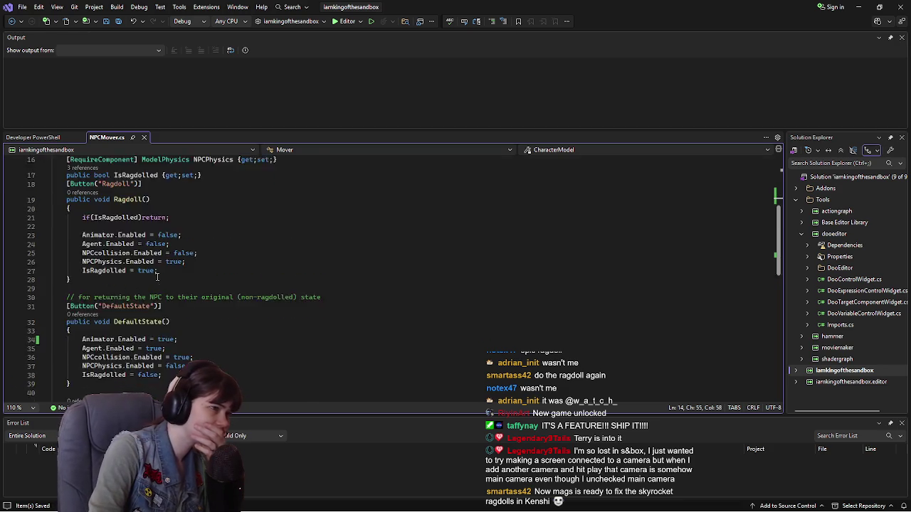
{"action": "scroll", "coordinate": [157, 275], "scroll_direction": "up", "scroll_amount": 1}
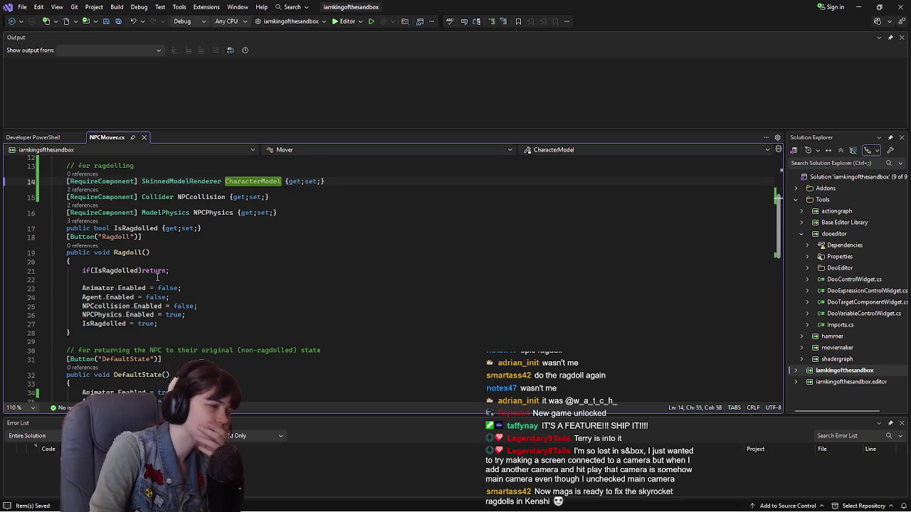
{"action": "scroll", "coordinate": [191, 321], "scroll_direction": "down", "scroll_amount": 2}
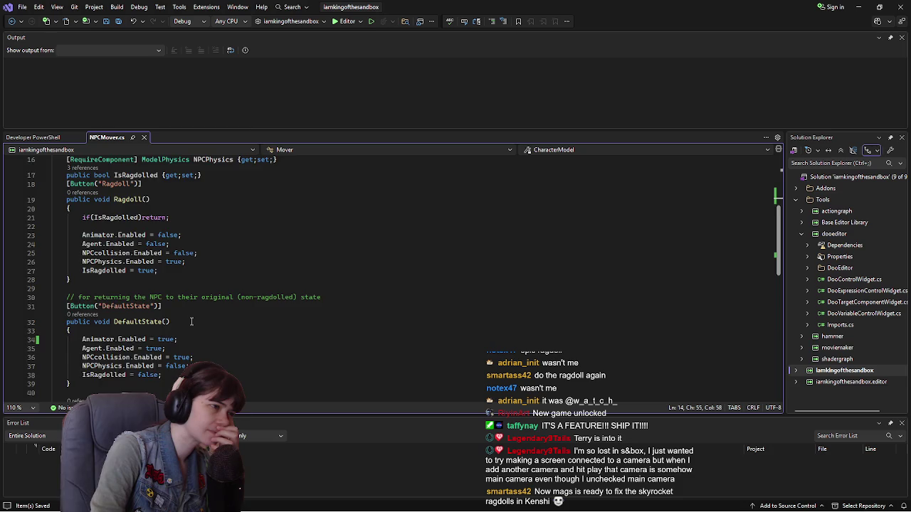
{"action": "scroll", "coordinate": [191, 322], "scroll_direction": "up", "scroll_amount": 2}
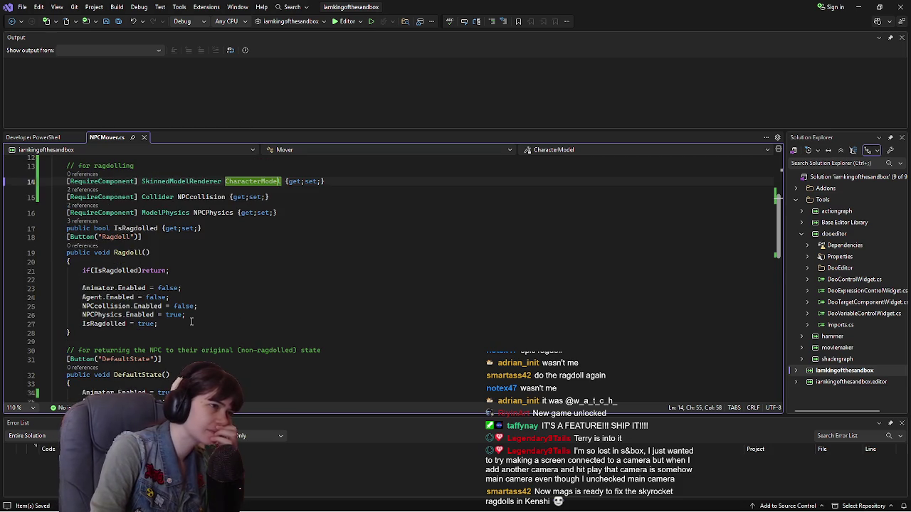
{"action": "scroll", "coordinate": [192, 328], "scroll_direction": "down", "scroll_amount": 2}
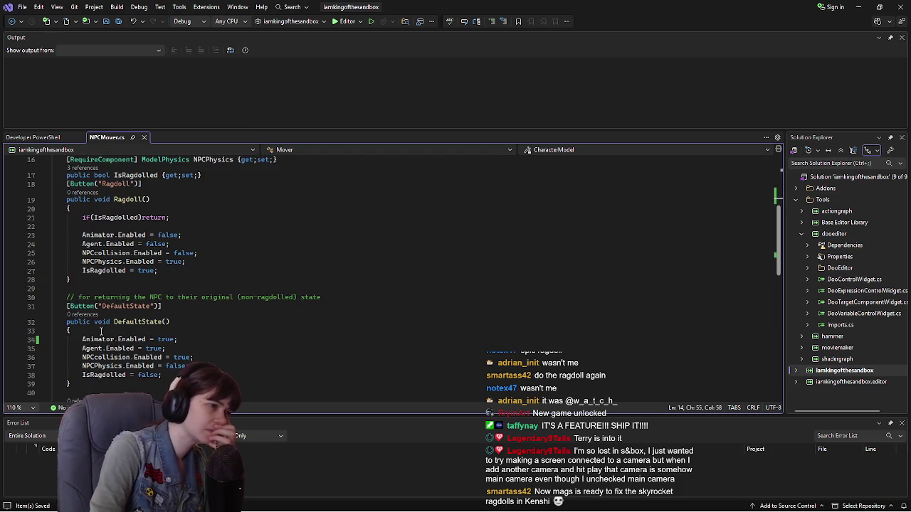
{"action": "left_click", "coordinate": [83, 340]}
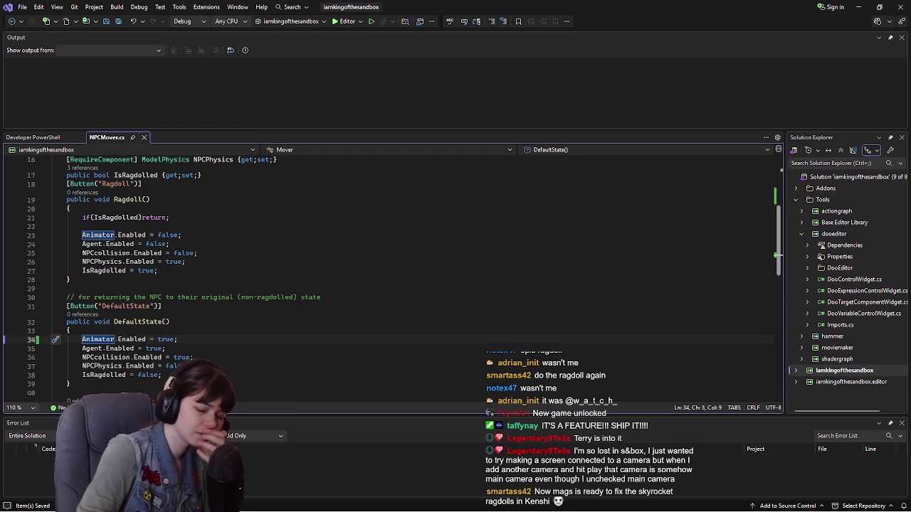
{"action": "key", "text": "ctrl+Return"}
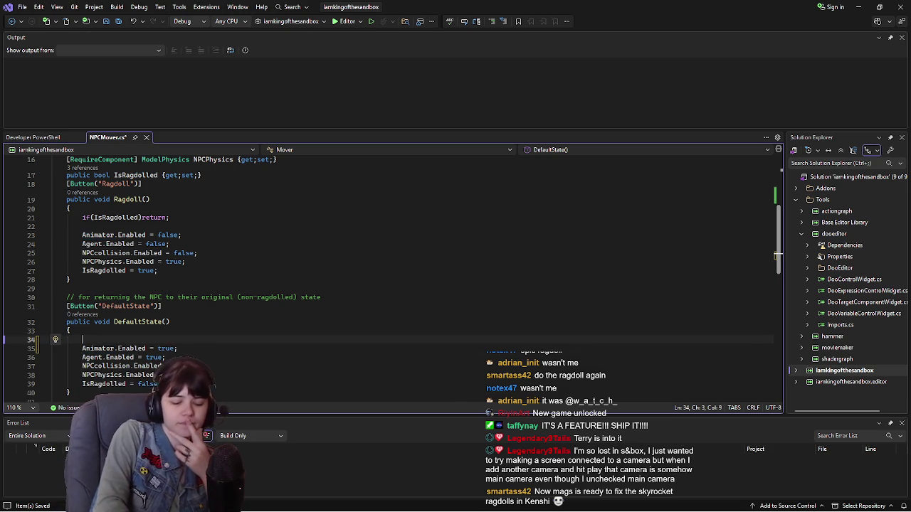
Step: Add a blank line above the Animator line at the top of DefaultState
{"action": "key", "text": "ctrl+Return"}
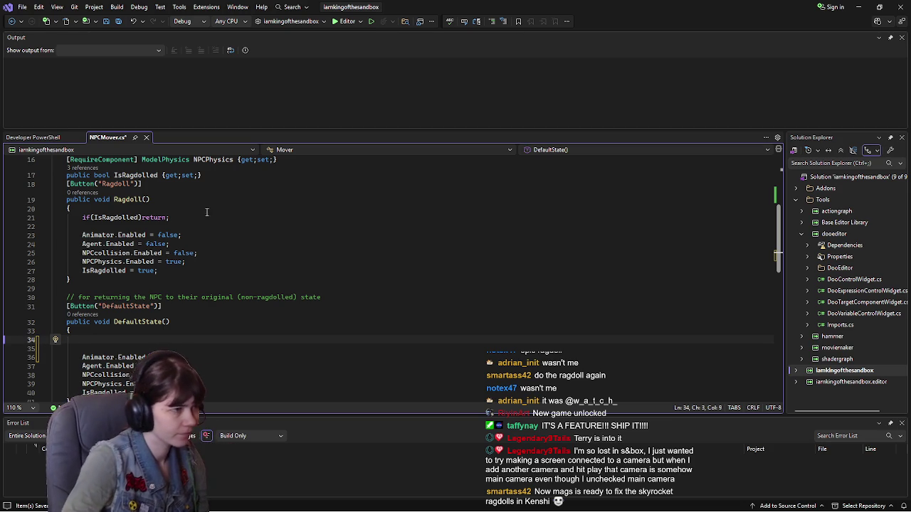
{"action": "scroll", "coordinate": [240, 219], "scroll_direction": "up", "scroll_amount": 2}
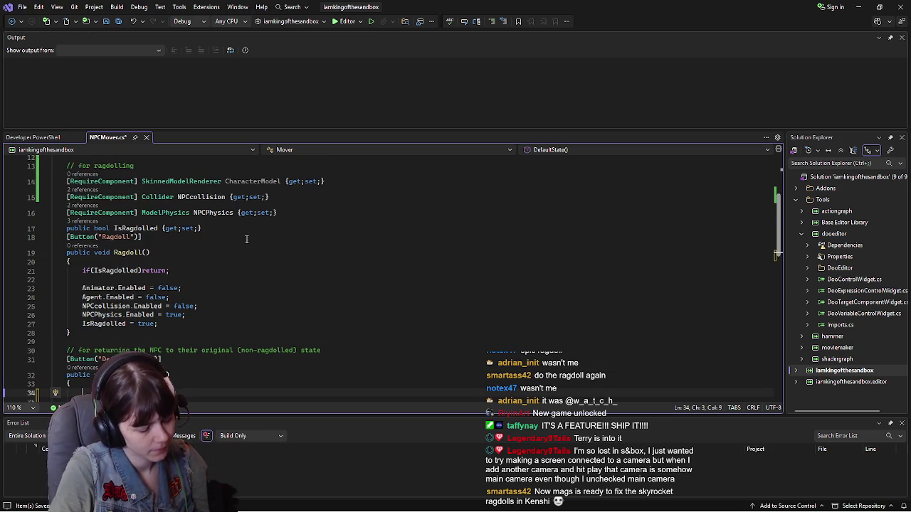
{"action": "scroll", "coordinate": [246, 239], "scroll_direction": "down", "scroll_amount": 1}
{"action": "scroll", "coordinate": [246, 239], "scroll_direction": "down", "scroll_amount": 1}
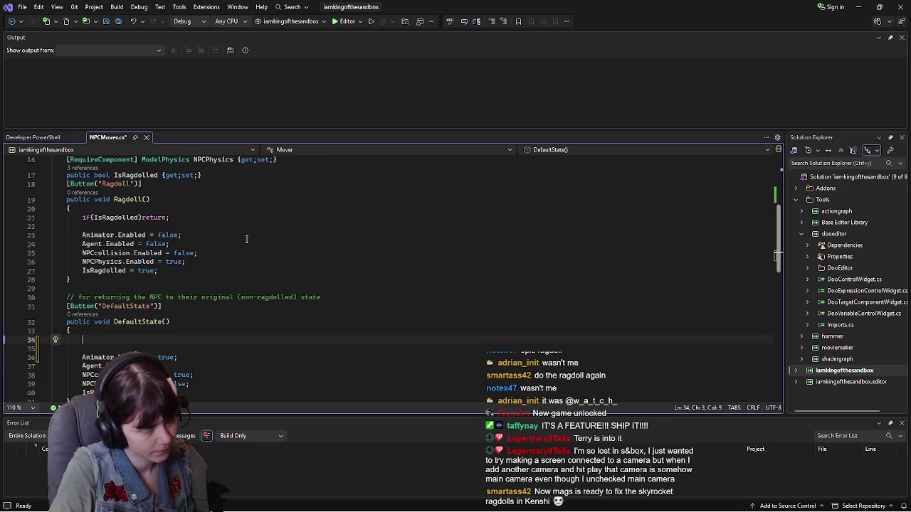
{"action": "scroll", "coordinate": [246, 239], "scroll_direction": "down", "scroll_amount": 5}
{"action": "scroll", "coordinate": [246, 239], "scroll_direction": "up", "scroll_amount": 1}
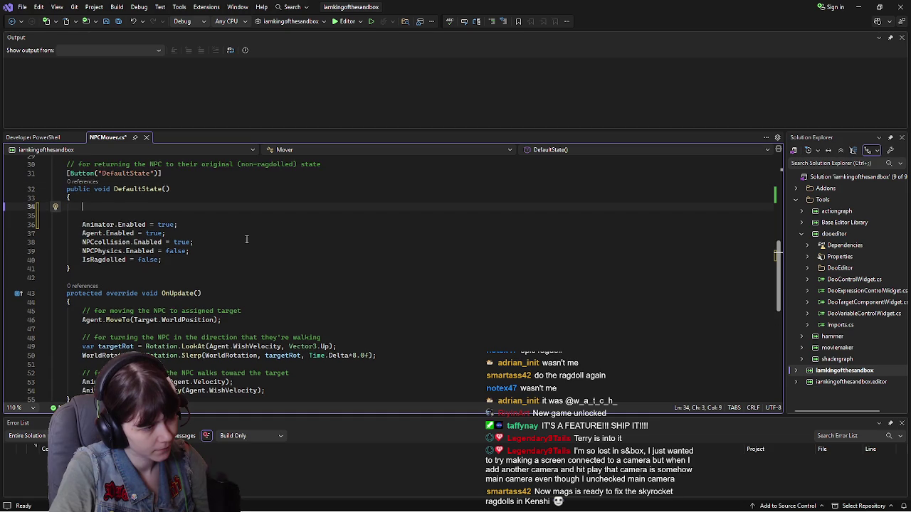
{"action": "scroll", "coordinate": [246, 239], "scroll_direction": "up", "scroll_amount": 1}
{"action": "scroll", "coordinate": [246, 239], "scroll_direction": "up", "scroll_amount": 4}
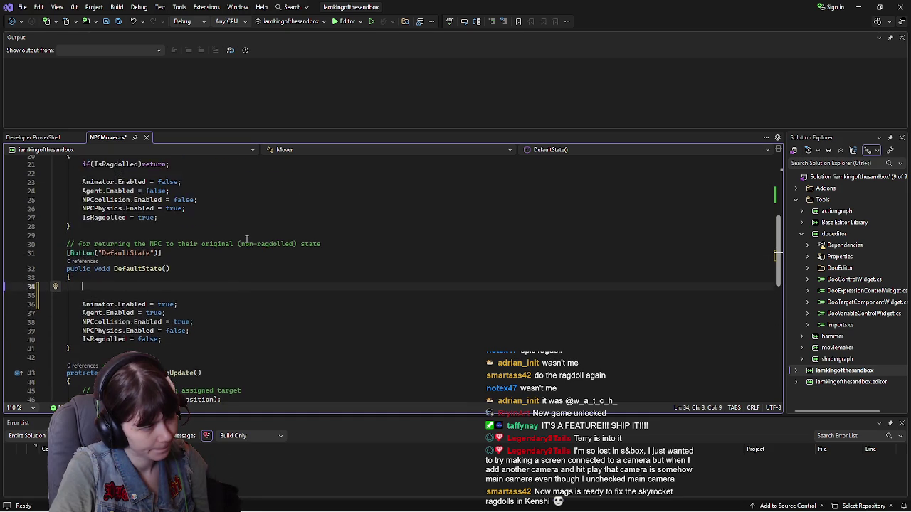
{"action": "scroll", "coordinate": [246, 239], "scroll_direction": "up", "scroll_amount": 1}
{"action": "scroll", "coordinate": [246, 240], "scroll_direction": "down", "scroll_amount": 1}
Step: Type CharacterModel.WorldPosition.z = on the new line
{"action": "type", "text": "Chara"}
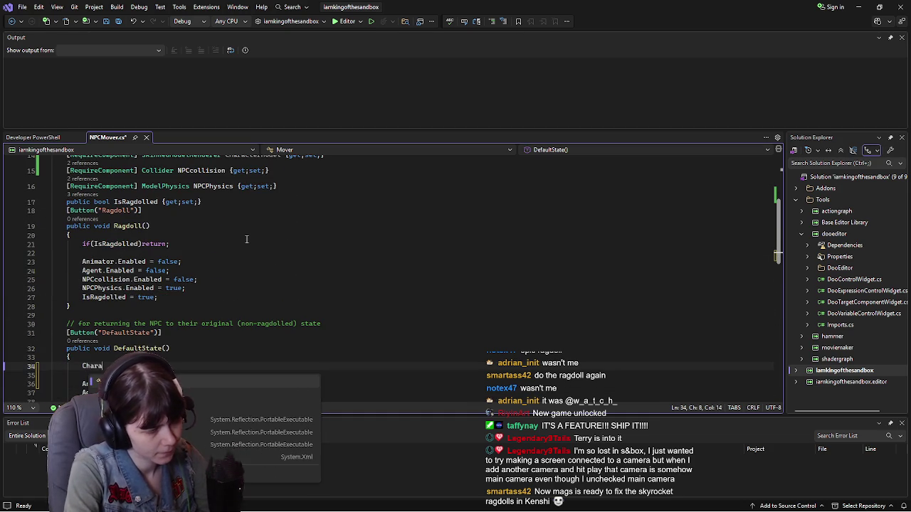
{"action": "type", "text": "cterModel"}
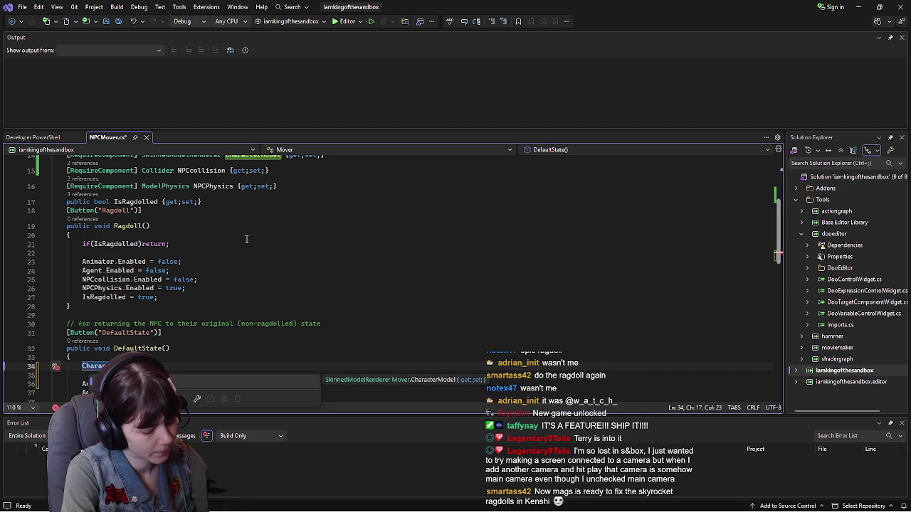
{"action": "type", "text": "."}
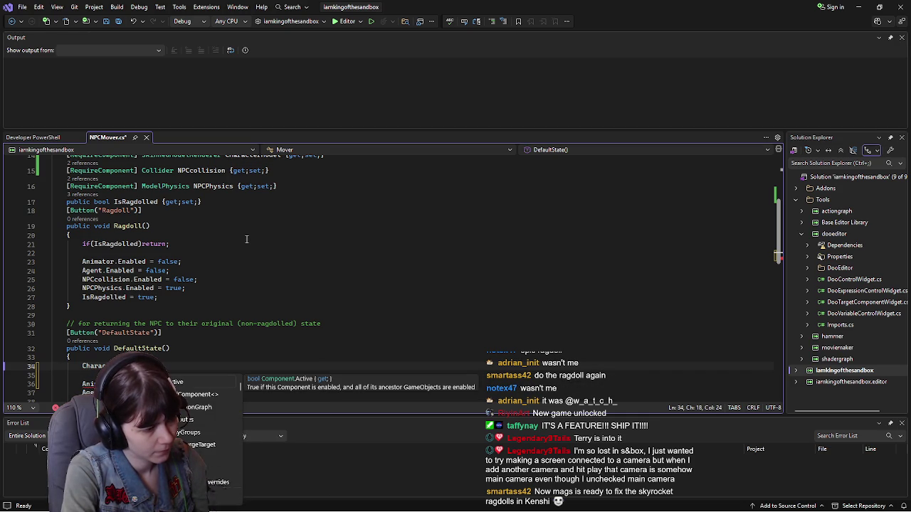
{"action": "type", "text": "World"}
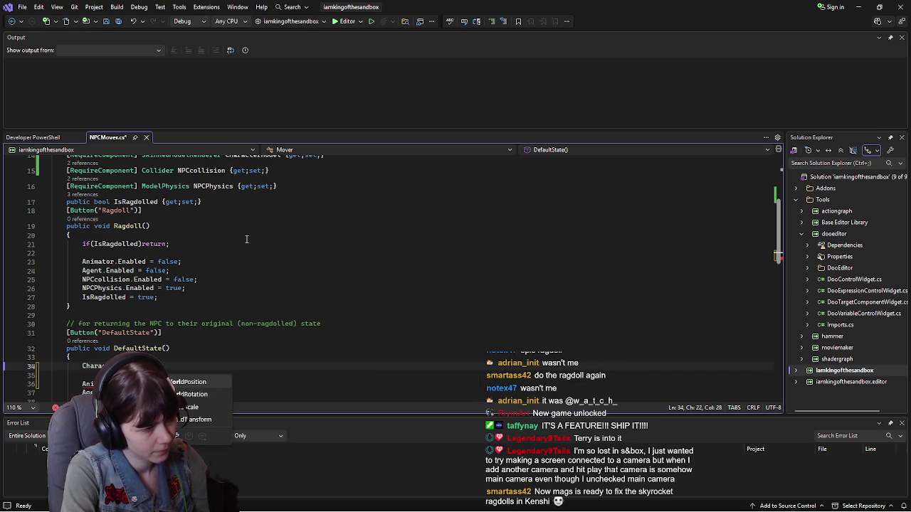
{"action": "key", "text": "Tab"}
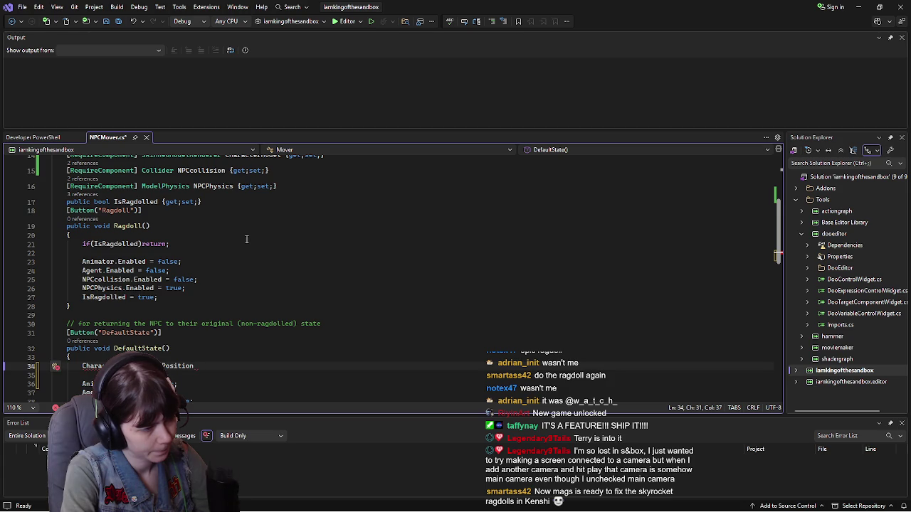
{"action": "type", "text": " ="}
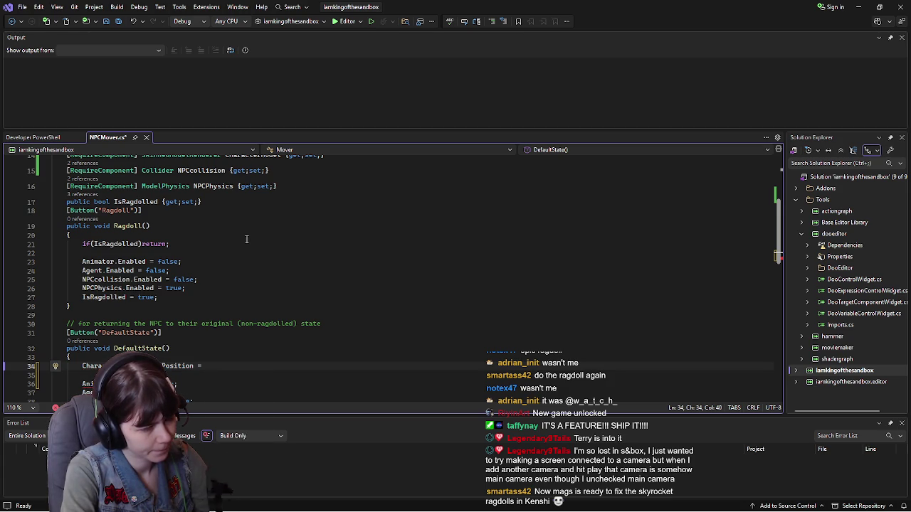
{"action": "key", "text": "BackSpace"}
{"action": "key", "text": "BackSpace"}
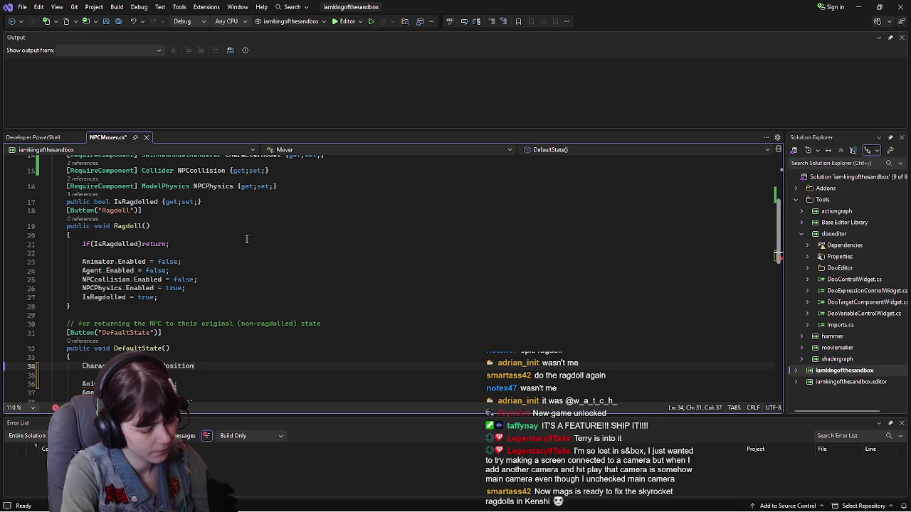
{"action": "type", "text": ".z"}
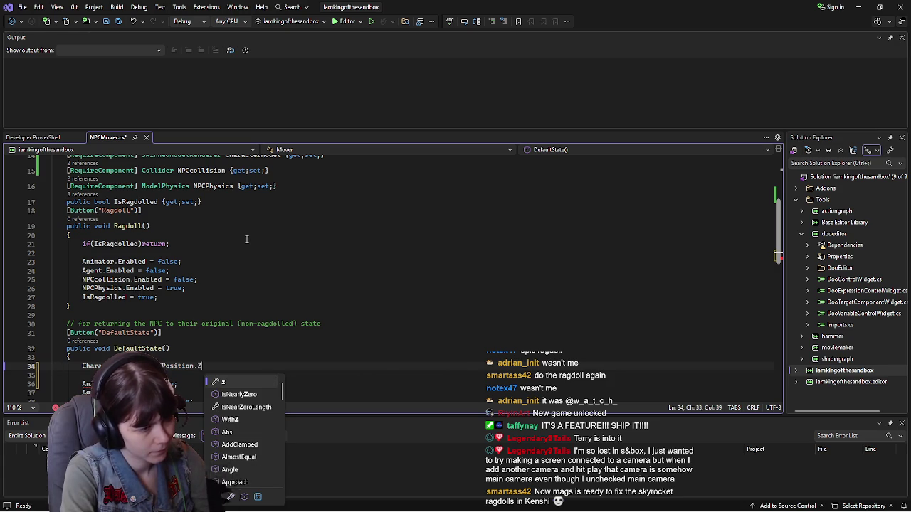
{"action": "key", "text": "Escape"}
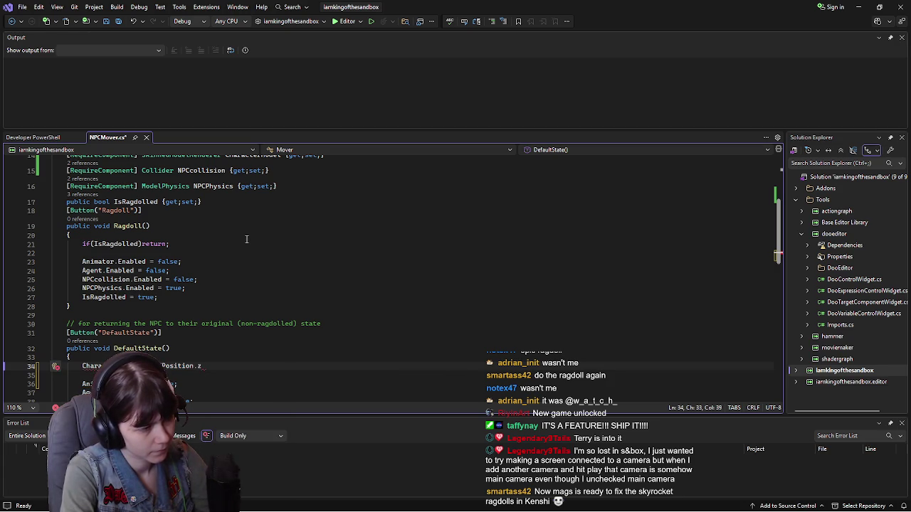
{"action": "type", "text": "="}
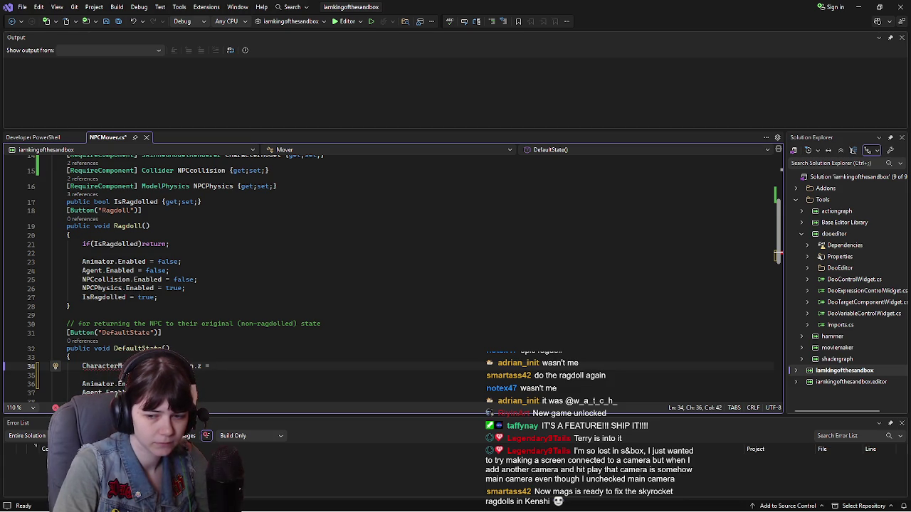
{"action": "key", "text": "alt+Tab"}
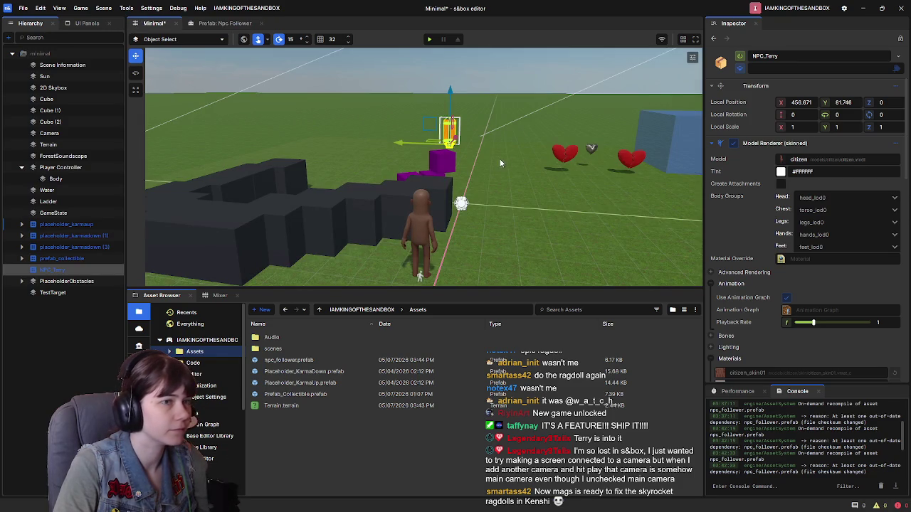
Step: Frame NPC_Terry in the scene, then enter 0 as the z value on line 34
{"action": "key", "text": "f"}
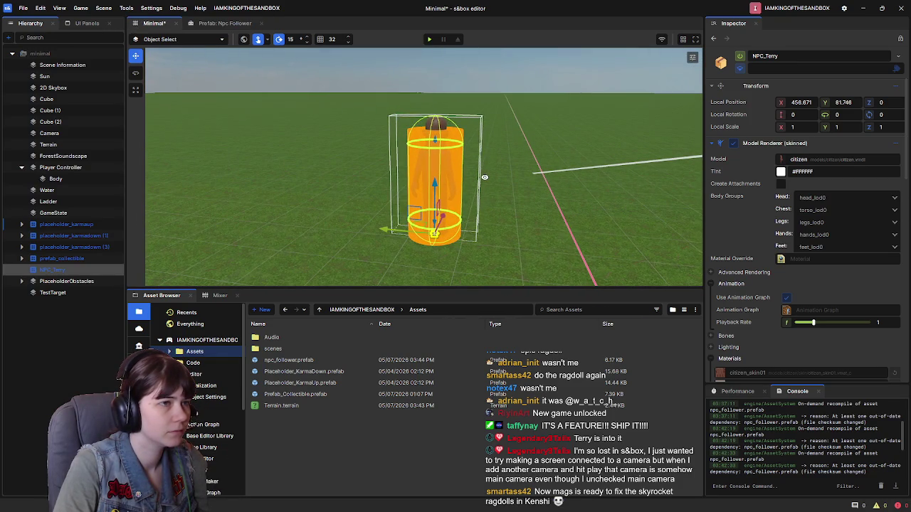
{"action": "right_click", "coordinate": [488, 183]}
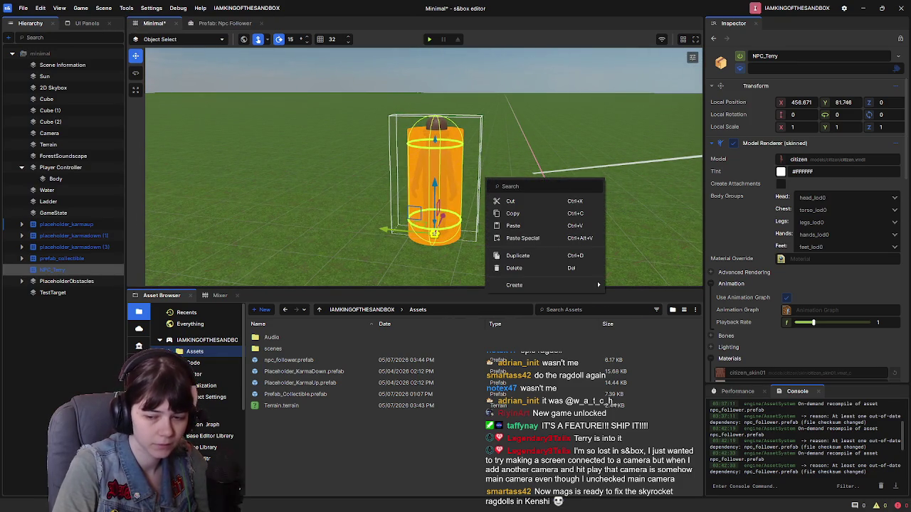
{"action": "key", "text": "alt+Tab"}
{"action": "type", "text": "0"}
{"action": "left_click", "coordinate": [216, 367]}
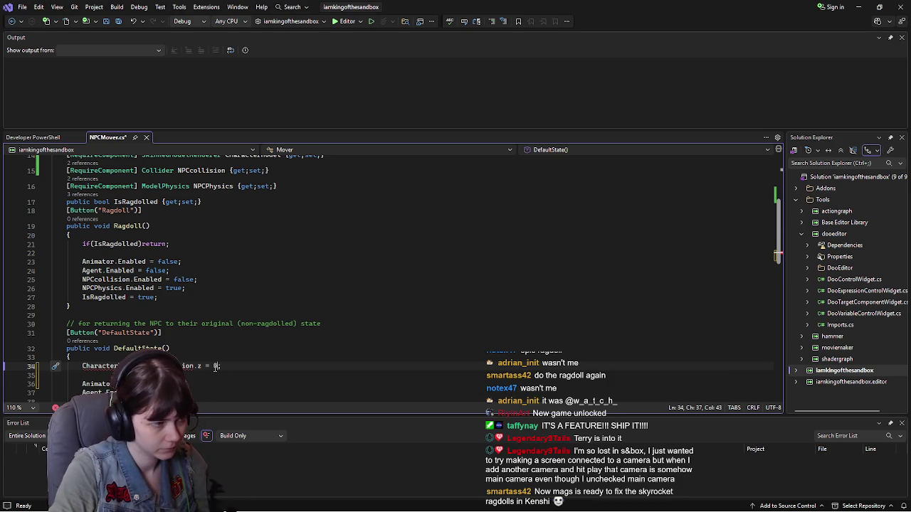
Step: Complete the z assignment as 0.0f, save NPCMover.cs, and check the WorldPosition error
{"action": "type", "text": ".0f"}
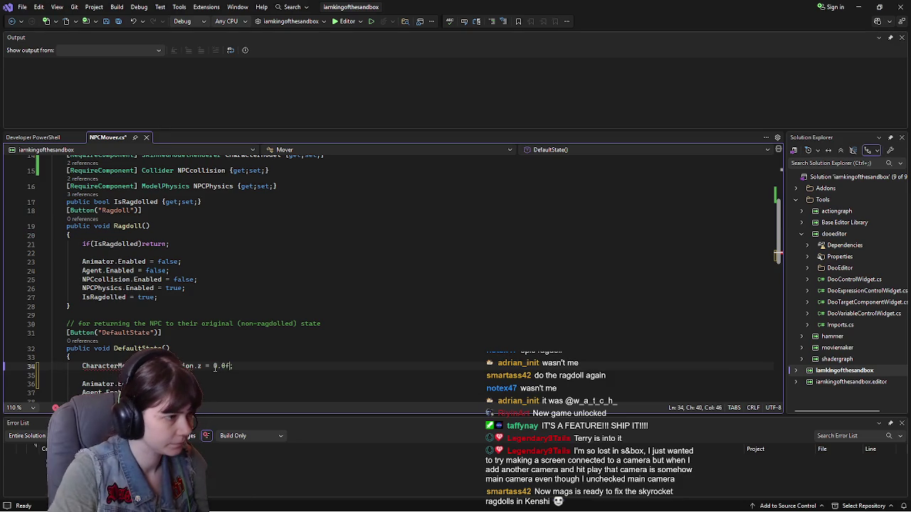
{"action": "key", "text": "ctrl+s"}
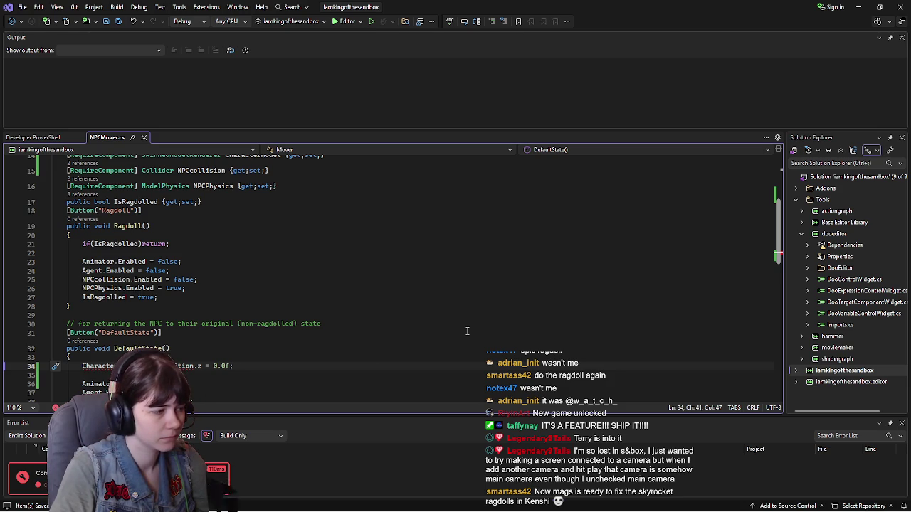
{"action": "scroll", "coordinate": [232, 298], "scroll_direction": "down", "scroll_amount": 1}
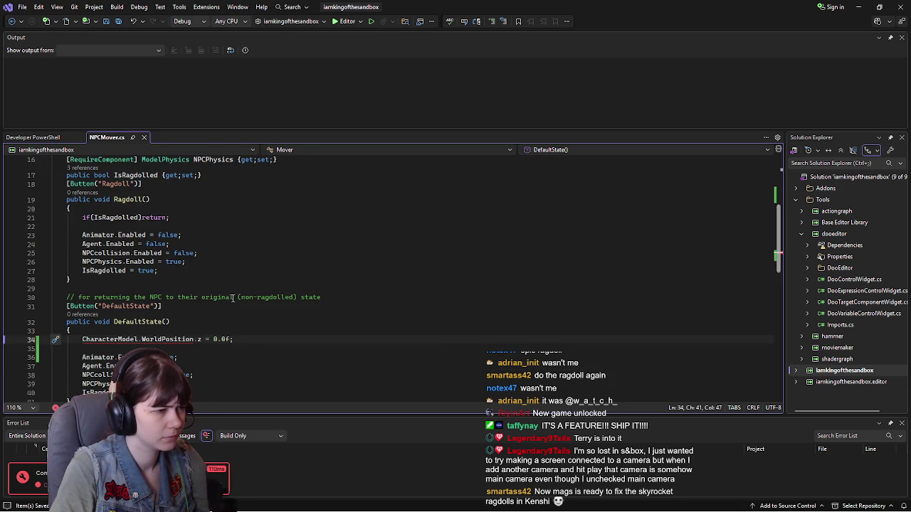
{"action": "mouse_move", "coordinate": [166, 339]}
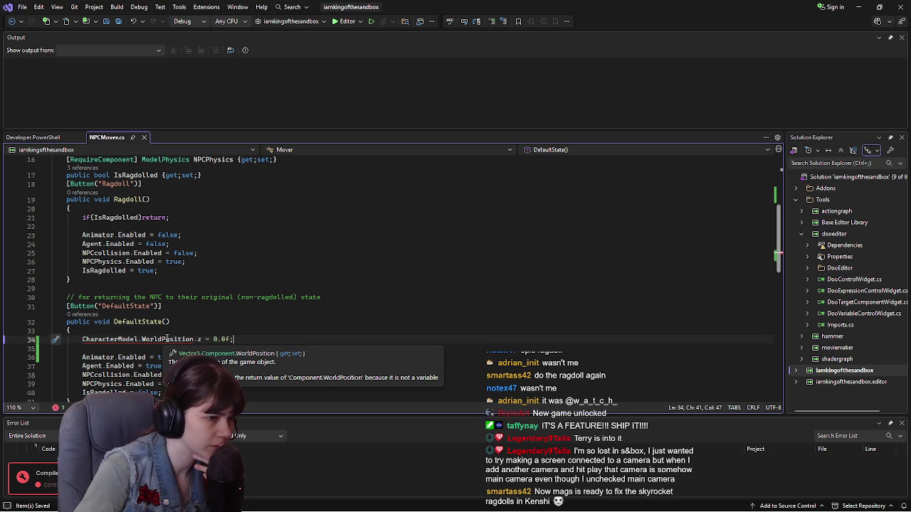
Step: Select the whole CharacterModel declaration on line 14
{"action": "scroll", "coordinate": [226, 268], "scroll_direction": "up", "scroll_amount": 4}
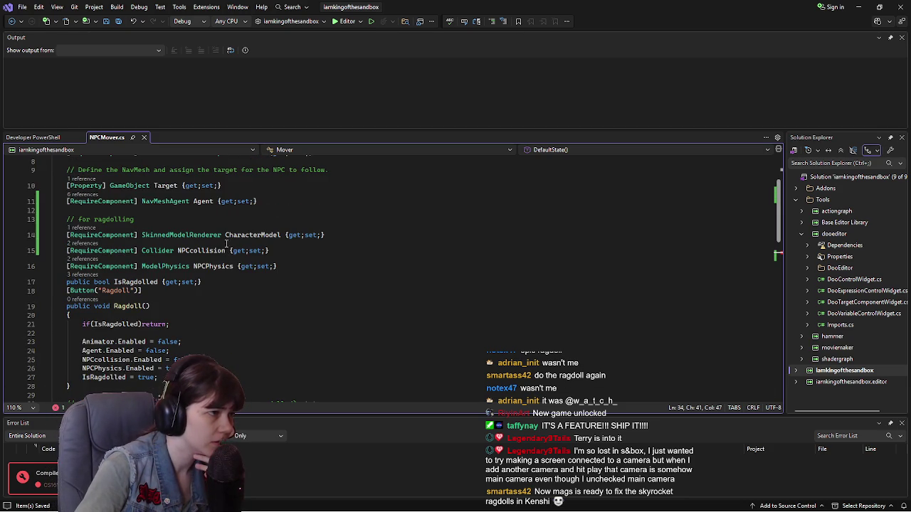
{"action": "left_click", "coordinate": [323, 235]}
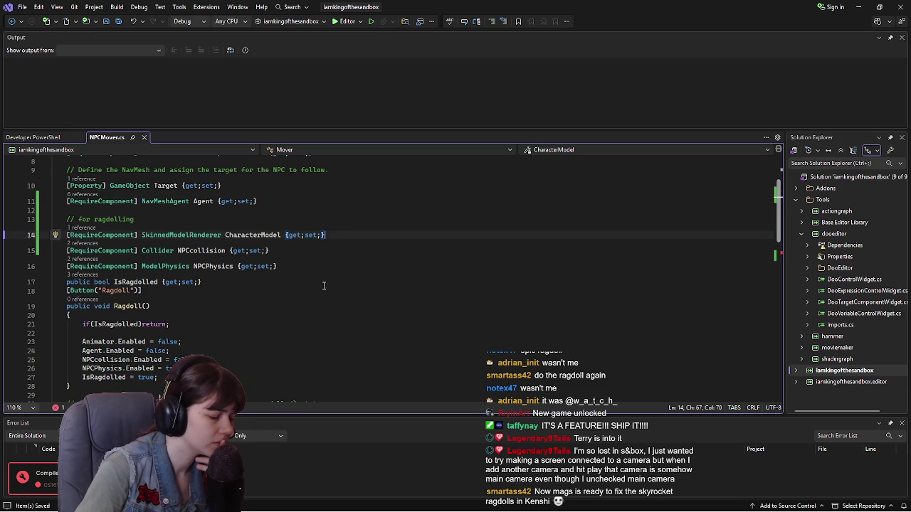
{"action": "scroll", "coordinate": [300, 284], "scroll_direction": "down", "scroll_amount": 3}
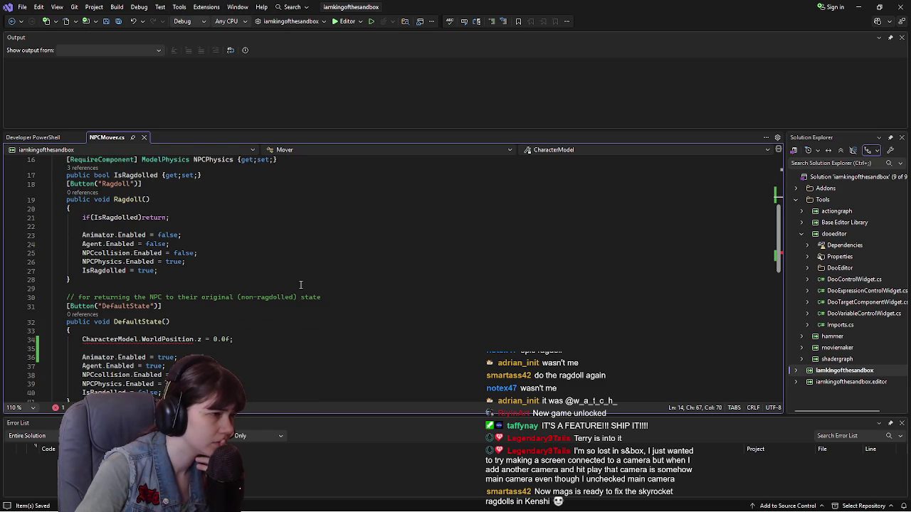
{"action": "scroll", "coordinate": [300, 285], "scroll_direction": "up", "scroll_amount": 2}
{"action": "left_click_drag", "start_coordinate": [325, 208], "coordinate": [45, 208]}
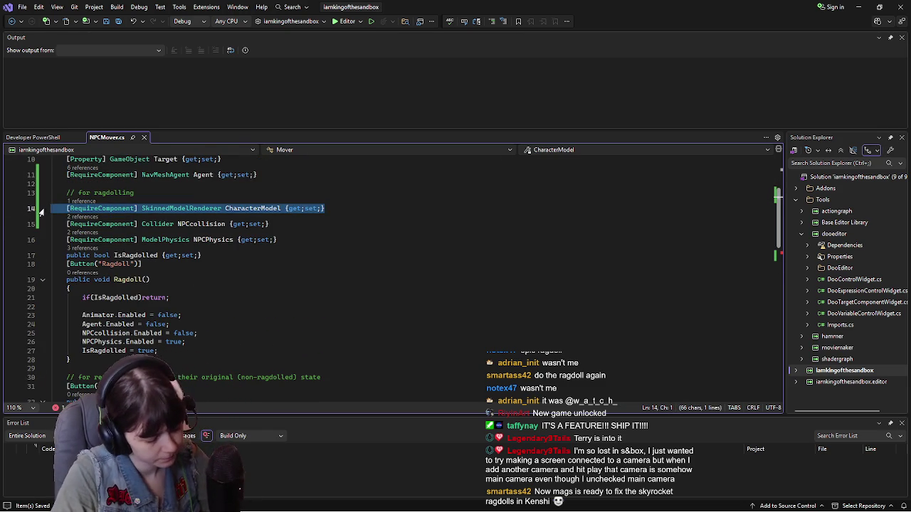
Step: Move the CharacterModel declaration from line 14 to just above the DefaultState button
{"action": "key", "text": "Delete"}
{"action": "key", "text": "BackSpace"}
{"action": "scroll", "coordinate": [288, 318], "scroll_direction": "down", "scroll_amount": 2}
{"action": "scroll", "coordinate": [289, 319], "scroll_direction": "down", "scroll_amount": 1}
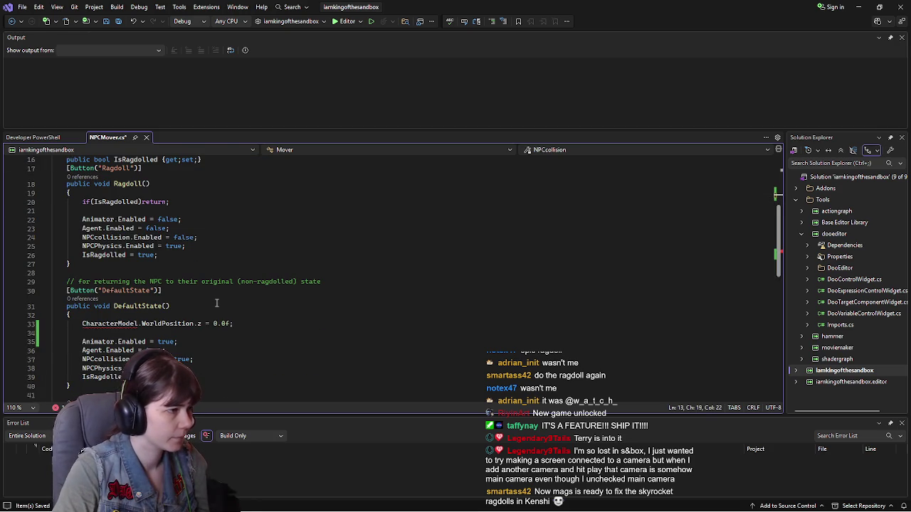
{"action": "left_click", "coordinate": [174, 292]}
{"action": "scroll", "coordinate": [166, 286], "scroll_direction": "up", "scroll_amount": 3}
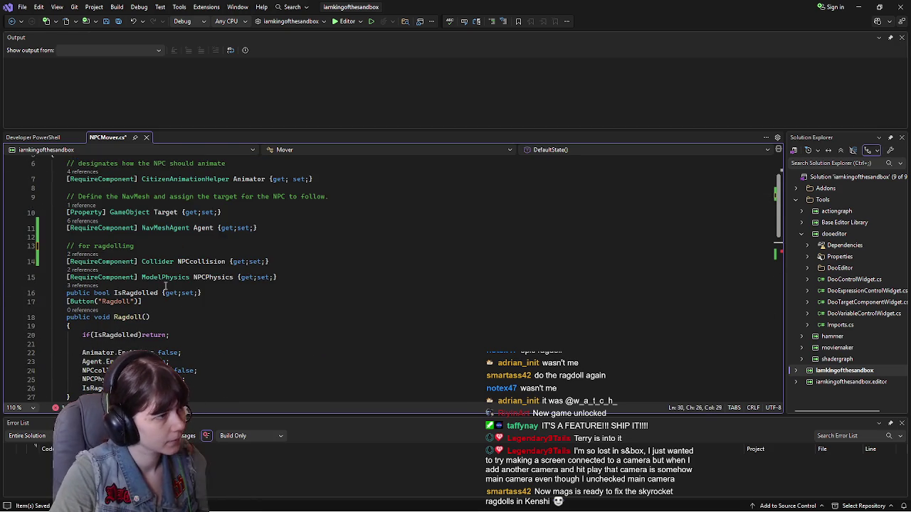
{"action": "scroll", "coordinate": [167, 286], "scroll_direction": "down", "scroll_amount": 4}
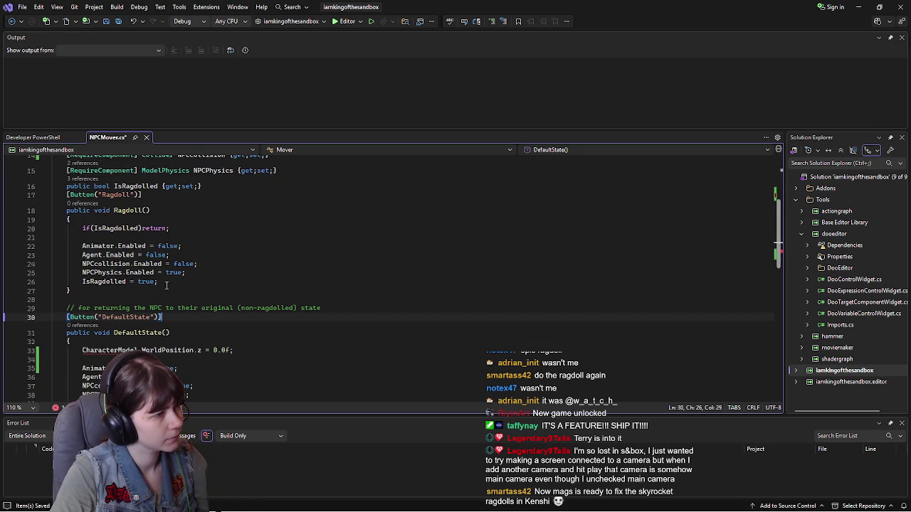
{"action": "left_click", "coordinate": [334, 281]}
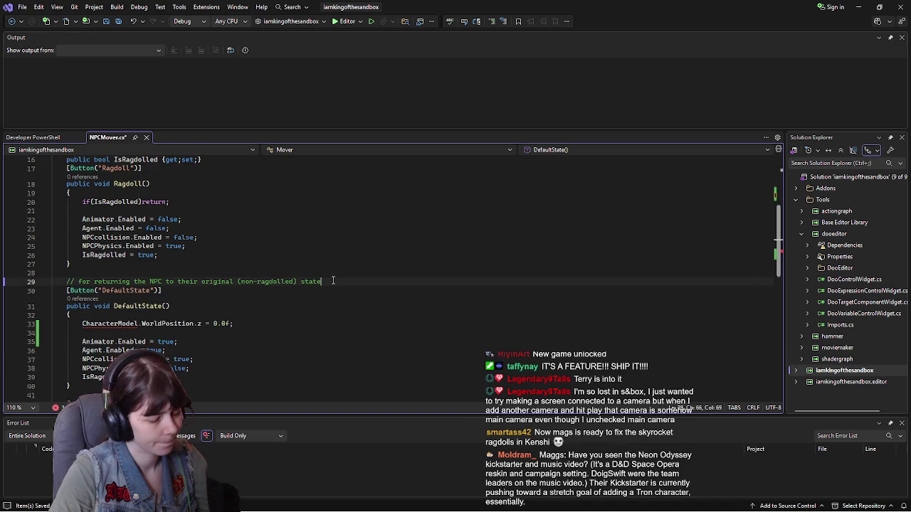
{"action": "key", "text": "Return"}
{"action": "type", "text": "[RequireComponent] SkinnedModelRenderer CharacterModel { get; set; }"}
{"action": "key", "text": "Return"}
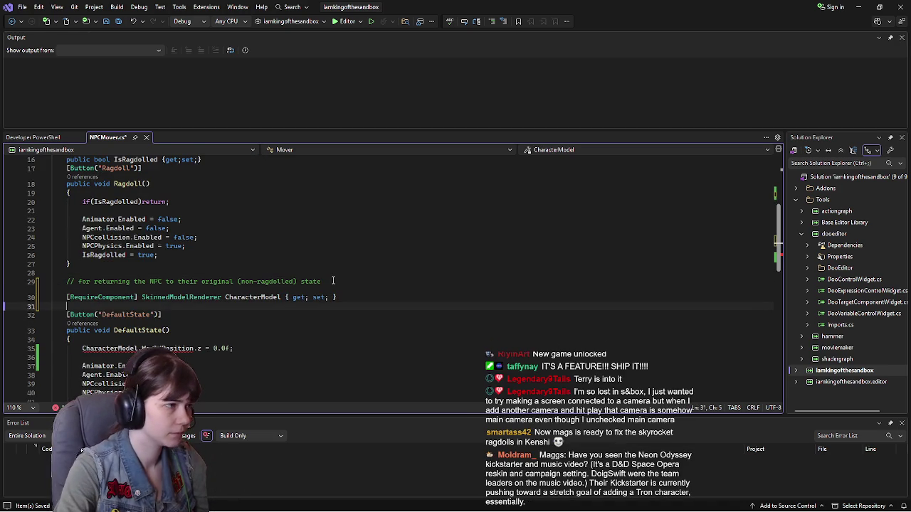
{"action": "key", "text": "Return"}
{"action": "key", "text": "Up"}
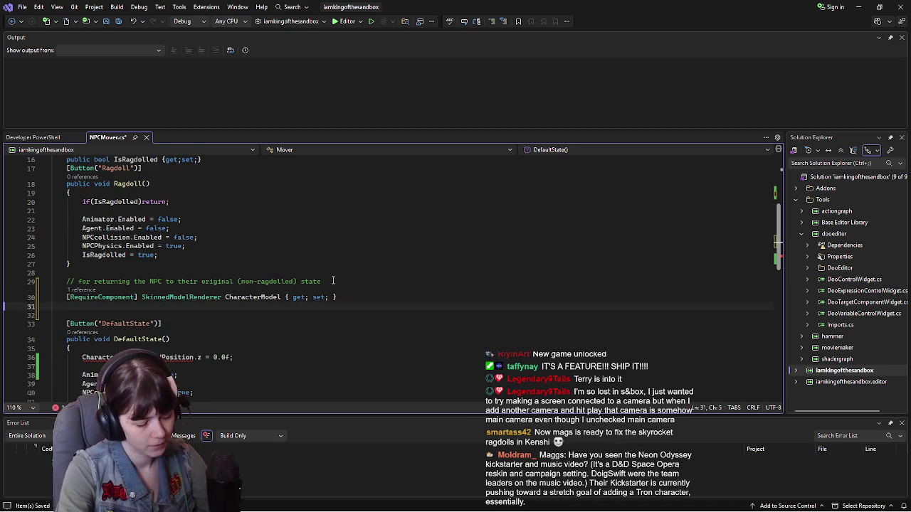
Step: Try typing var on the blank line below CharacterModel, erasing it each time
{"action": "type", "text": "var"}
{"action": "key", "text": "Escape"}
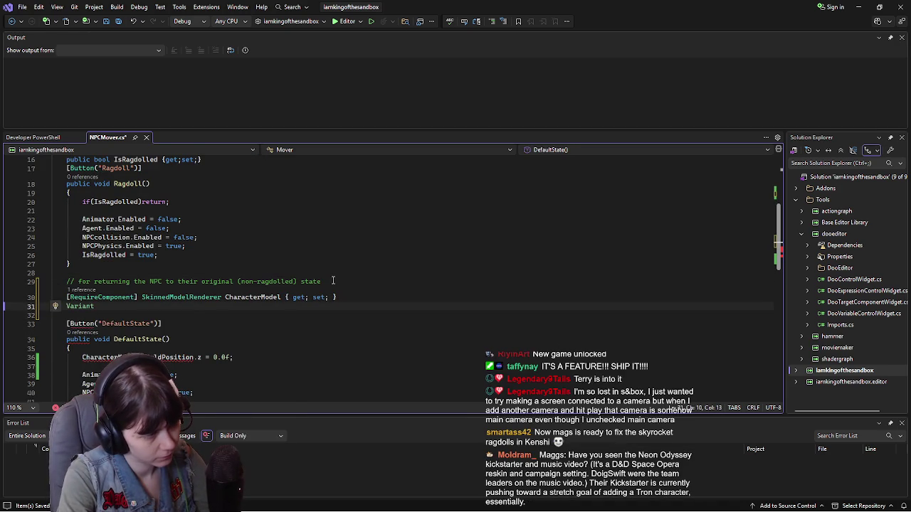
{"action": "key", "text": "BackSpace"}
{"action": "key", "text": "BackSpace"}
{"action": "key", "text": "BackSpace"}
{"action": "type", "text": "Var"}
{"action": "key", "text": "BackSpace"}
{"action": "key", "text": "BackSpace"}
{"action": "key", "text": "BackSpace"}
{"action": "type", "text": "var"}
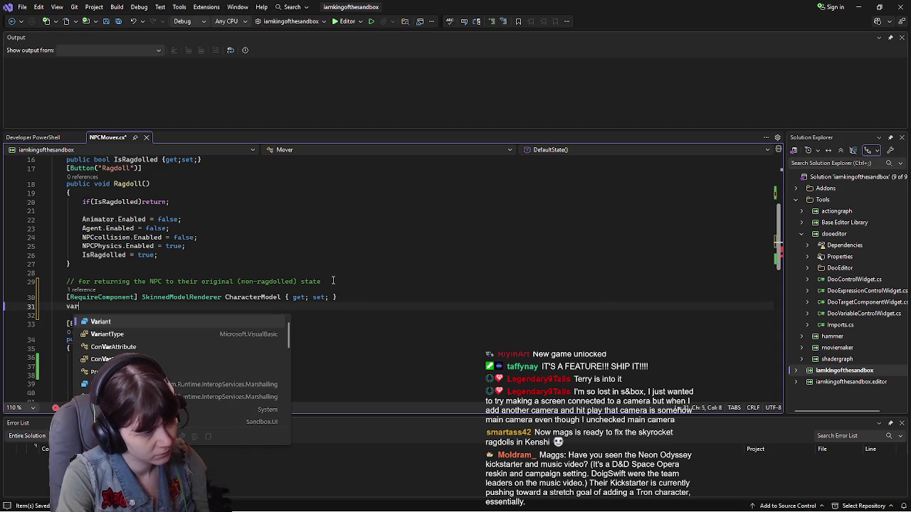
{"action": "key", "text": "Escape"}
{"action": "key", "text": "BackSpace"}
{"action": "key", "text": "BackSpace"}
{"action": "key", "text": "BackSpace"}
{"action": "type", "text": "V"}
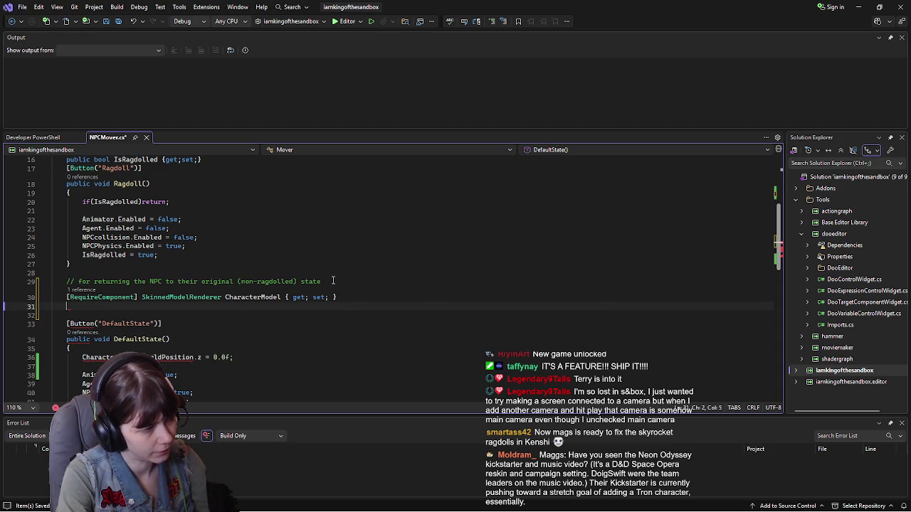
{"action": "key", "text": "BackSpace"}
{"action": "scroll", "coordinate": [313, 285], "scroll_direction": "up", "scroll_amount": 3}
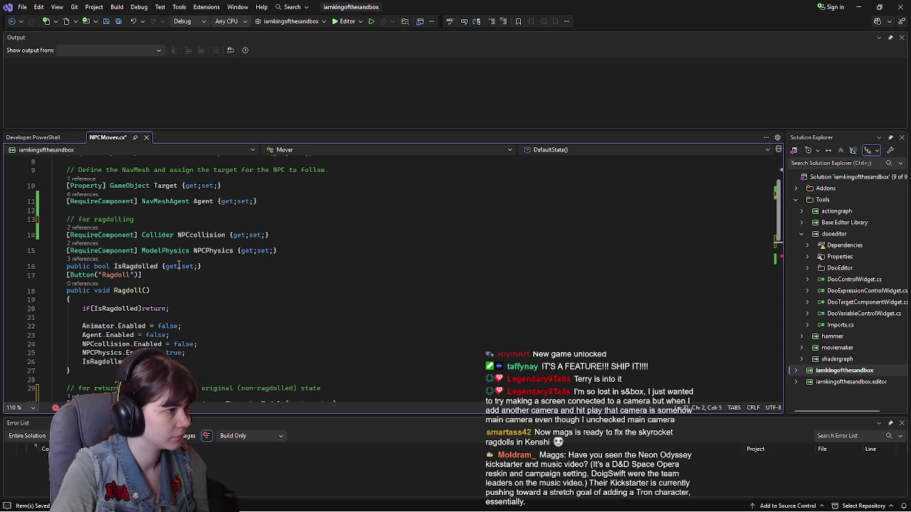
{"action": "scroll", "coordinate": [179, 264], "scroll_direction": "up", "scroll_amount": 1}
{"action": "scroll", "coordinate": [170, 264], "scroll_direction": "down", "scroll_amount": 3}
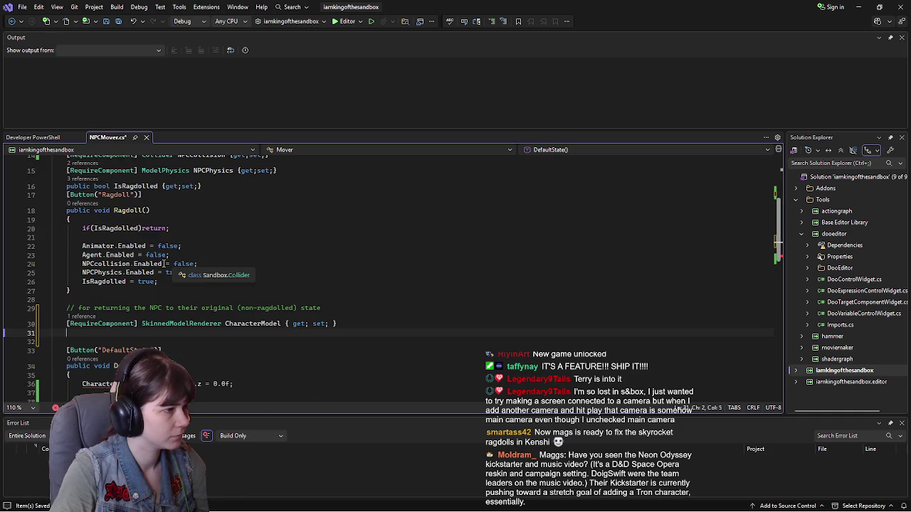
Step: Declare public float NPCposition {get;set;} there and save NPCMover.cs
{"action": "type", "text": "public"}
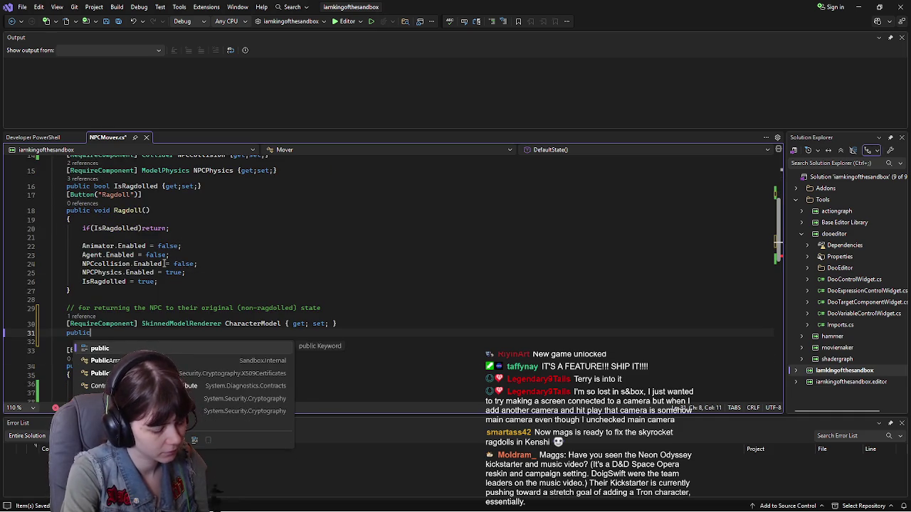
{"action": "type", "text": " Variant"}
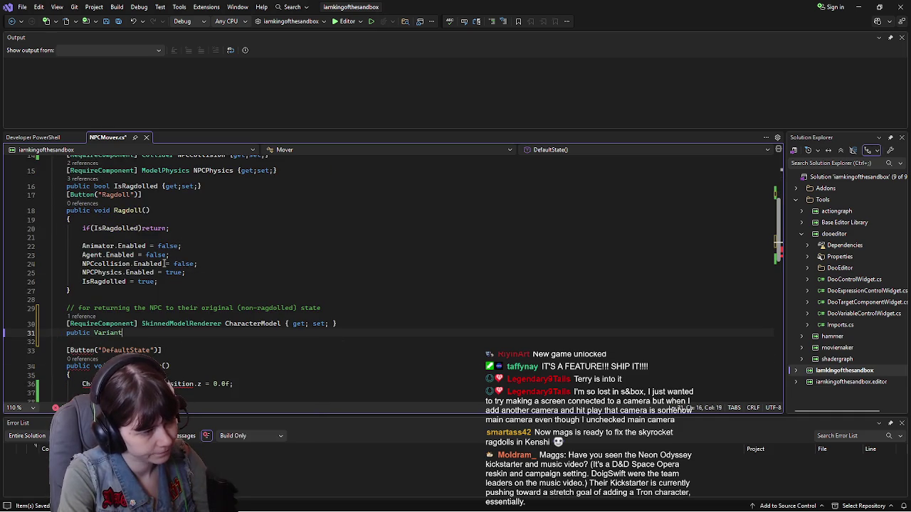
{"action": "key", "text": "BackSpace"}
{"action": "key", "text": "BackSpace"}
{"action": "key", "text": "BackSpace"}
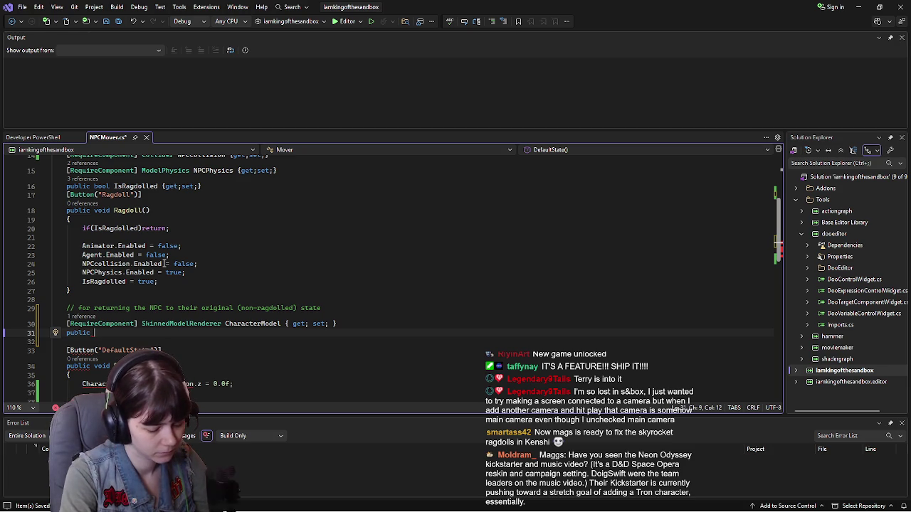
{"action": "type", "text": "float"}
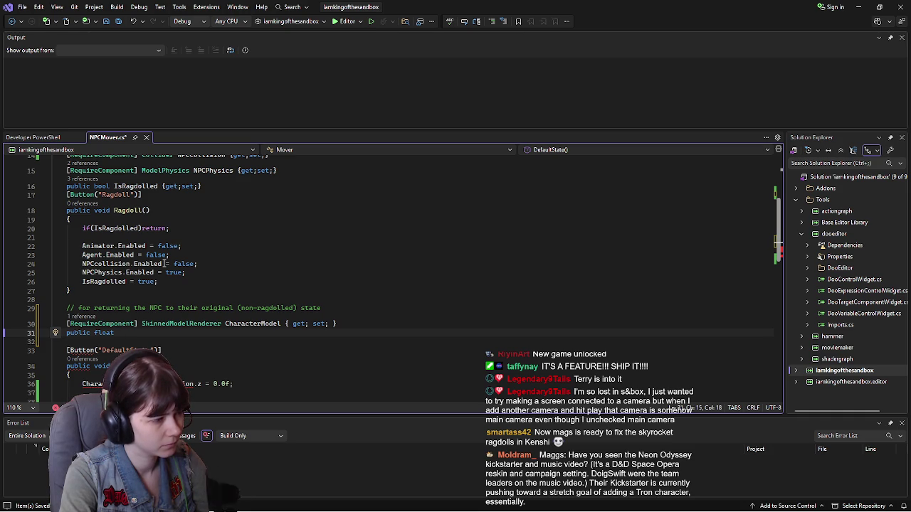
{"action": "type", "text": "NPC"}
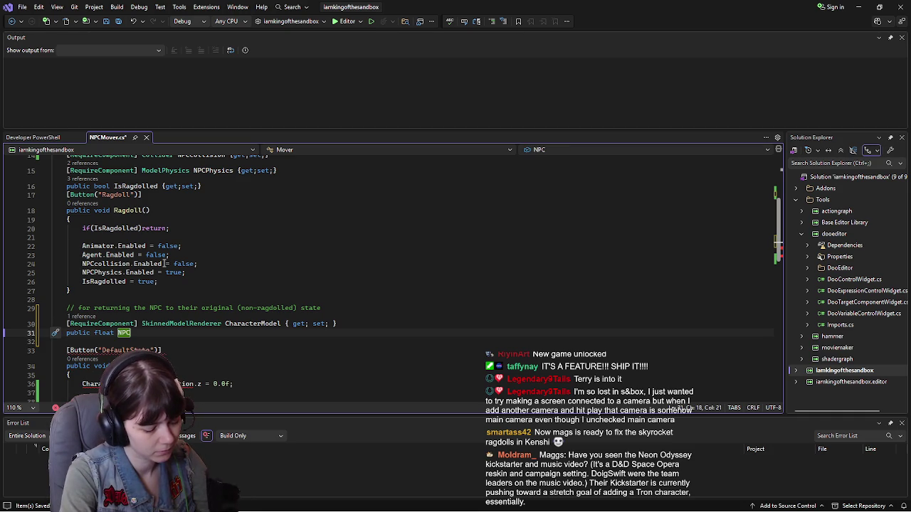
{"action": "type", "text": "position"}
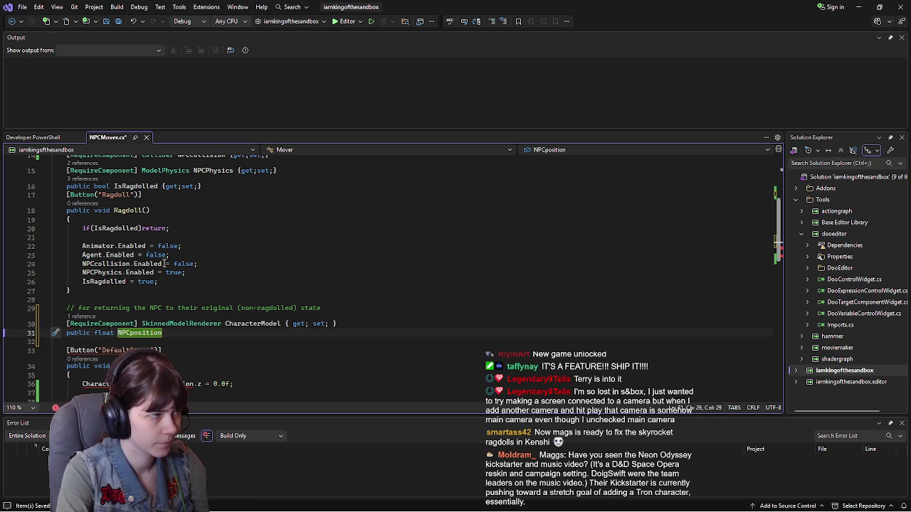
{"action": "type", "text": " {"}
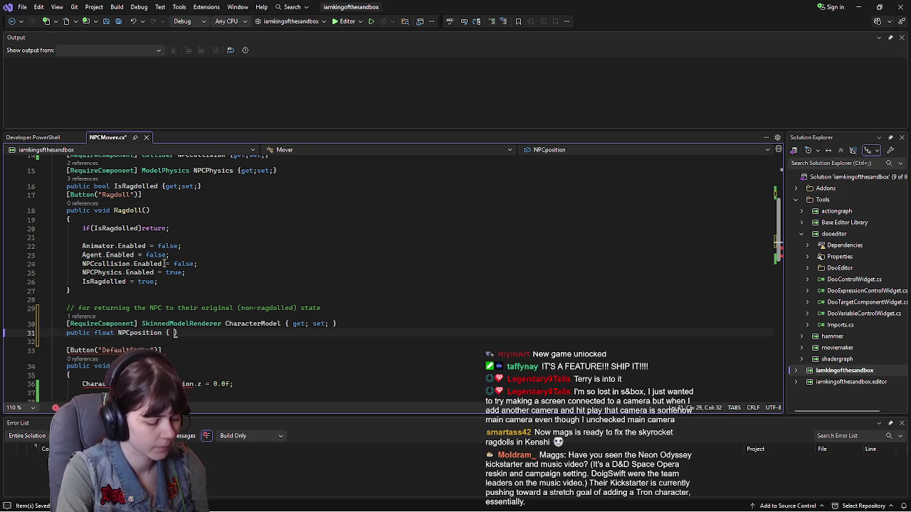
{"action": "key", "text": "BackSpace"}
{"action": "type", "text": "get;set;"}
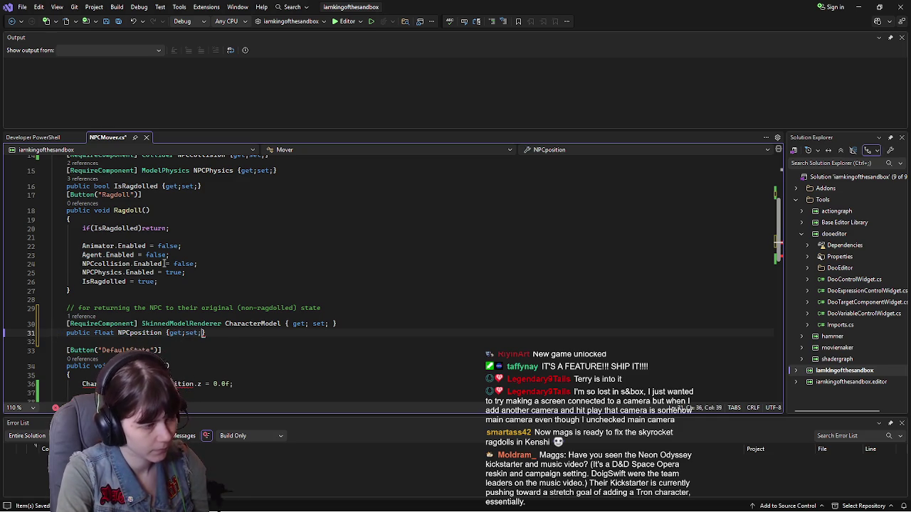
{"action": "key", "text": "ctrl+s"}
{"action": "scroll", "coordinate": [200, 364], "scroll_direction": "down", "scroll_amount": 1}
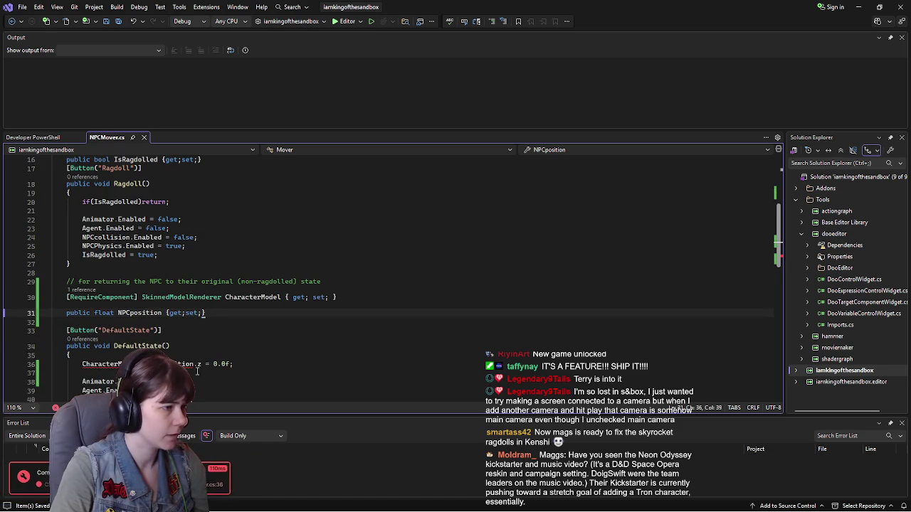
Step: Replace CharacterModel.WorldPosition.z on line 36 with NPCposition, dropping the invalid .Z
{"action": "left_click_drag", "start_coordinate": [201, 364], "coordinate": [82, 365]}
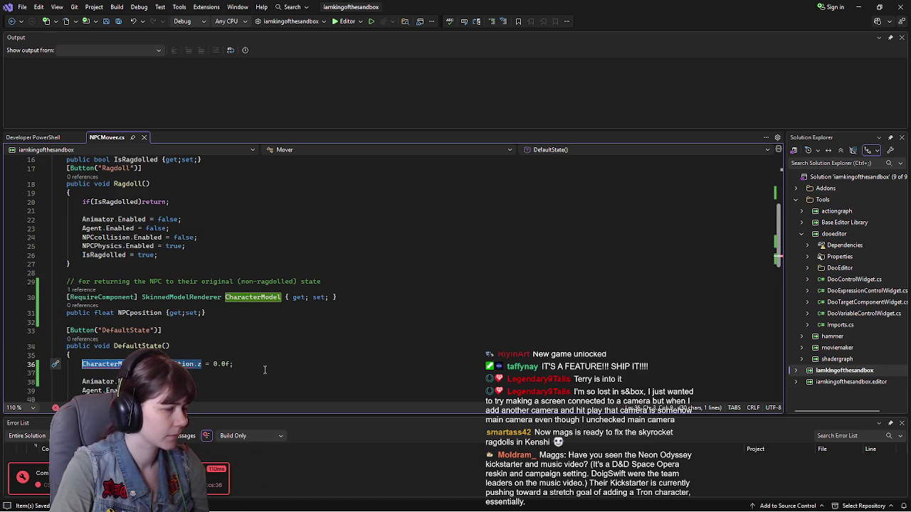
{"action": "scroll", "coordinate": [200, 339], "scroll_direction": "down", "scroll_amount": 1}
{"action": "left_click", "coordinate": [178, 338]}
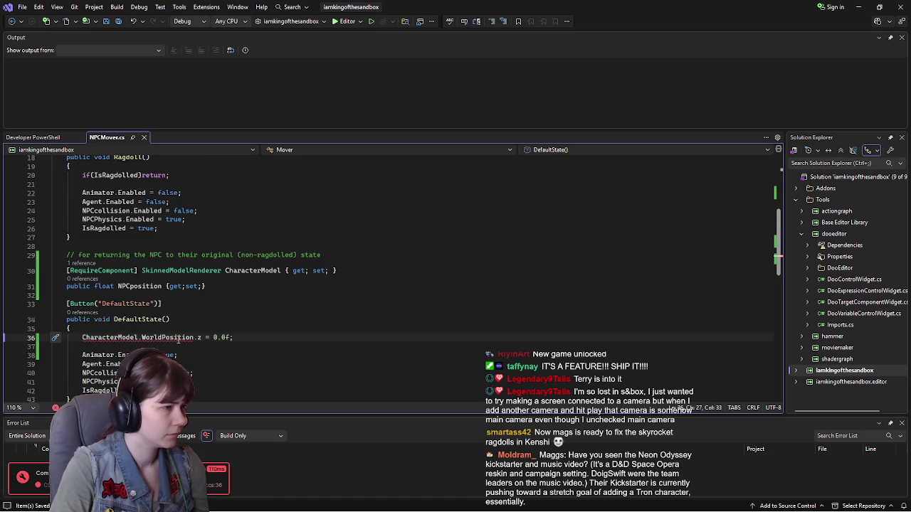
{"action": "mouse_move", "coordinate": [143, 340]}
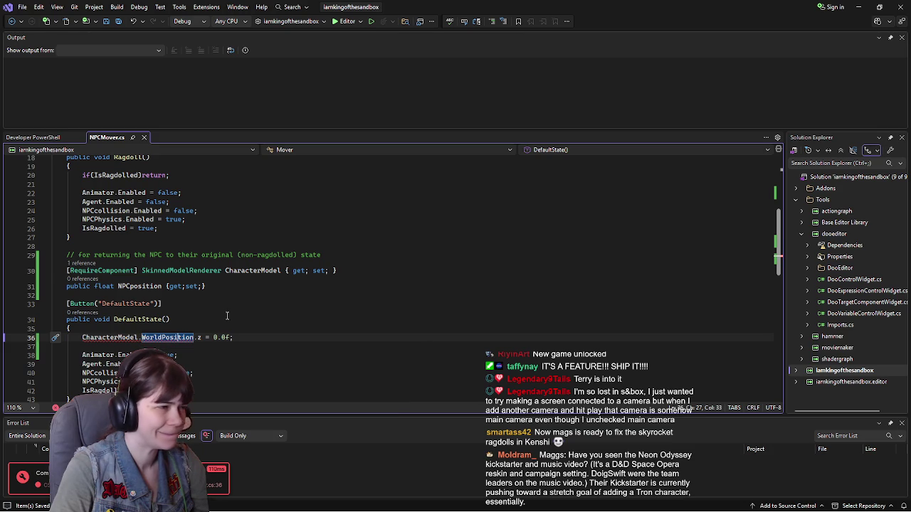
{"action": "scroll", "coordinate": [226, 316], "scroll_direction": "down", "scroll_amount": 1}
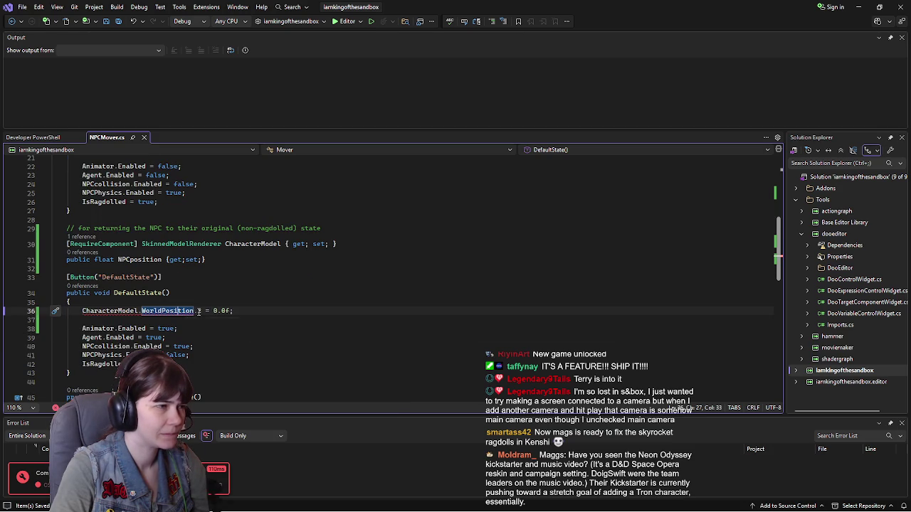
{"action": "left_click_drag", "start_coordinate": [201, 311], "coordinate": [81, 311]}
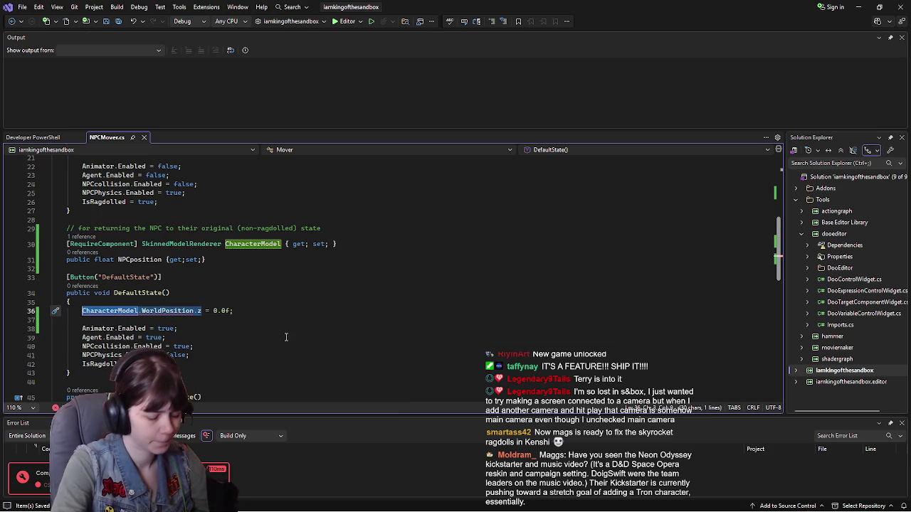
{"action": "type", "text": "NPC"}
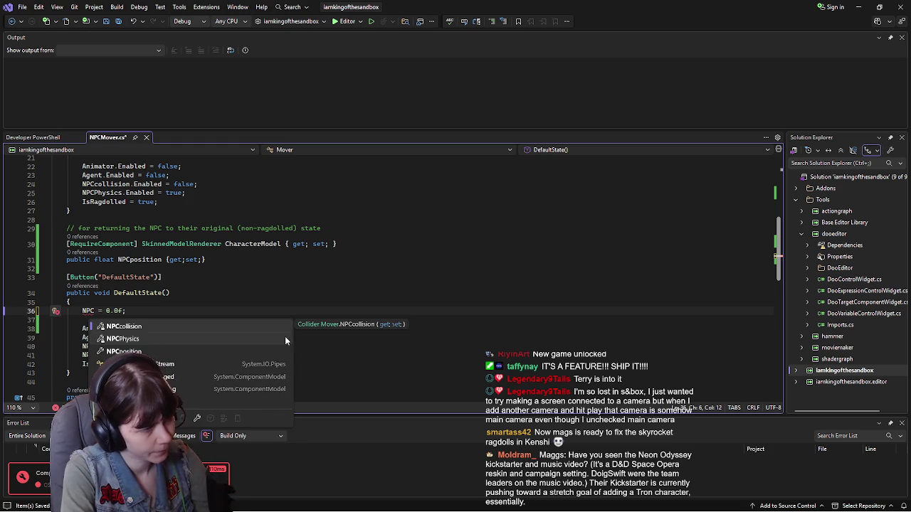
{"action": "type", "text": "po"}
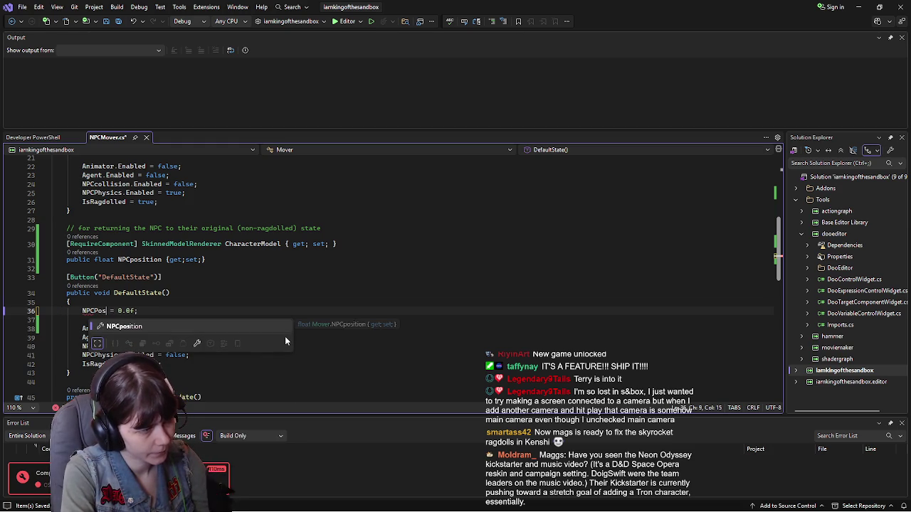
{"action": "key", "text": "Tab"}
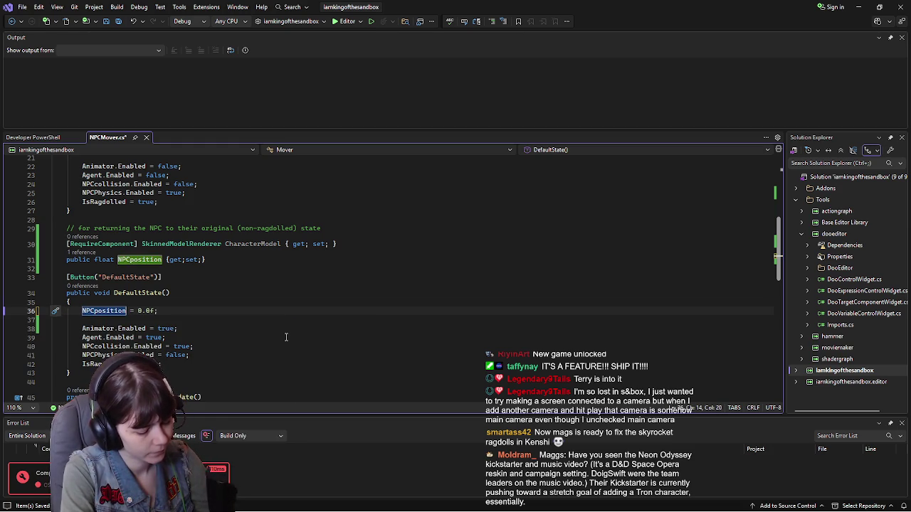
{"action": "type", "text": ".Z"}
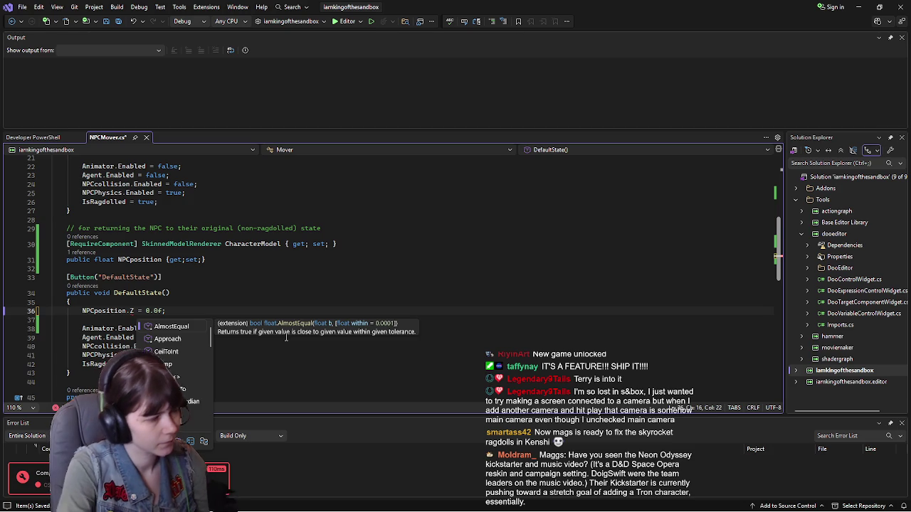
{"action": "mouse_move", "coordinate": [132, 312]}
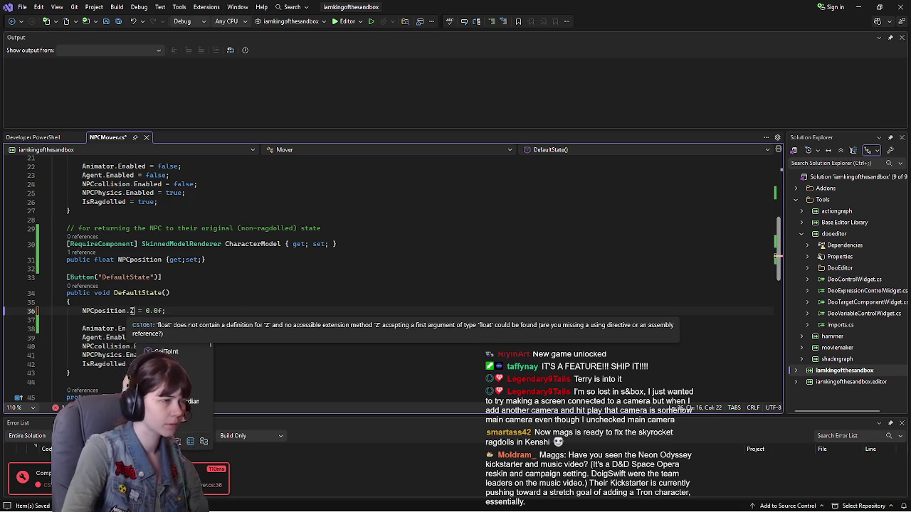
{"action": "key", "text": "BackSpace"}
{"action": "key", "text": "BackSpace"}
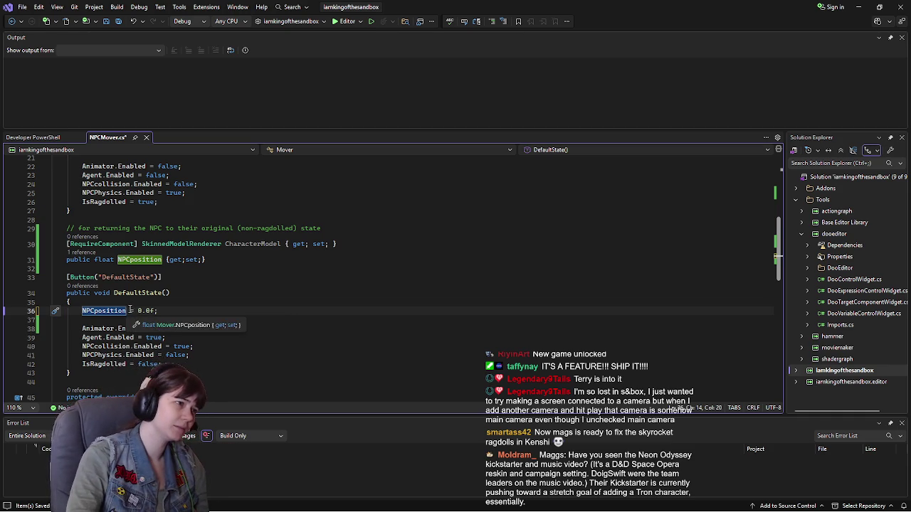
{"action": "left_click", "coordinate": [133, 312]}
{"action": "key", "text": "Right"}
{"action": "key", "text": "Right"}
{"action": "key", "text": "Up"}
{"action": "key", "text": "Up"}
{"action": "key", "text": "Up"}
{"action": "key", "text": "Left"}
{"action": "key", "text": "Left"}
Step: Remove the spaces inside the CharacterModel declaration's braces on line 30
{"action": "scroll", "coordinate": [207, 334], "scroll_direction": "up", "scroll_amount": 3}
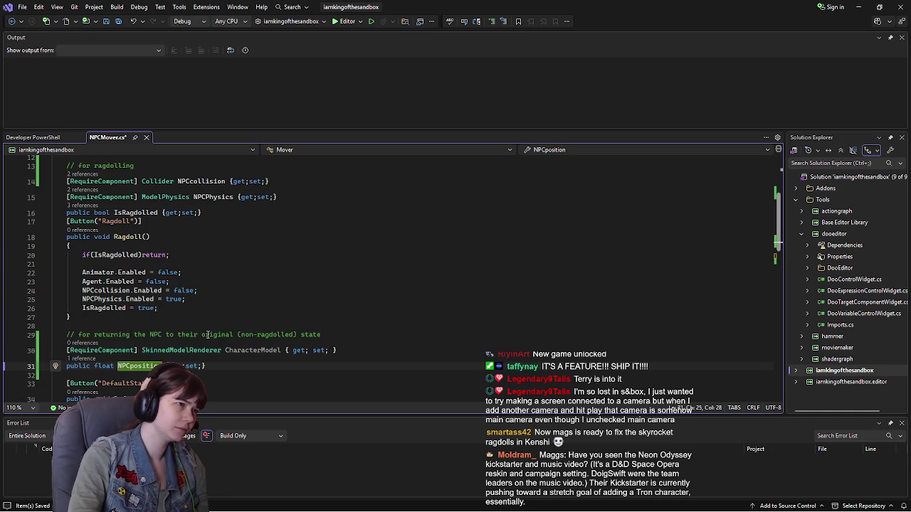
{"action": "scroll", "coordinate": [207, 334], "scroll_direction": "up", "scroll_amount": 2}
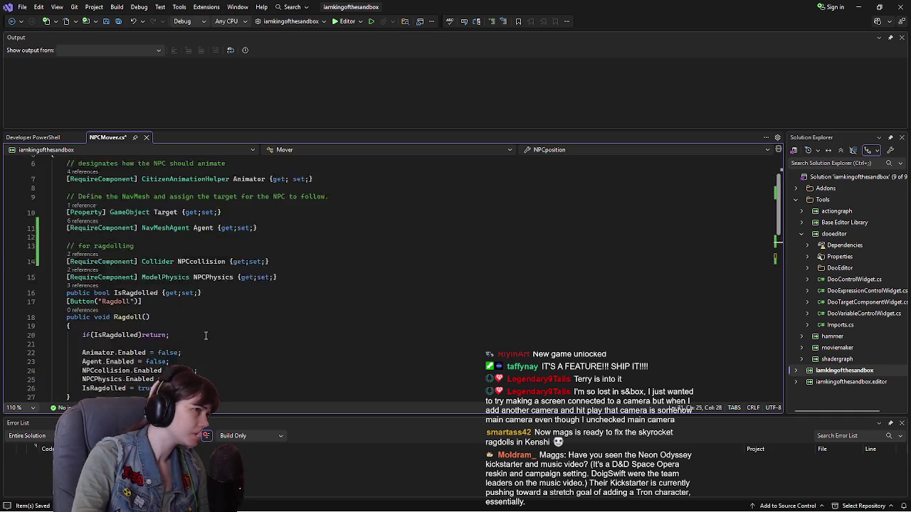
{"action": "scroll", "coordinate": [206, 335], "scroll_direction": "up", "scroll_amount": 2}
{"action": "scroll", "coordinate": [228, 299], "scroll_direction": "down", "scroll_amount": 5}
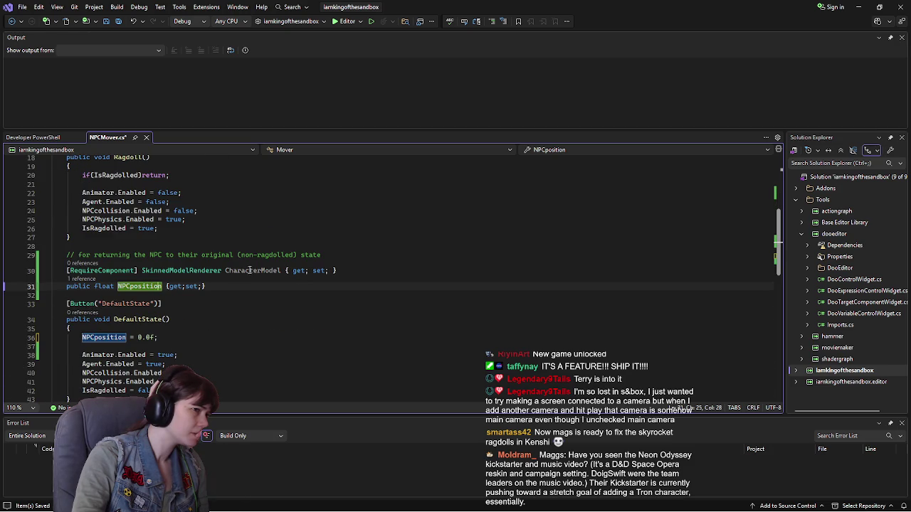
{"action": "left_click", "coordinate": [253, 270]}
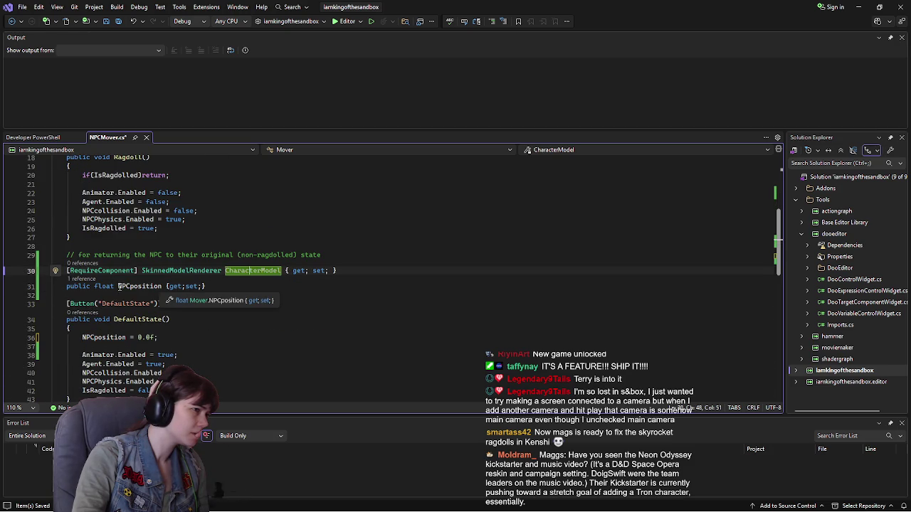
{"action": "left_click", "coordinate": [121, 286]}
{"action": "left_click", "coordinate": [214, 285]}
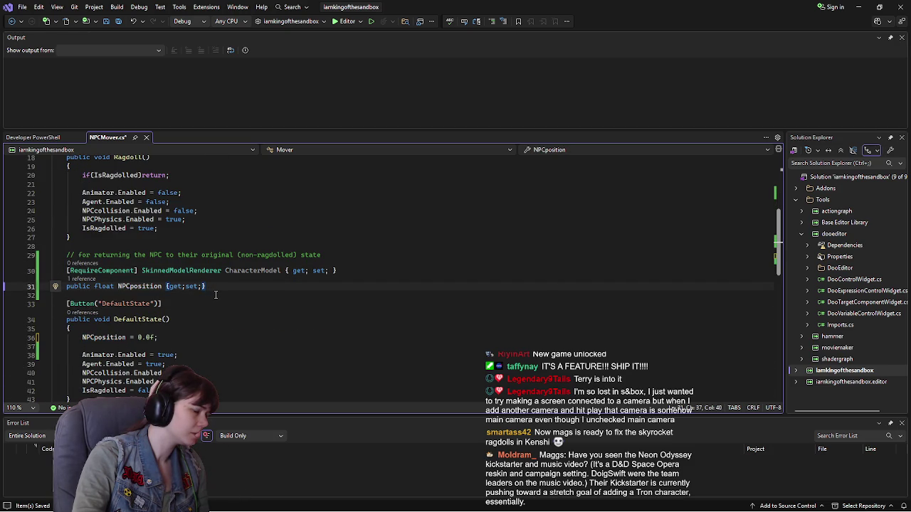
{"action": "left_click", "coordinate": [290, 271]}
{"action": "key", "text": "BackSpace"}
{"action": "left_click", "coordinate": [328, 270]}
{"action": "key", "text": "BackSpace"}
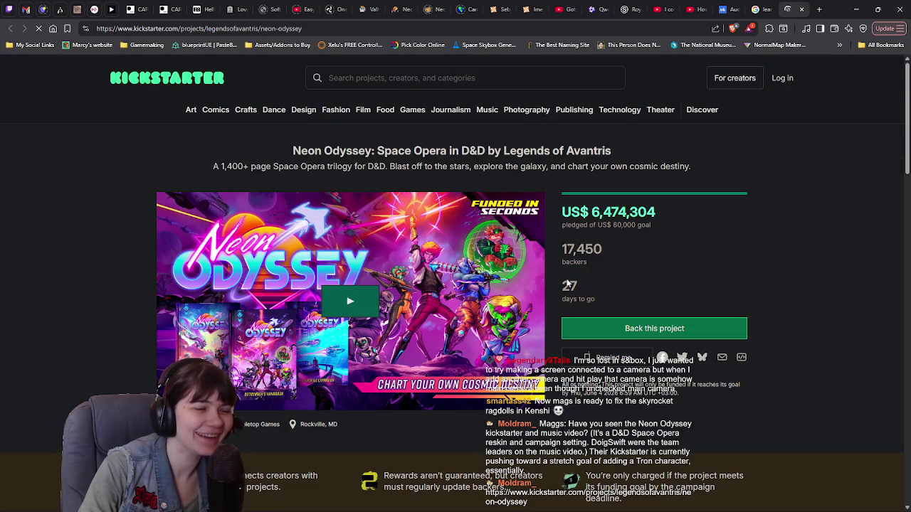
{"action": "scroll", "coordinate": [777, 259], "scroll_direction": "down", "scroll_amount": 2}
{"action": "scroll", "coordinate": [777, 259], "scroll_direction": "up", "scroll_amount": 2}
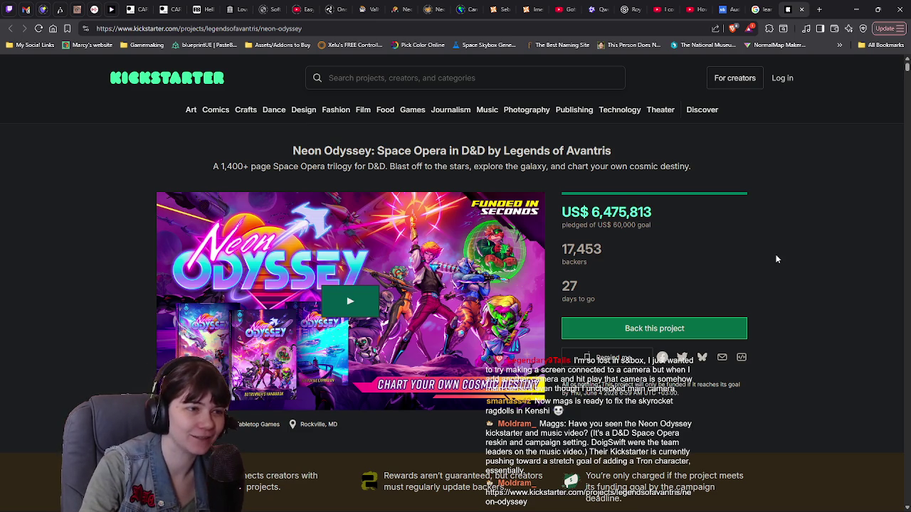
{"action": "scroll", "coordinate": [777, 259], "scroll_direction": "down", "scroll_amount": 5}
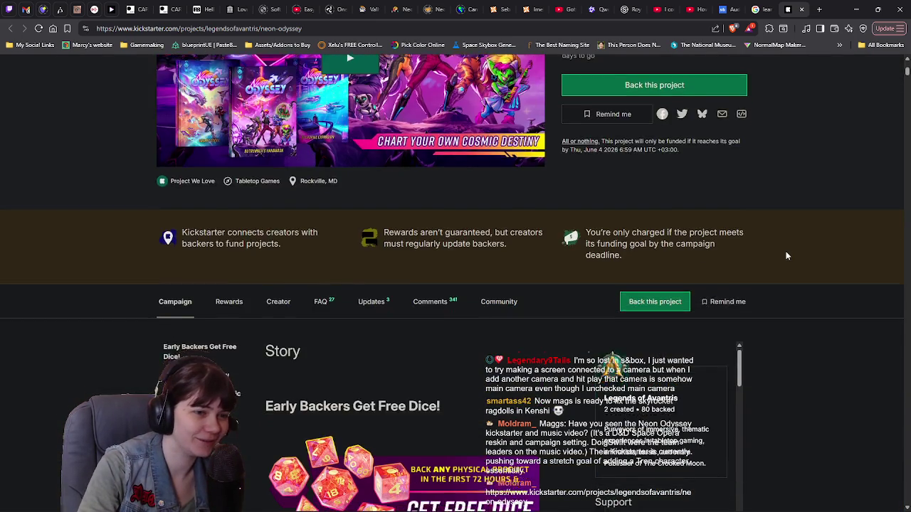
{"action": "scroll", "coordinate": [797, 252], "scroll_direction": "down", "scroll_amount": 2}
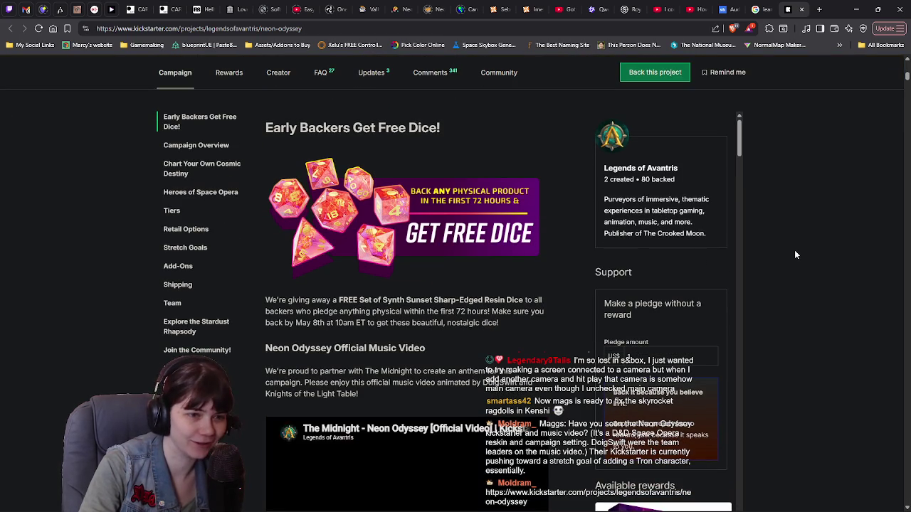
{"action": "scroll", "coordinate": [796, 255], "scroll_direction": "down", "scroll_amount": 10}
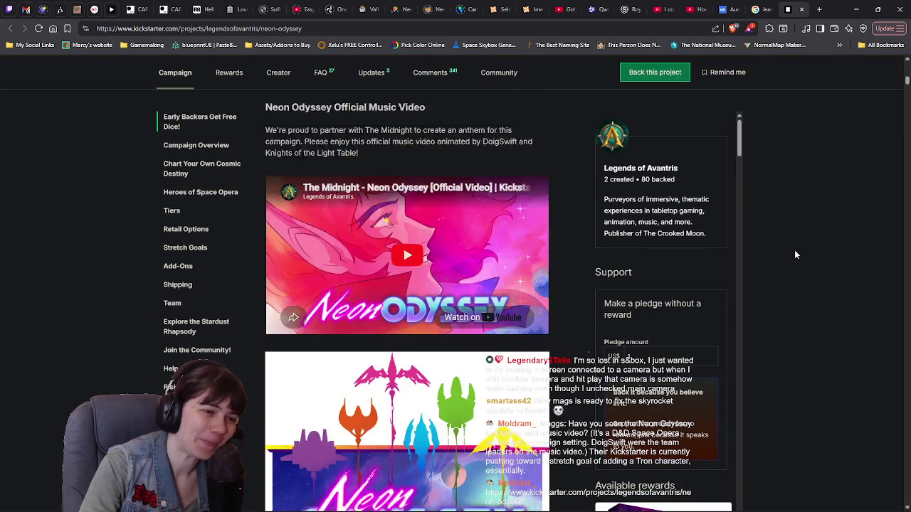
{"action": "scroll", "coordinate": [795, 254], "scroll_direction": "down", "scroll_amount": 2}
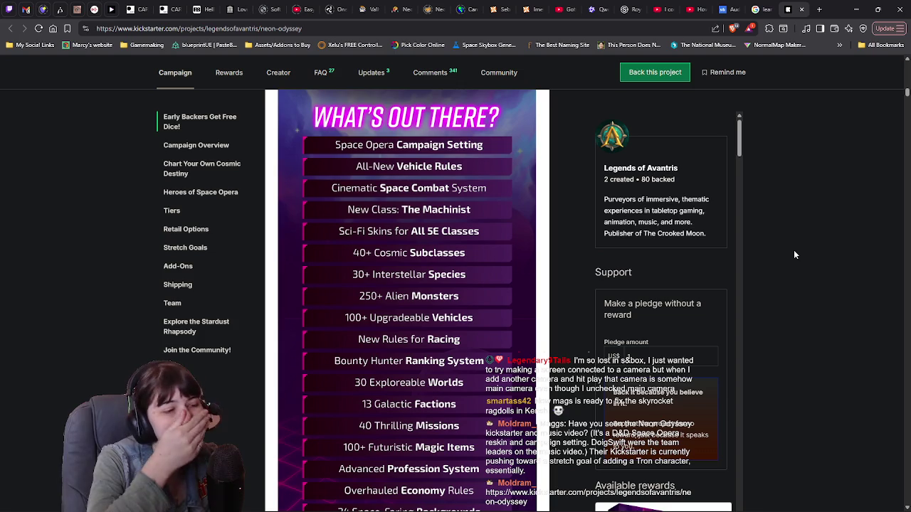
{"action": "scroll", "coordinate": [790, 261], "scroll_direction": "down", "scroll_amount": 9}
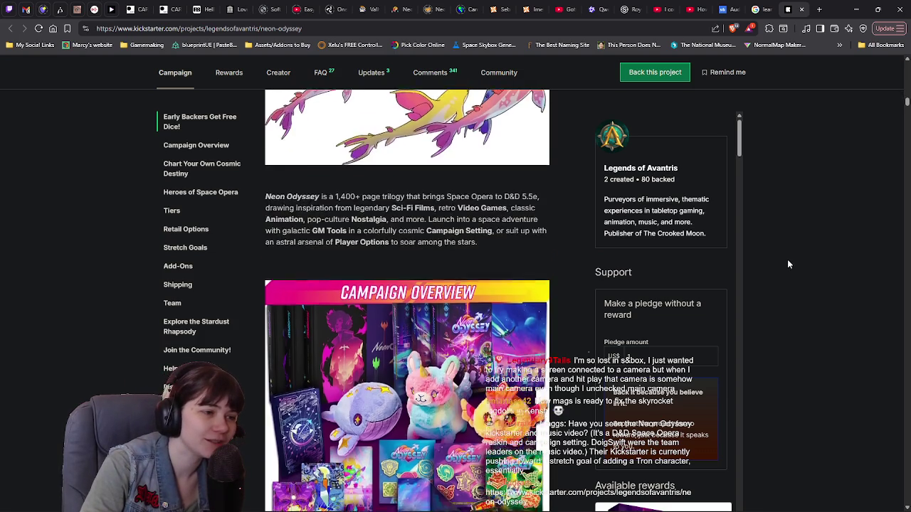
{"action": "scroll", "coordinate": [787, 265], "scroll_direction": "down", "scroll_amount": 10}
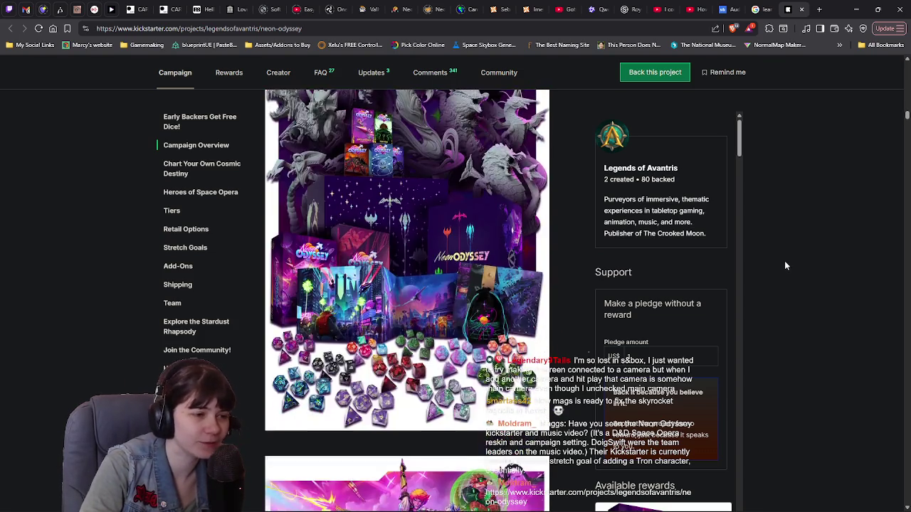
{"action": "scroll", "coordinate": [786, 266], "scroll_direction": "down", "scroll_amount": 3}
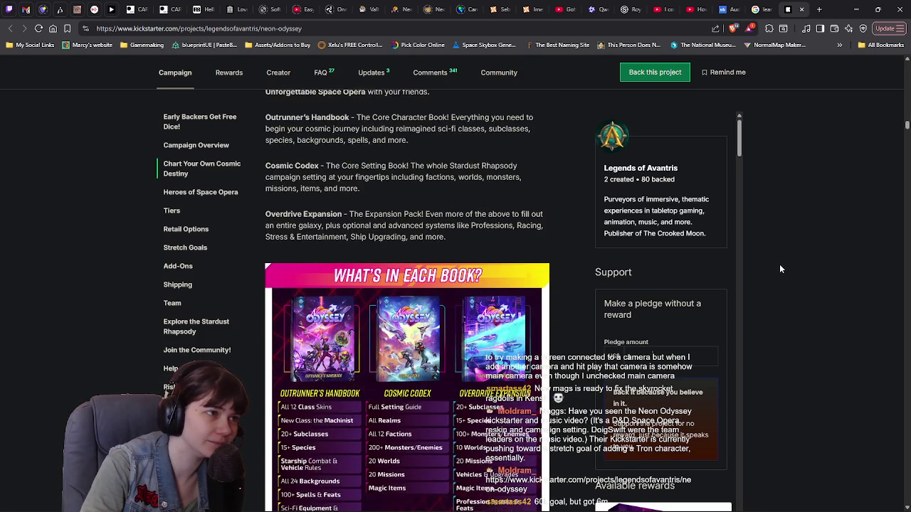
{"action": "scroll", "coordinate": [780, 269], "scroll_direction": "down", "scroll_amount": 3}
{"action": "scroll", "coordinate": [781, 269], "scroll_direction": "down", "scroll_amount": 5}
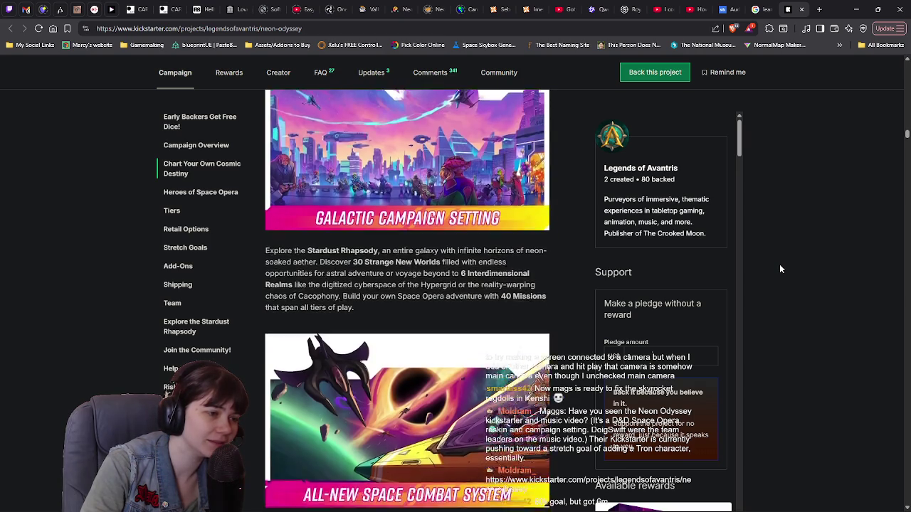
{"action": "scroll", "coordinate": [780, 269], "scroll_direction": "down", "scroll_amount": 4}
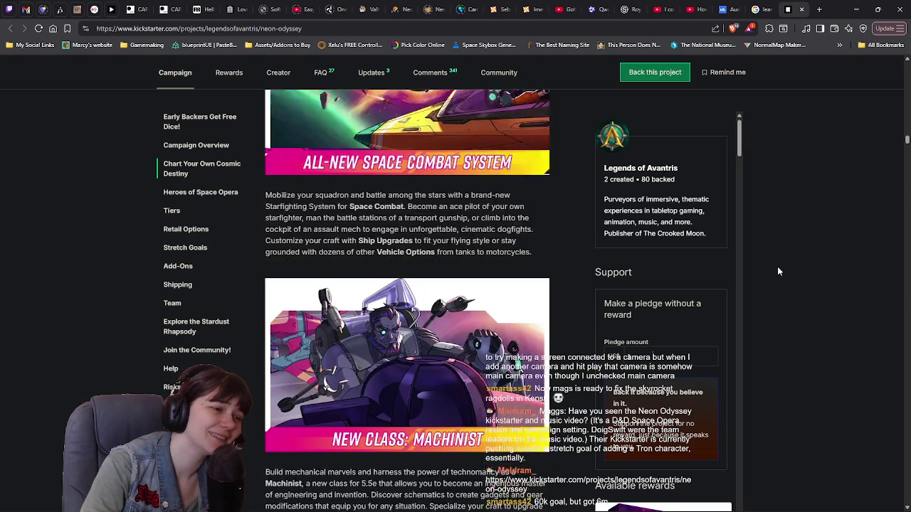
{"action": "scroll", "coordinate": [779, 271], "scroll_direction": "down", "scroll_amount": 5}
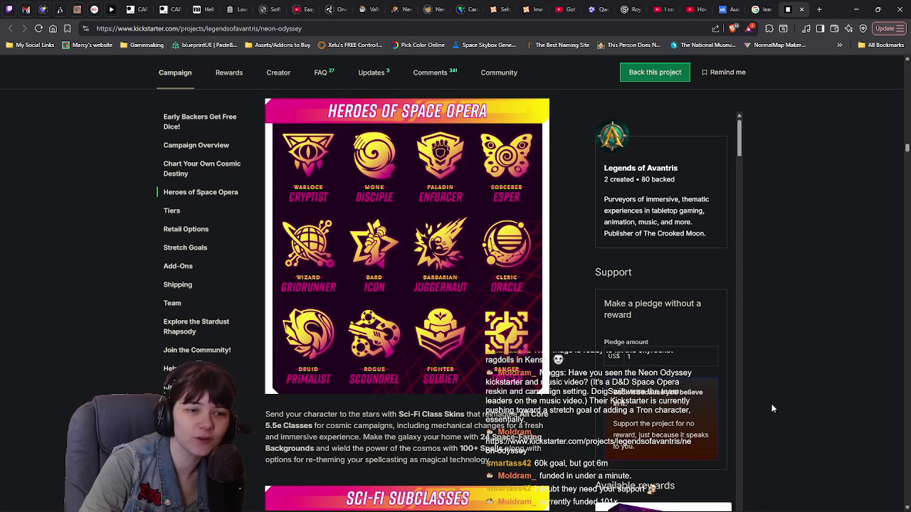
{"action": "scroll", "coordinate": [789, 409], "scroll_direction": "up", "scroll_amount": 15}
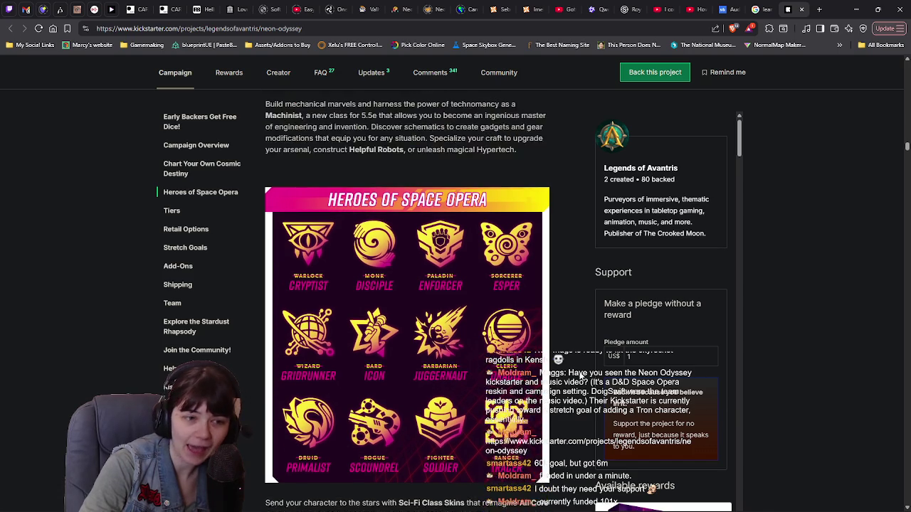
{"action": "scroll", "coordinate": [580, 361], "scroll_direction": "up", "scroll_amount": 15}
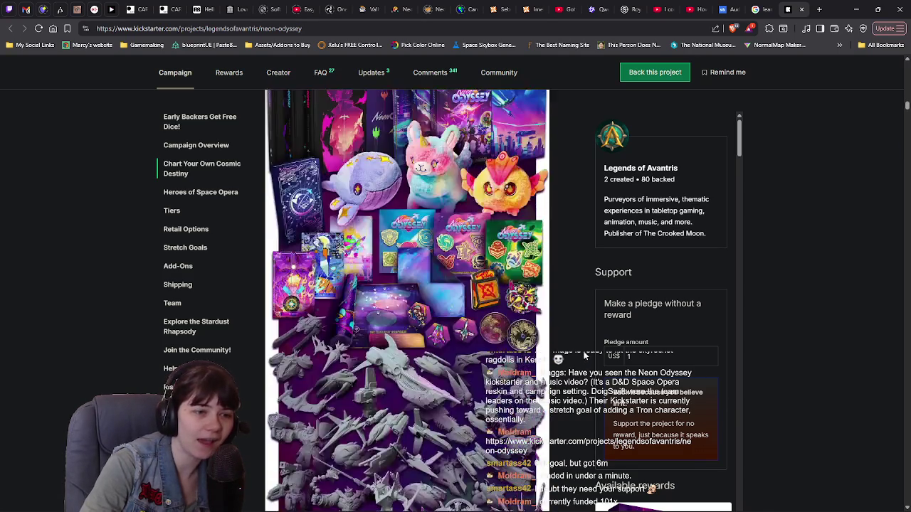
{"action": "scroll", "coordinate": [593, 345], "scroll_direction": "up", "scroll_amount": 5}
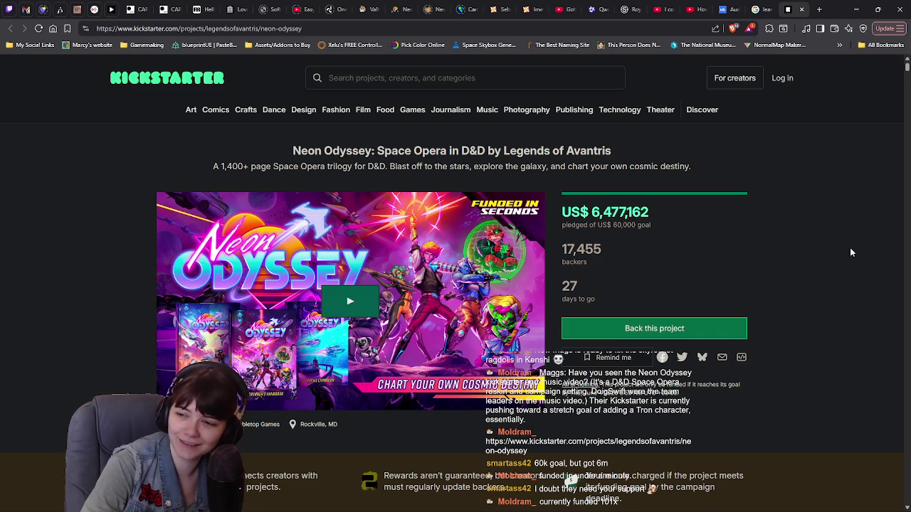
{"action": "scroll", "coordinate": [840, 250], "scroll_direction": "down", "scroll_amount": 10}
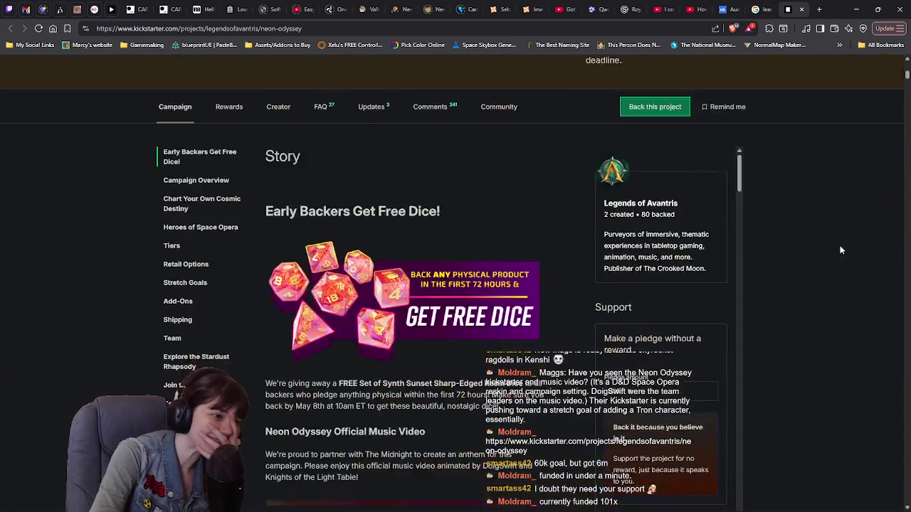
{"action": "scroll", "coordinate": [836, 250], "scroll_direction": "down", "scroll_amount": 15}
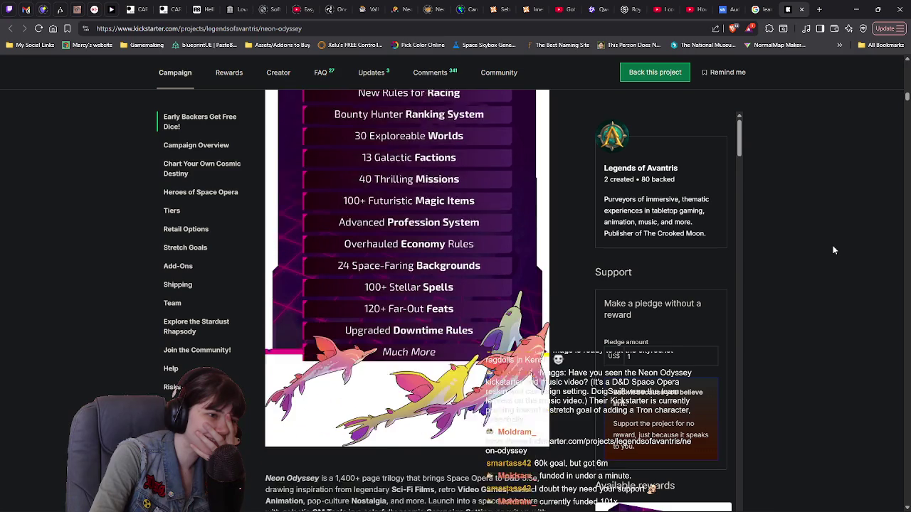
{"action": "scroll", "coordinate": [834, 250], "scroll_direction": "up", "scroll_amount": 6}
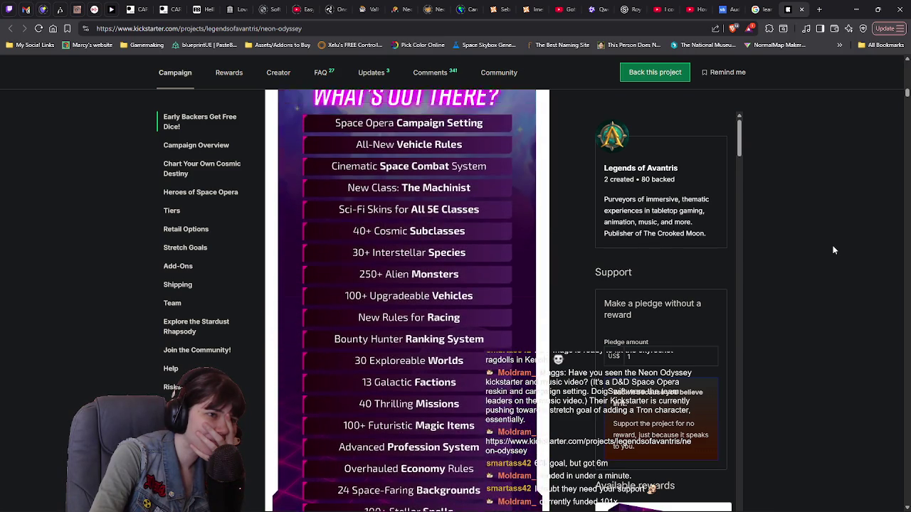
{"action": "scroll", "coordinate": [834, 250], "scroll_direction": "down", "scroll_amount": 1}
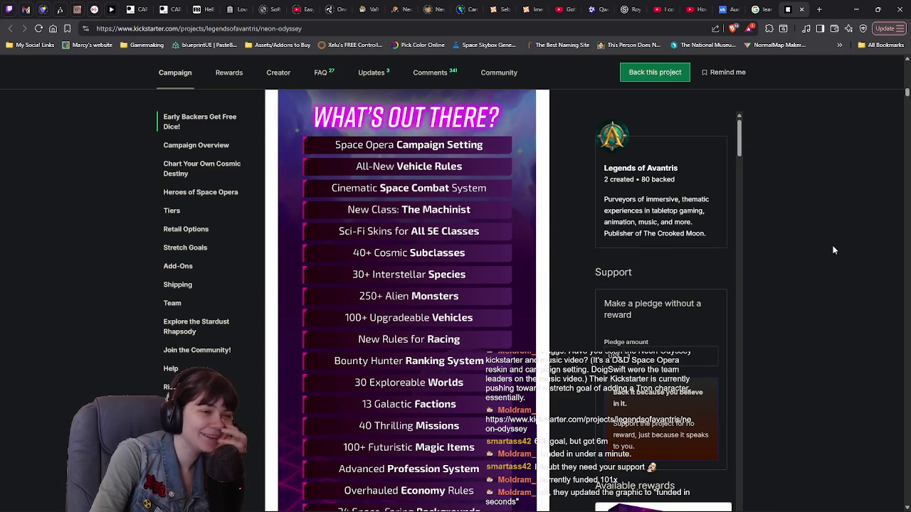
{"action": "scroll", "coordinate": [832, 249], "scroll_direction": "down", "scroll_amount": 1}
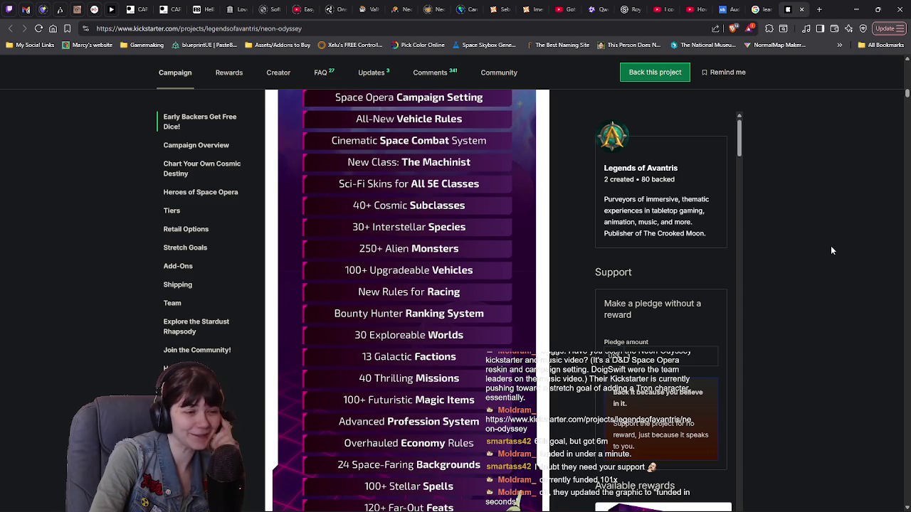
{"action": "scroll", "coordinate": [830, 250], "scroll_direction": "down", "scroll_amount": 1}
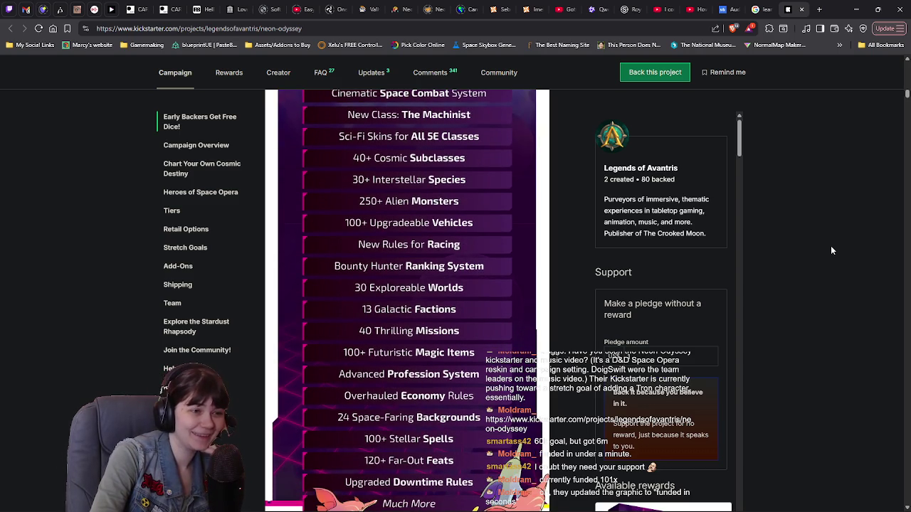
{"action": "scroll", "coordinate": [831, 250], "scroll_direction": "down", "scroll_amount": 1}
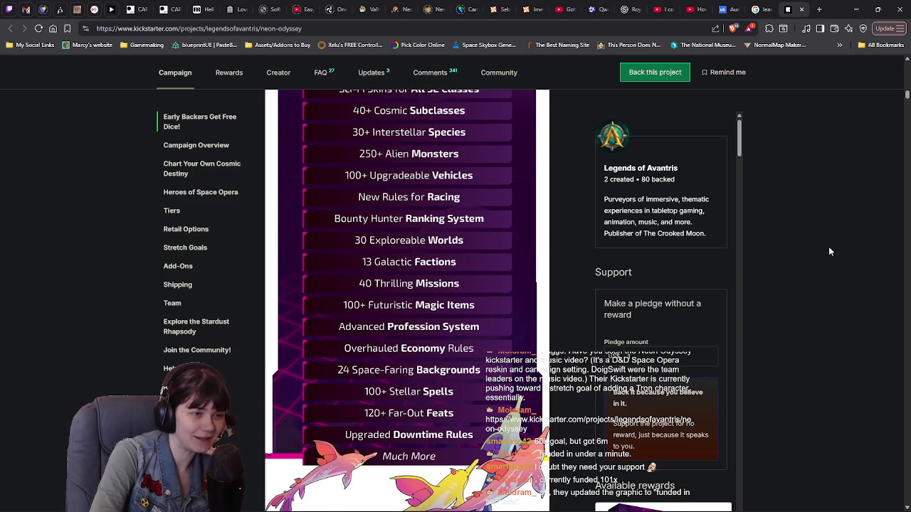
{"action": "scroll", "coordinate": [829, 251], "scroll_direction": "down", "scroll_amount": 1}
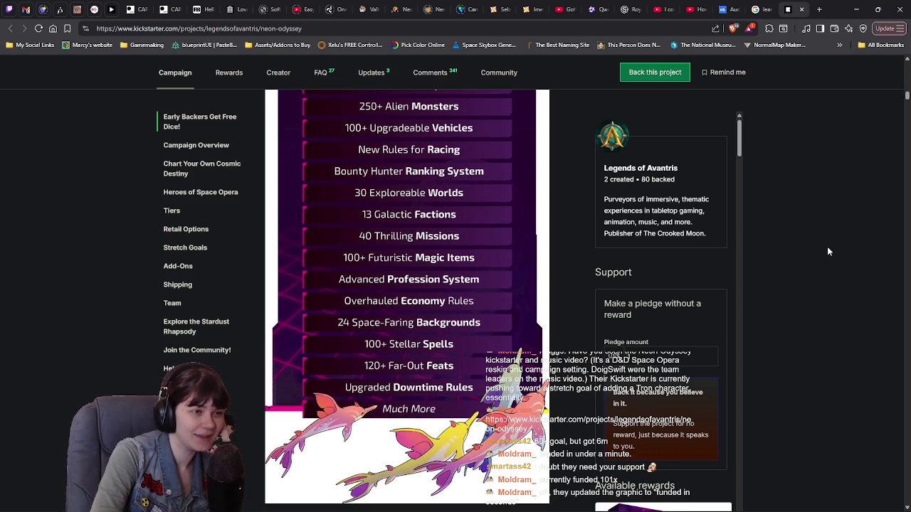
{"action": "scroll", "coordinate": [828, 247], "scroll_direction": "down", "scroll_amount": 1}
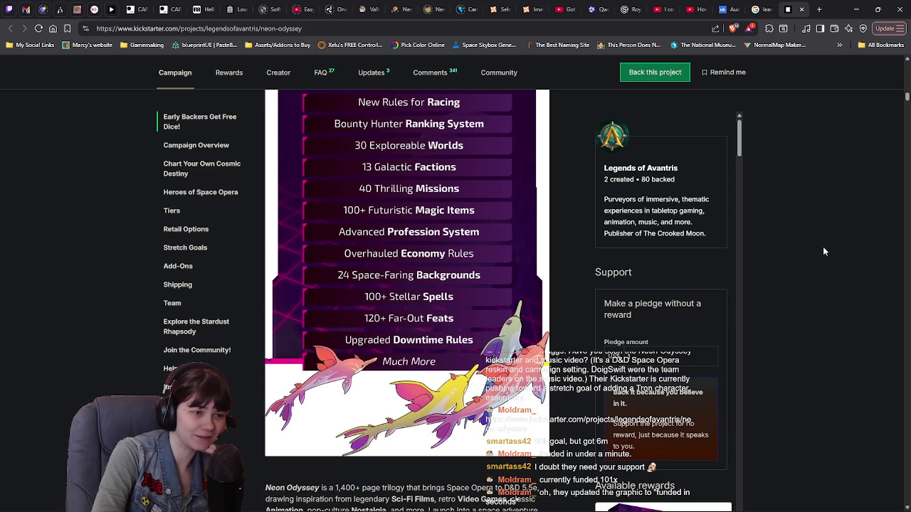
{"action": "scroll", "coordinate": [824, 251], "scroll_direction": "down", "scroll_amount": 10}
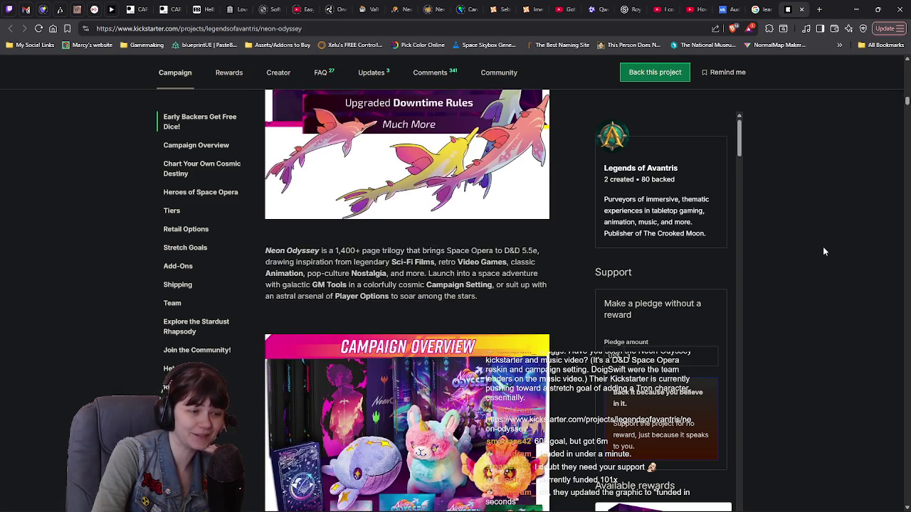
{"action": "scroll", "coordinate": [823, 247], "scroll_direction": "down", "scroll_amount": 8}
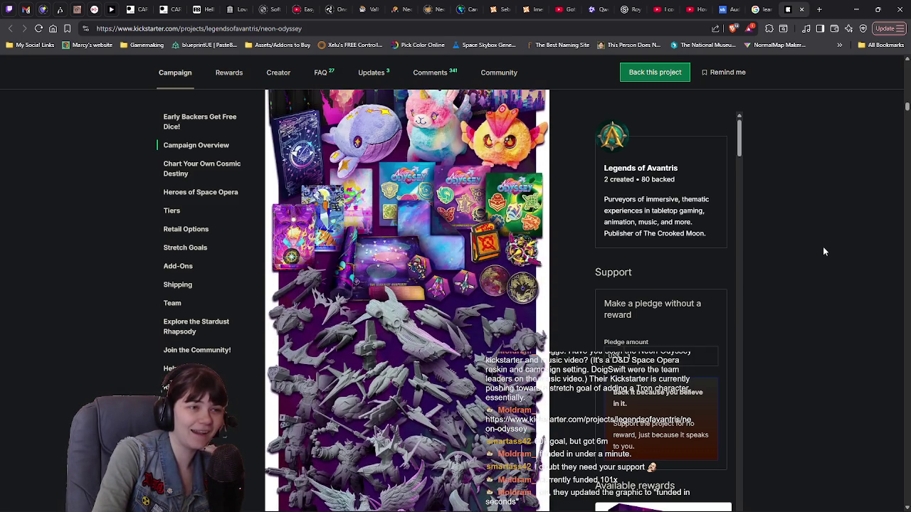
{"action": "scroll", "coordinate": [339, 339], "scroll_direction": "down", "scroll_amount": 1}
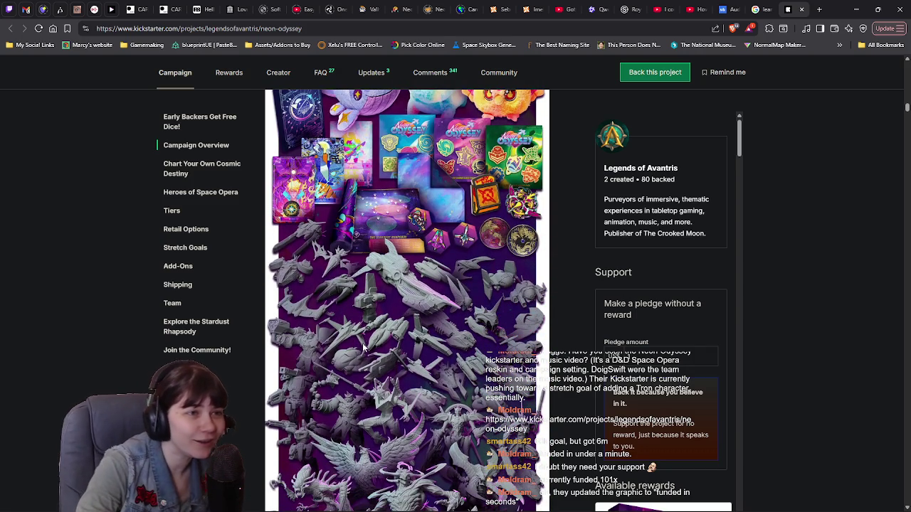
{"action": "scroll", "coordinate": [382, 337], "scroll_direction": "down", "scroll_amount": 2}
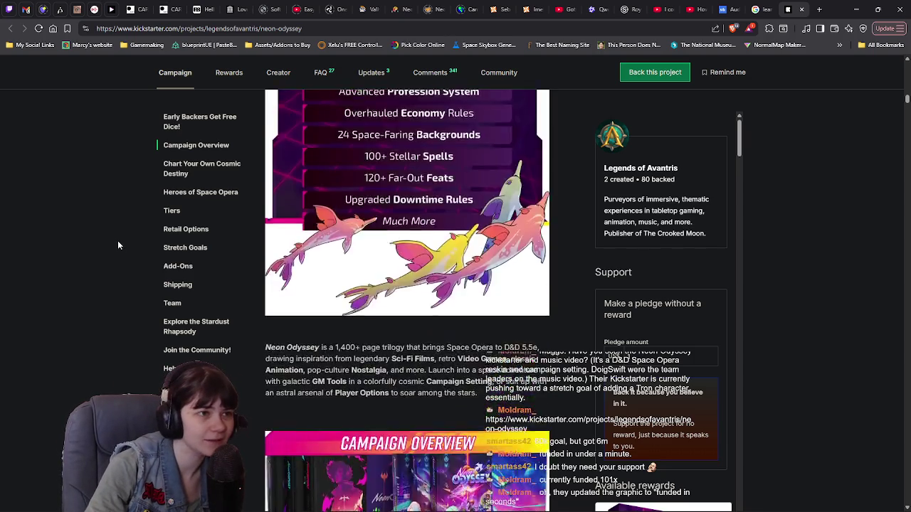
{"action": "scroll", "coordinate": [119, 244], "scroll_direction": "up", "scroll_amount": 15}
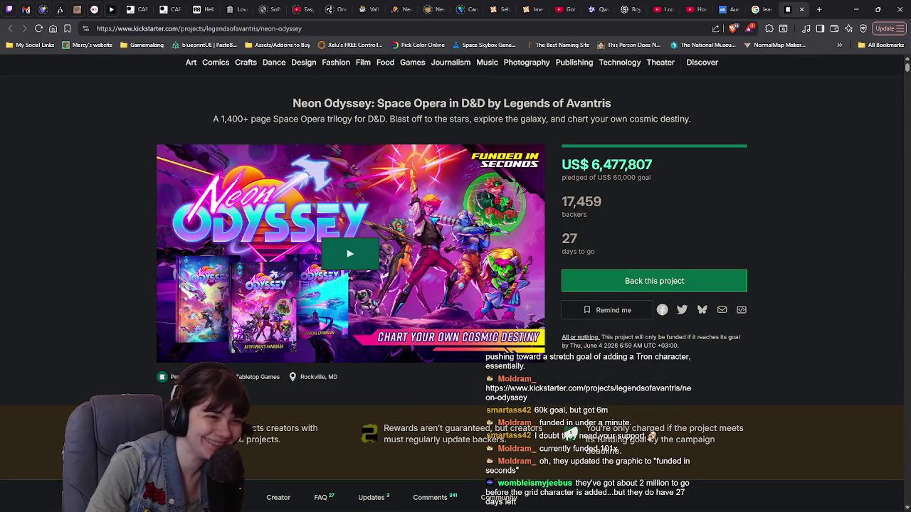
Step: Scroll past the music video and Space Combat sections to the twelve hero classes
{"action": "scroll", "coordinate": [859, 224], "scroll_direction": "down", "scroll_amount": 15}
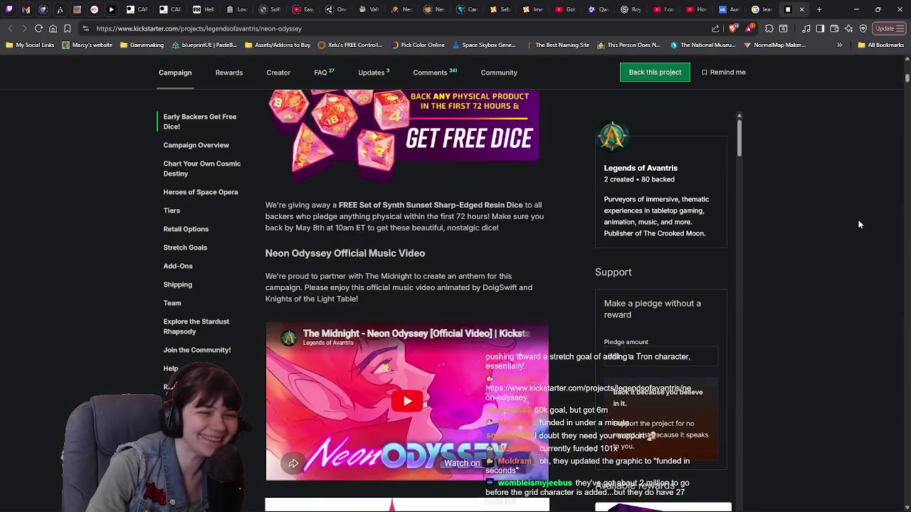
{"action": "scroll", "coordinate": [858, 224], "scroll_direction": "down", "scroll_amount": 20}
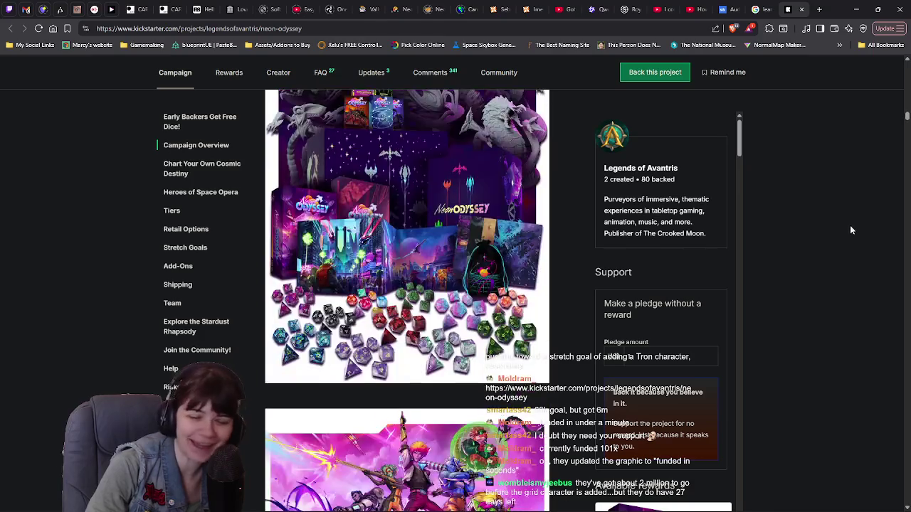
{"action": "scroll", "coordinate": [821, 253], "scroll_direction": "down", "scroll_amount": 8}
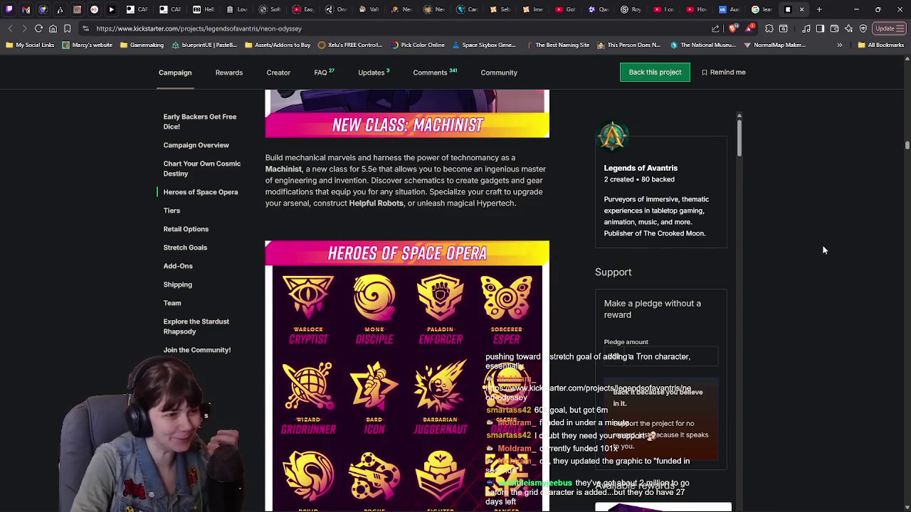
{"action": "scroll", "coordinate": [823, 249], "scroll_direction": "down", "scroll_amount": 6}
{"action": "scroll", "coordinate": [820, 254], "scroll_direction": "up", "scroll_amount": 4}
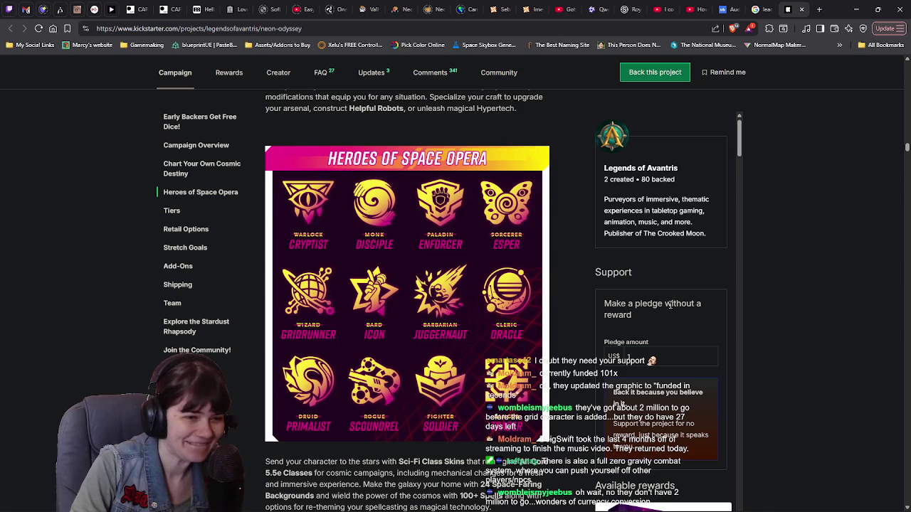
Step: Scroll back and forth through the campaign's species section
{"action": "scroll", "coordinate": [520, 287], "scroll_direction": "down", "scroll_amount": 15}
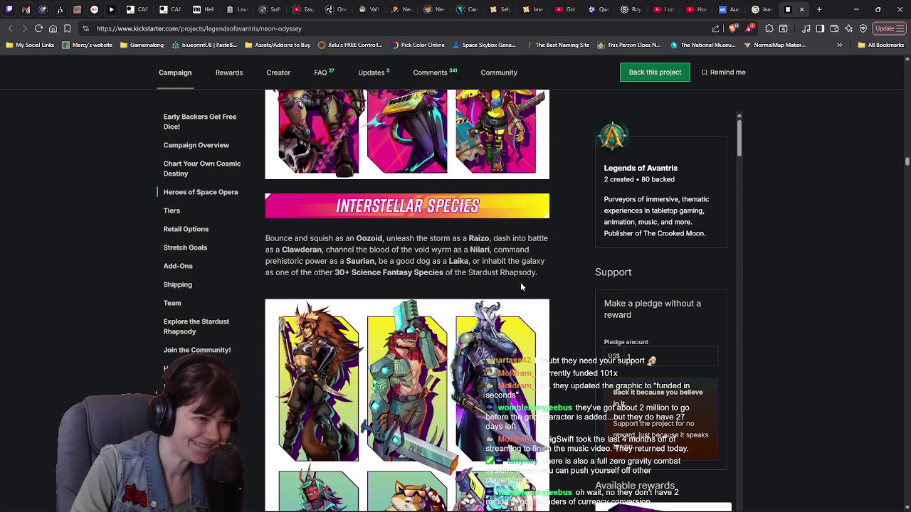
{"action": "scroll", "coordinate": [520, 287], "scroll_direction": "down", "scroll_amount": 3}
{"action": "scroll", "coordinate": [568, 275], "scroll_direction": "up", "scroll_amount": 5}
{"action": "scroll", "coordinate": [567, 276], "scroll_direction": "up", "scroll_amount": 2}
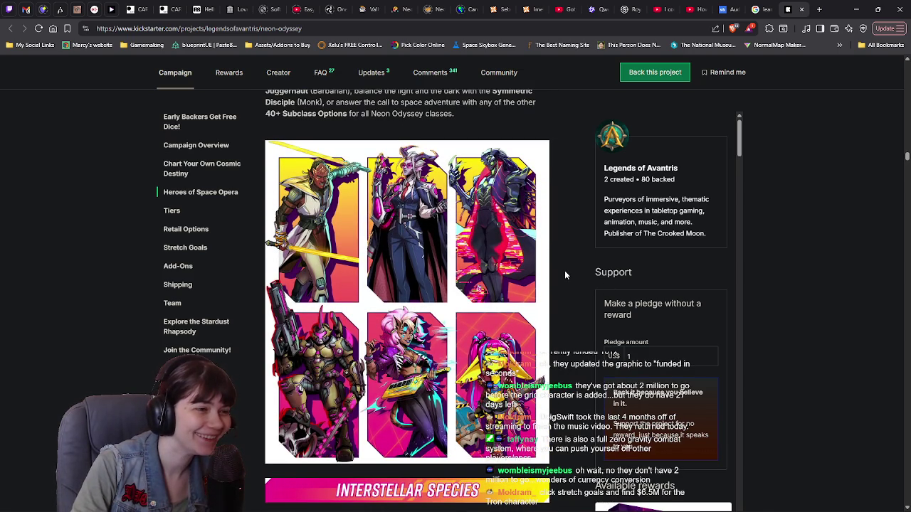
{"action": "scroll", "coordinate": [558, 274], "scroll_direction": "down", "scroll_amount": 6}
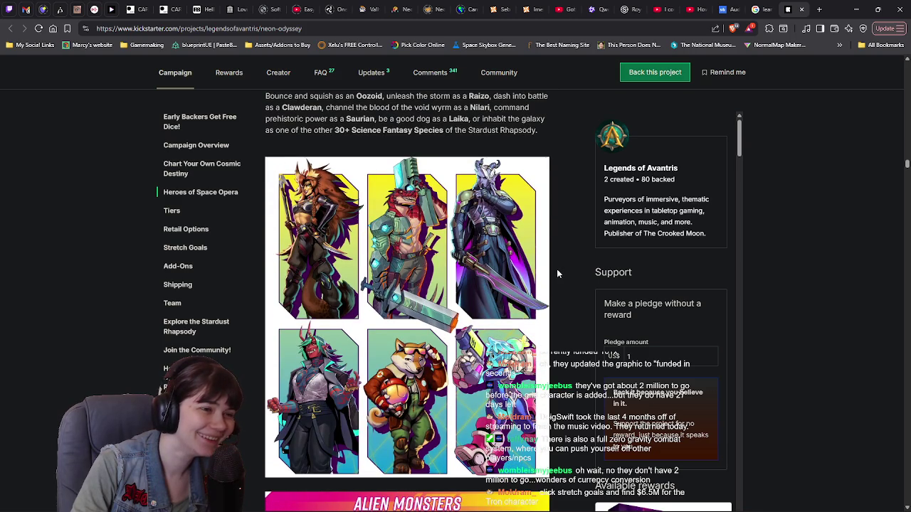
{"action": "scroll", "coordinate": [558, 274], "scroll_direction": "down", "scroll_amount": 1}
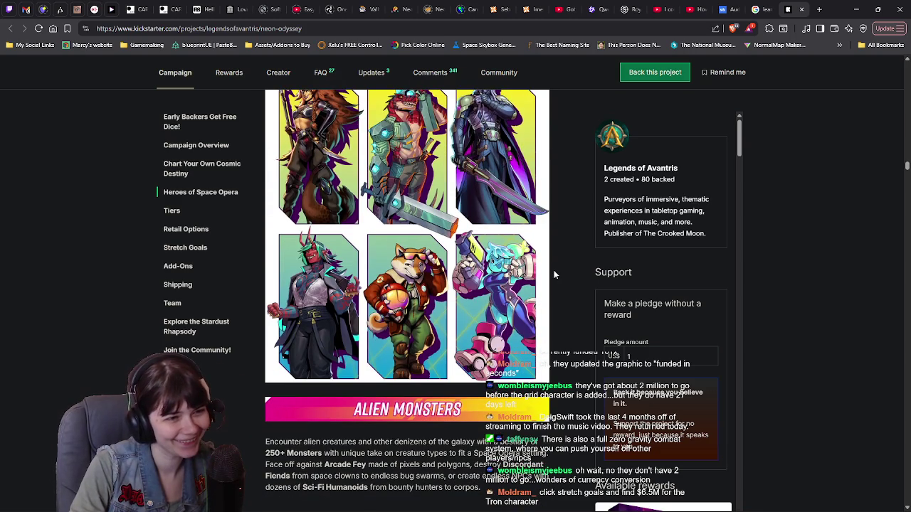
{"action": "scroll", "coordinate": [554, 274], "scroll_direction": "down", "scroll_amount": 2}
{"action": "scroll", "coordinate": [554, 274], "scroll_direction": "down", "scroll_amount": 2}
{"action": "scroll", "coordinate": [554, 274], "scroll_direction": "up", "scroll_amount": 3}
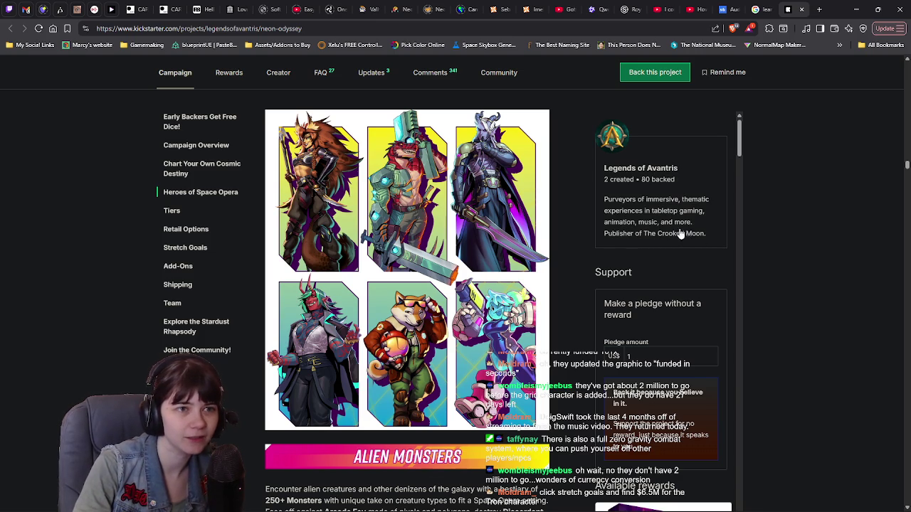
Step: Look over the reward tiers, including PDF Trilogy at $80 and Book Trilogy at $165, then jump to Stretch Goals
{"action": "scroll", "coordinate": [646, 274], "scroll_direction": "down", "scroll_amount": 3}
{"action": "scroll", "coordinate": [652, 277], "scroll_direction": "down", "scroll_amount": 3}
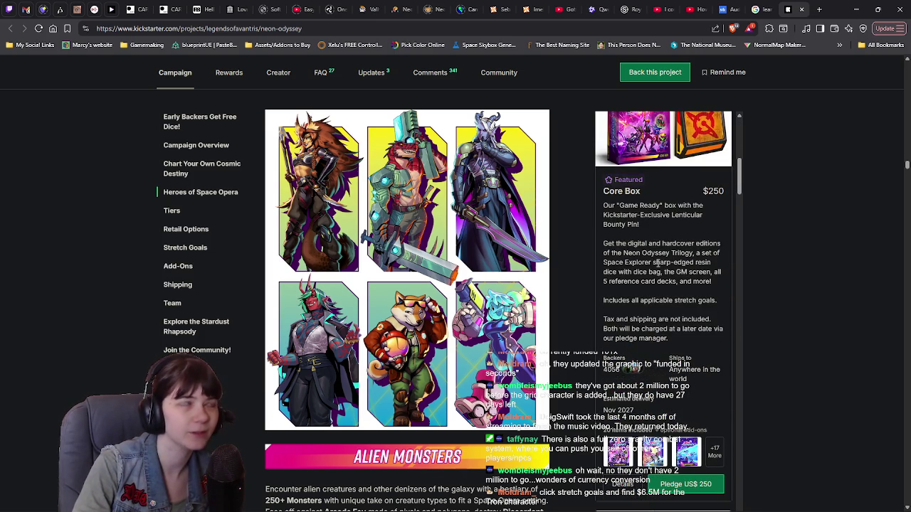
{"action": "scroll", "coordinate": [658, 263], "scroll_direction": "down", "scroll_amount": 5}
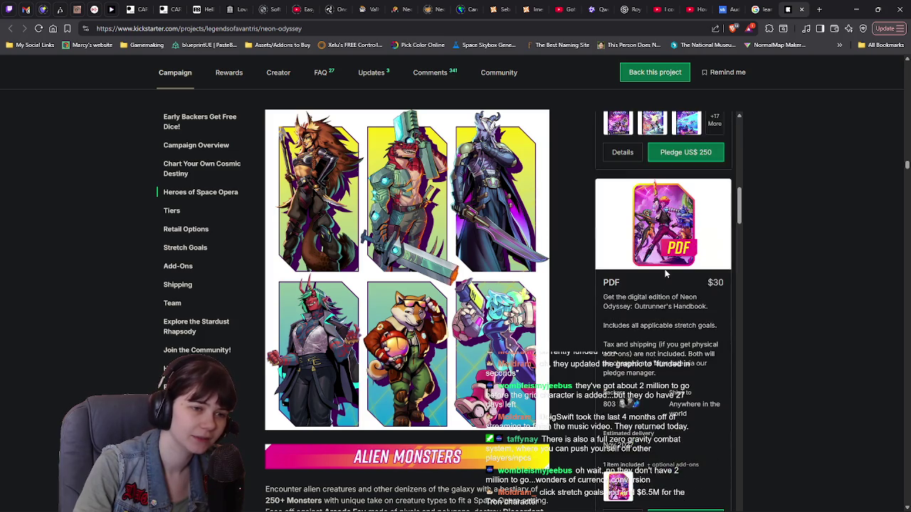
{"action": "scroll", "coordinate": [665, 269], "scroll_direction": "down", "scroll_amount": 5}
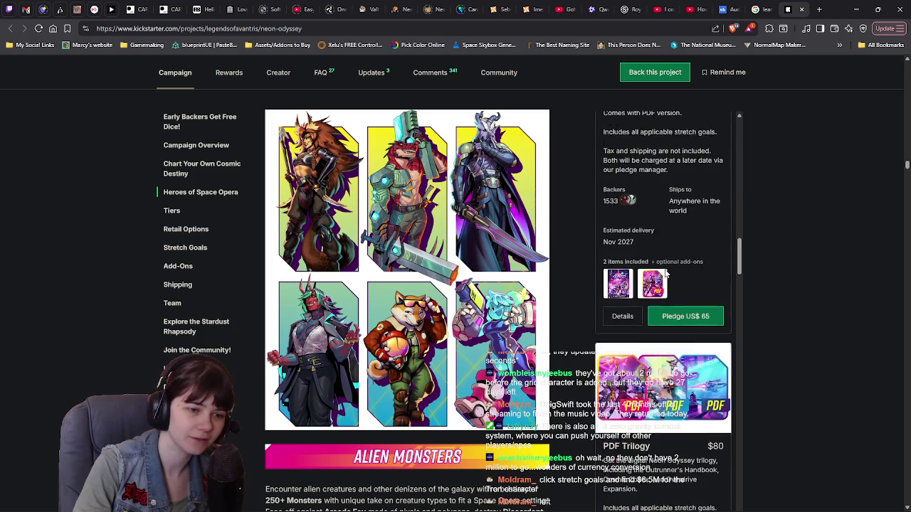
{"action": "scroll", "coordinate": [665, 274], "scroll_direction": "down", "scroll_amount": 2}
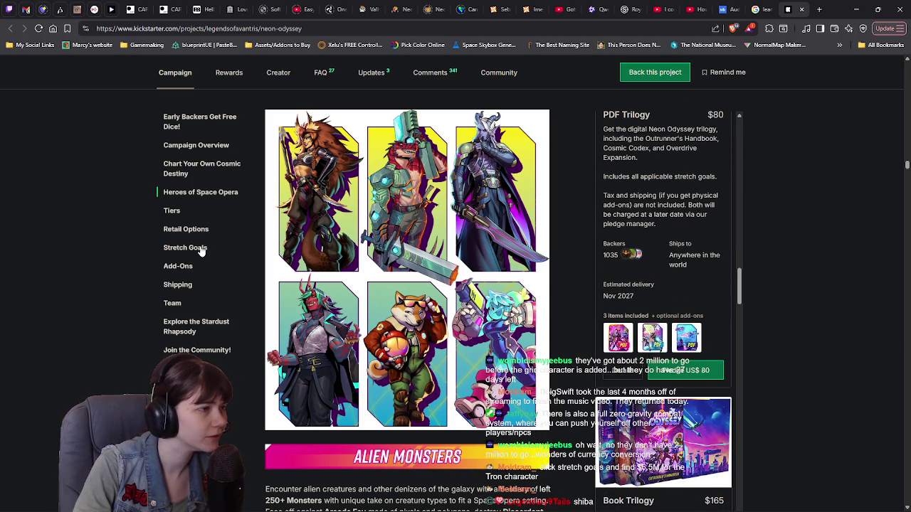
{"action": "left_click", "coordinate": [205, 249]}
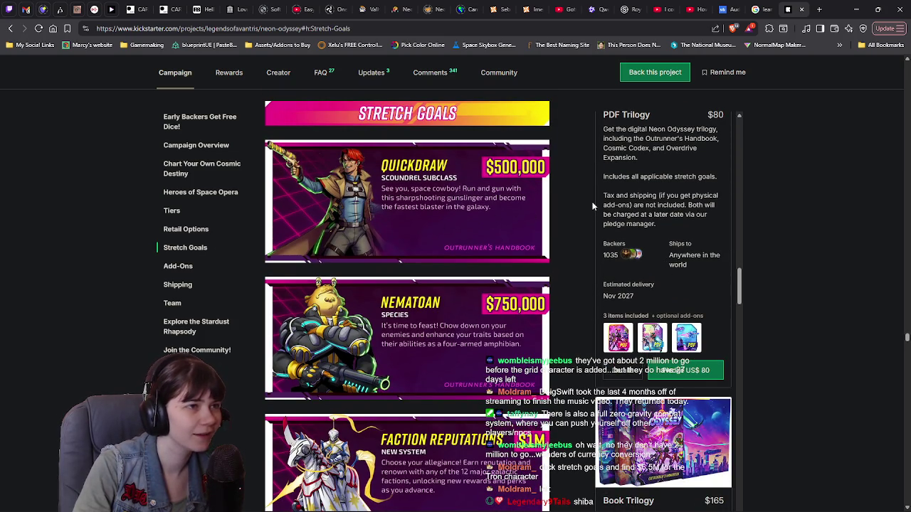